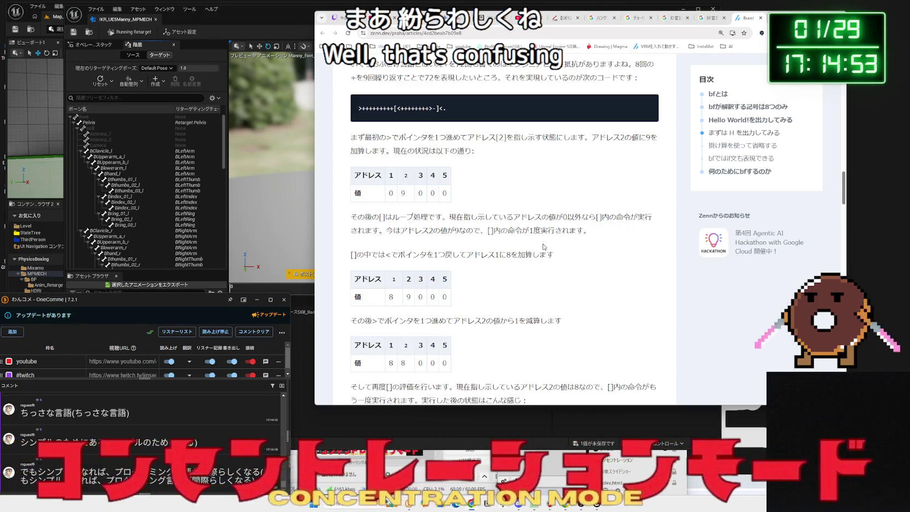
# Scroll down through the Zenn Brainf*ck article to its code block.
pyautogui.scroll(-3, 477, 234)
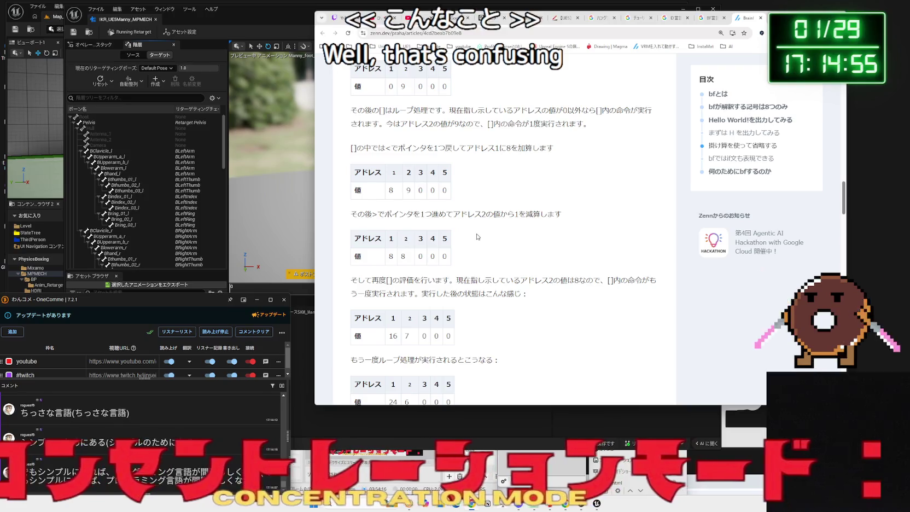
pyautogui.scroll(-3, 478, 237)
pyautogui.scroll(-3, 478, 237)
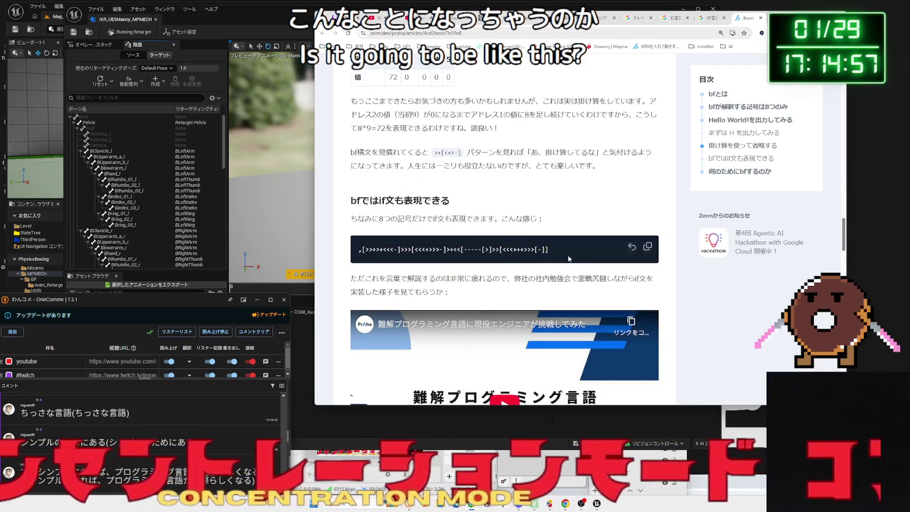
pyautogui.scroll(-1, 564, 258)
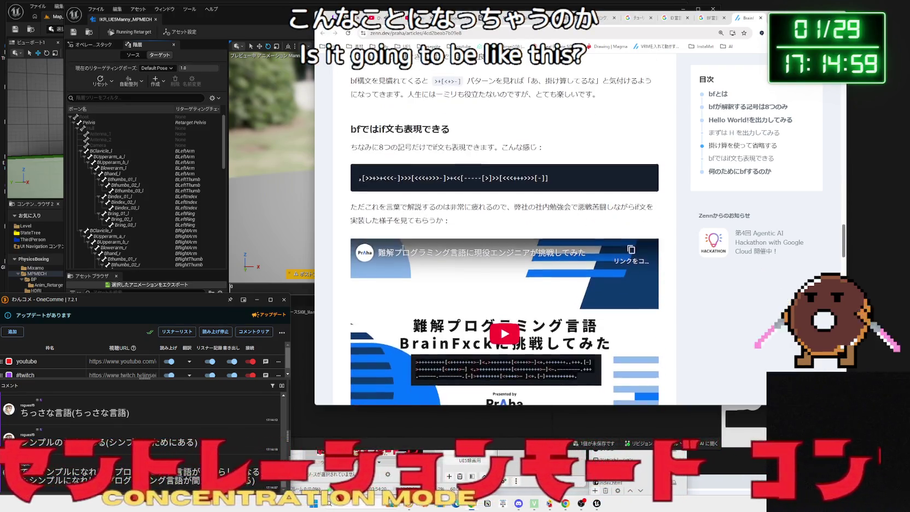
pyautogui.scroll(-2, 403, 247)
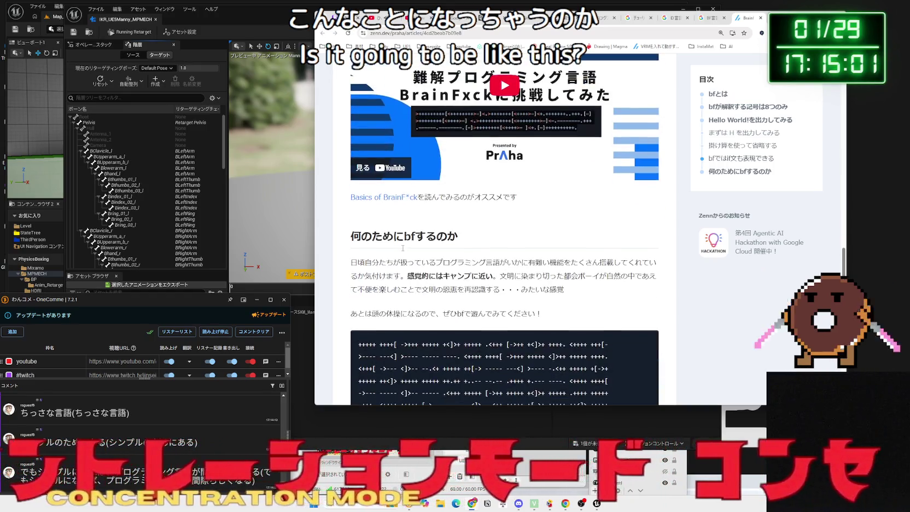
pyautogui.scroll(-2, 403, 249)
pyautogui.scroll(-5, 490, 249)
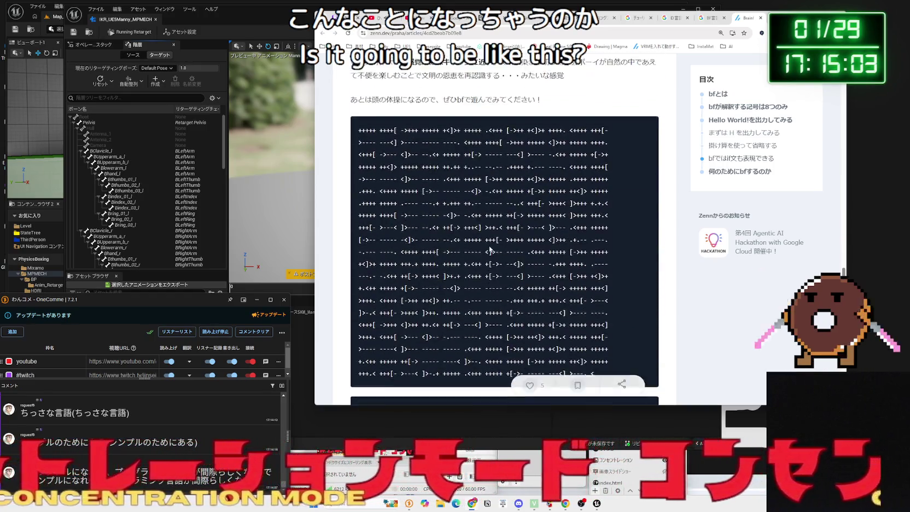
# Select the brainfuck code block, then close the article to reveal the D言語 Google results.
pyautogui.moveTo(588, 317)
pyautogui.mouseDown()
pyautogui.moveTo(383, 188)
pyautogui.moveTo(351, 70)
pyautogui.mouseUp()
pyautogui.click(352, 70)
pyautogui.scroll(2, 361, 123)
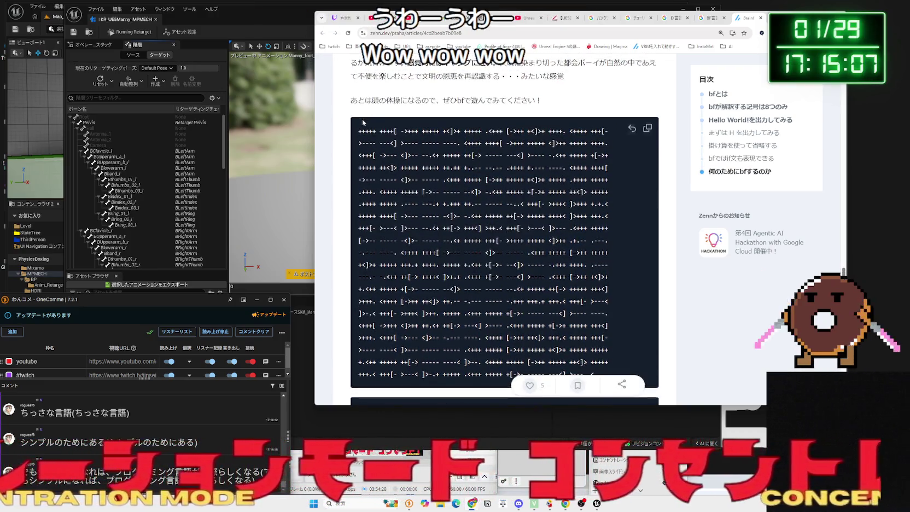
pyautogui.scroll(-5, 361, 123)
pyautogui.scroll(-1, 360, 126)
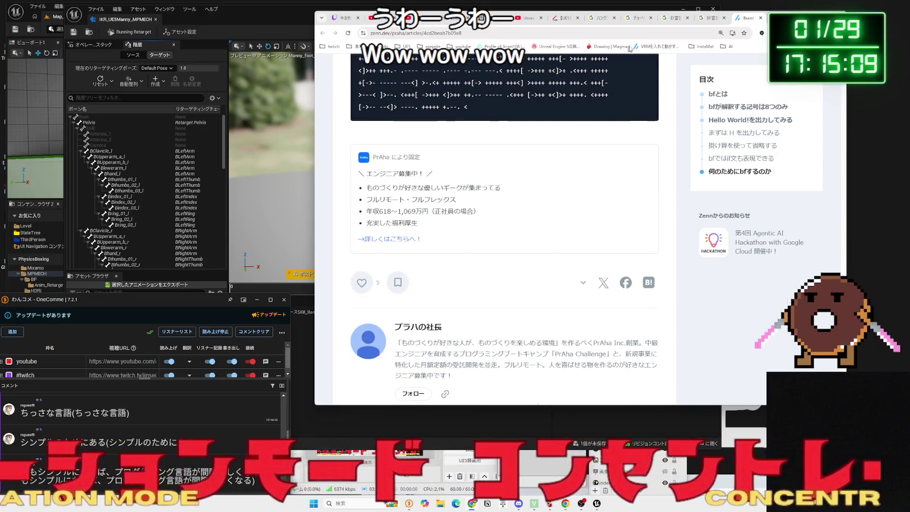
pyautogui.click(760, 22)
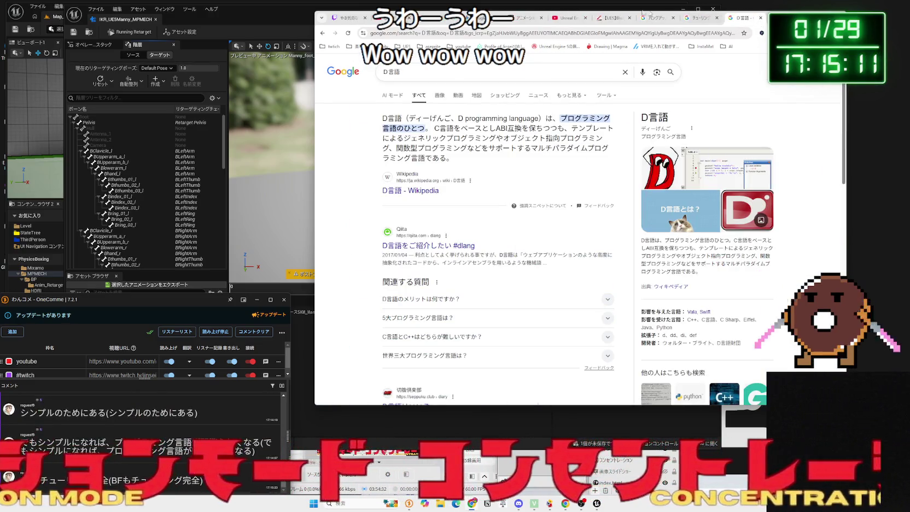
# Compare the source Manny and target MPMECH bone hierarchies in the IK Retargeter.
pyautogui.click(278, 14)
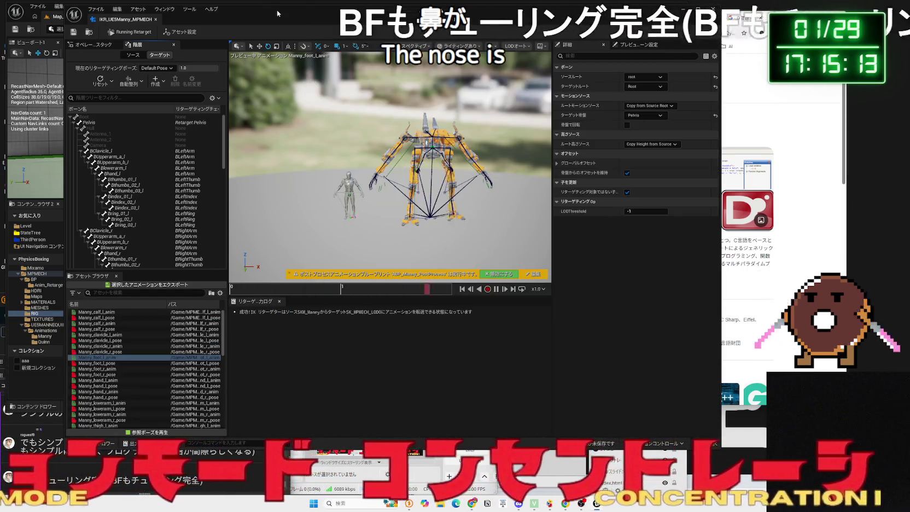
pyautogui.click(131, 84)
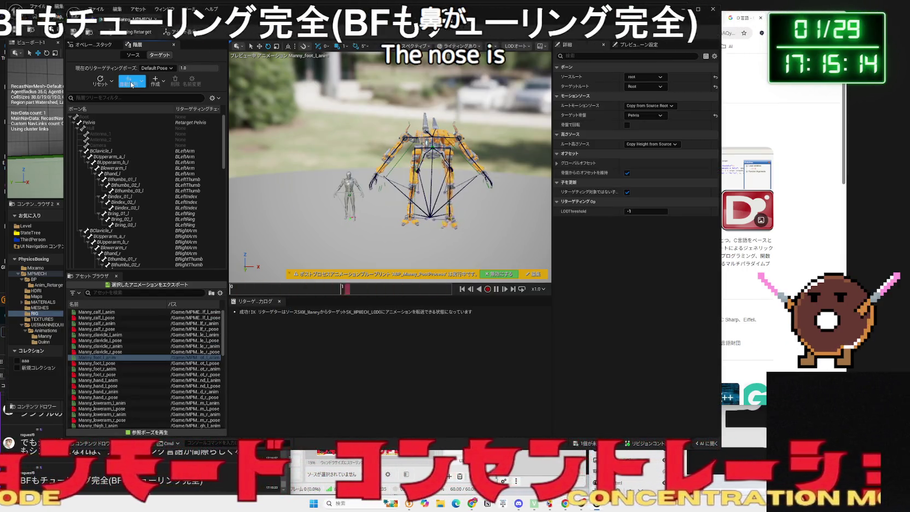
pyautogui.click(146, 56)
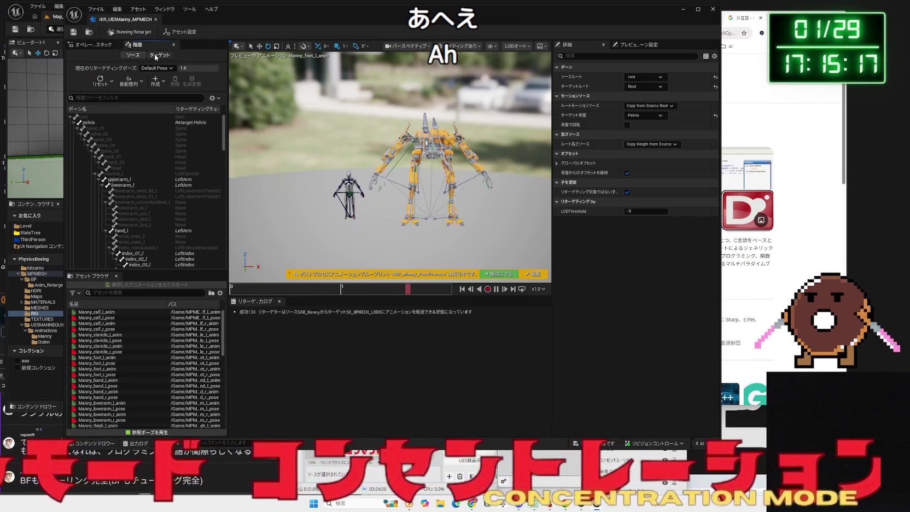
pyautogui.click(153, 55)
pyautogui.click(131, 55)
pyautogui.click(159, 54)
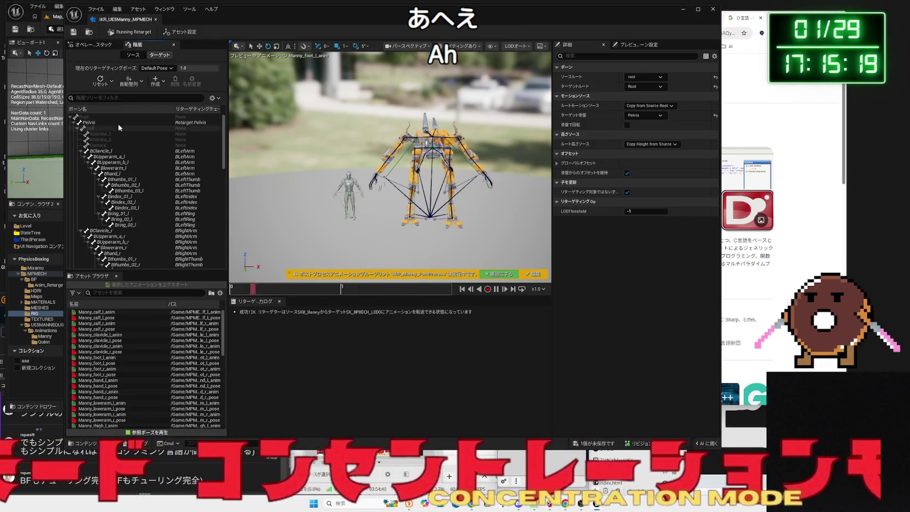
# Select the MPMECH root bone, close IKR_UE5Manny_MPMECH and select IK_MPMECH in the Content Browser.
pyautogui.click(175, 117)
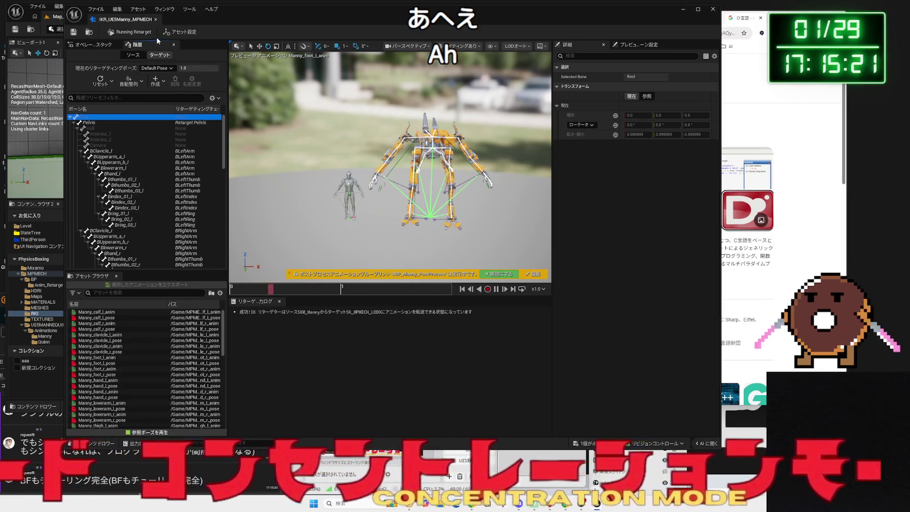
pyautogui.click(156, 19)
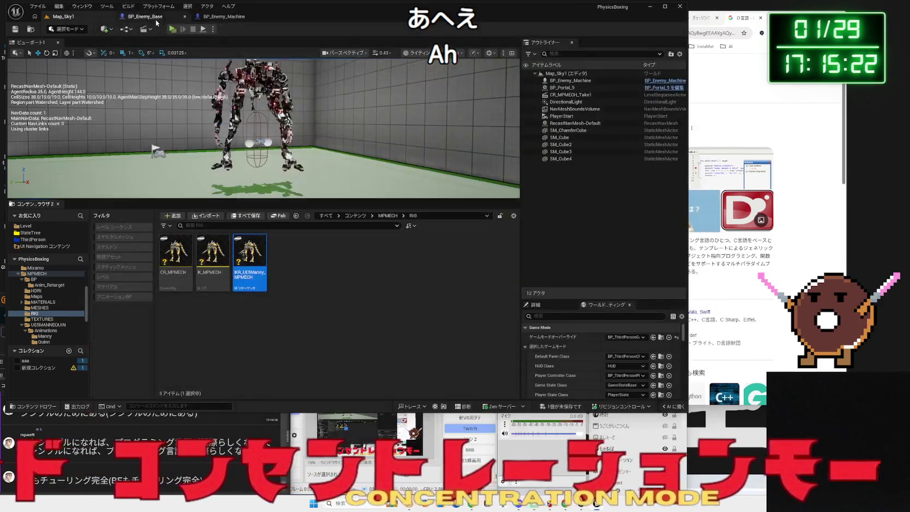
pyautogui.click(215, 264)
# Open IK_MPMECH and add a new retarget chain for the Root bone.
pyautogui.doubleClick(214, 264)
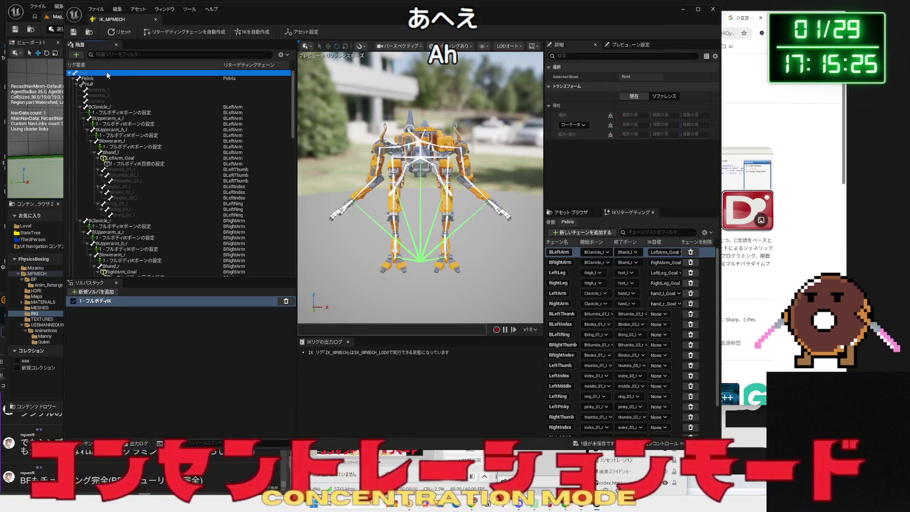
pyautogui.rightClick(235, 73)
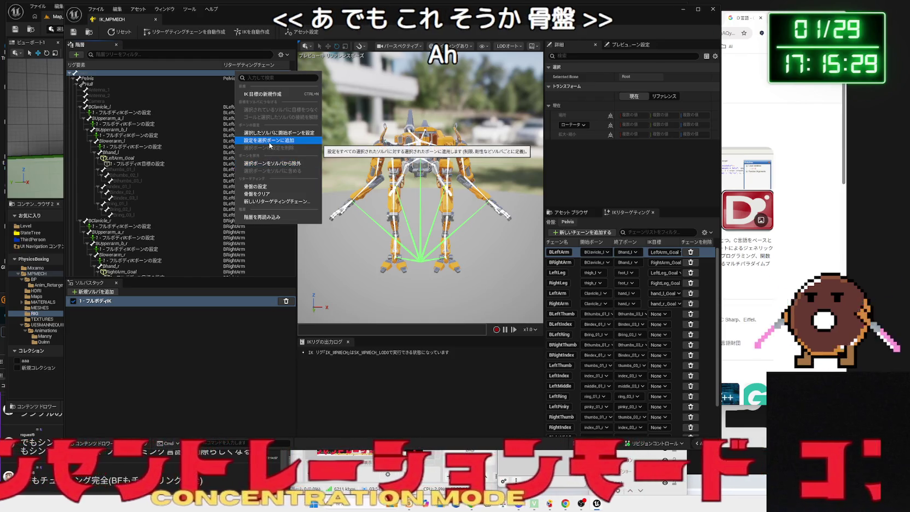
pyautogui.click(265, 366)
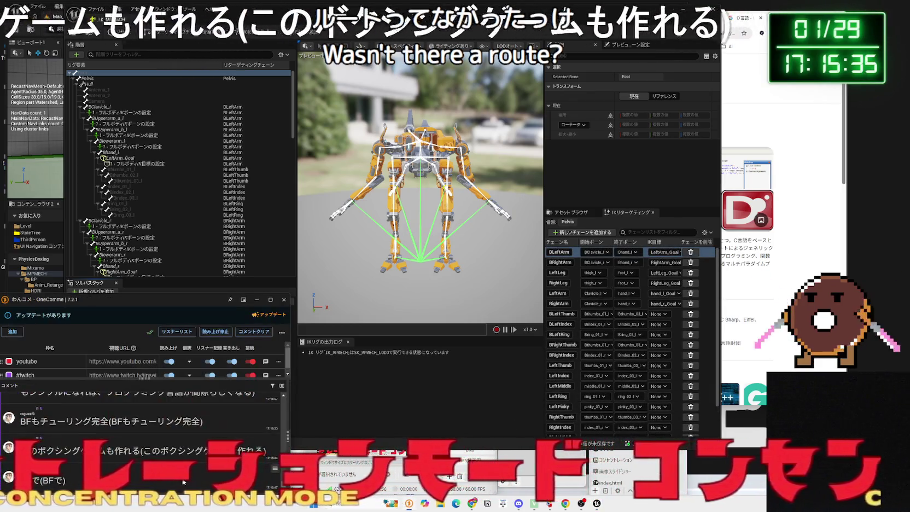
pyautogui.click(396, 391)
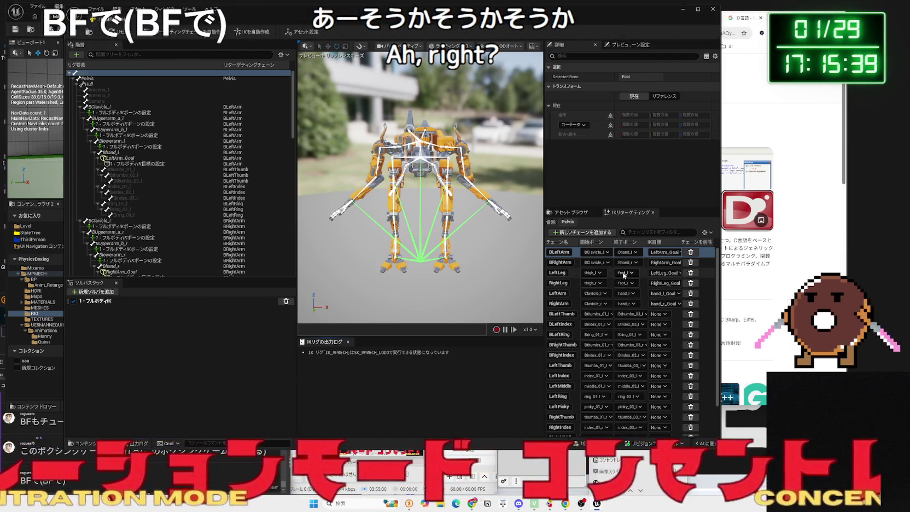
pyautogui.scroll(-2, 626, 306)
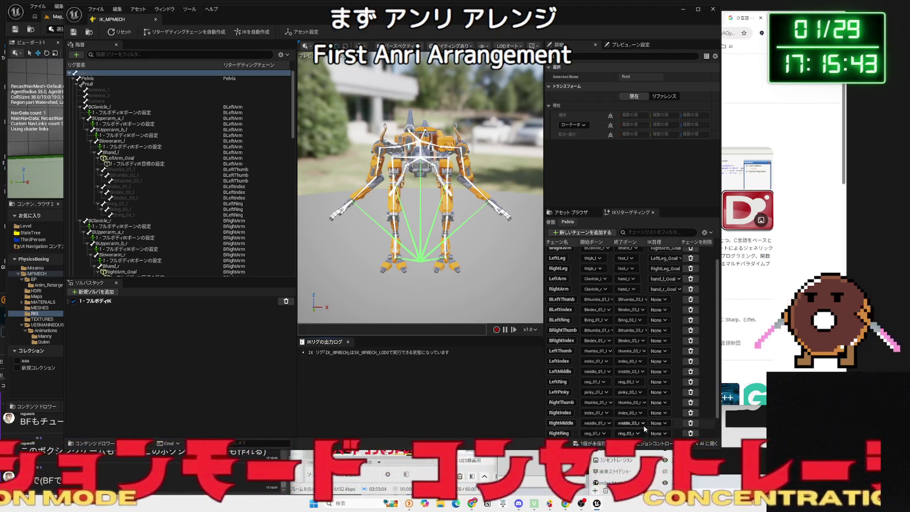
pyautogui.scroll(3, 588, 262)
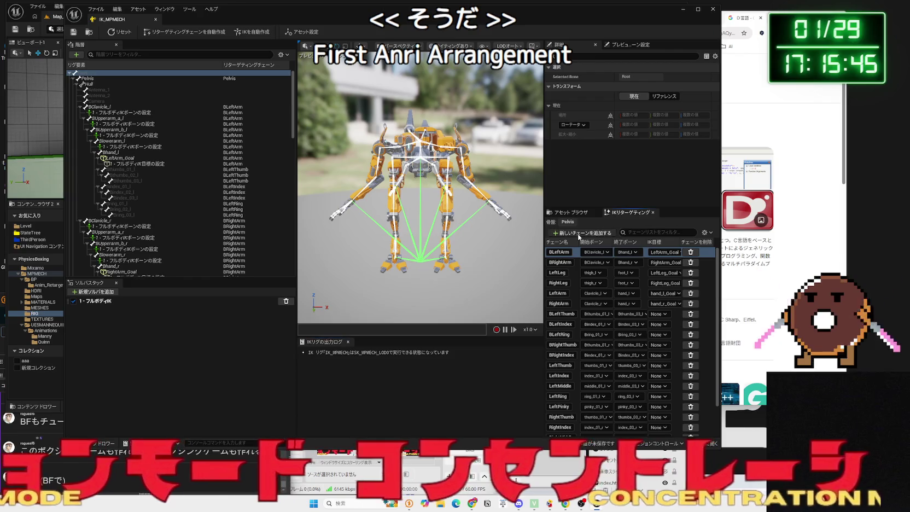
pyautogui.click(583, 232)
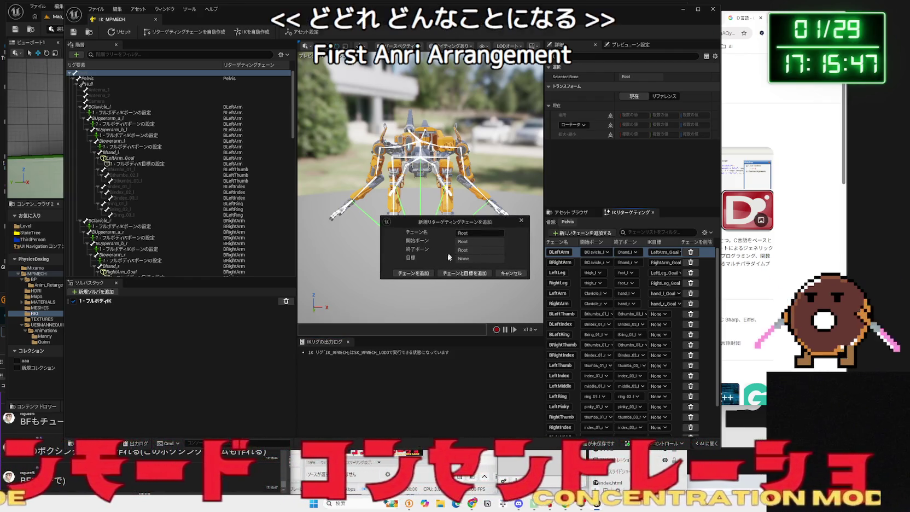
pyautogui.click(418, 275)
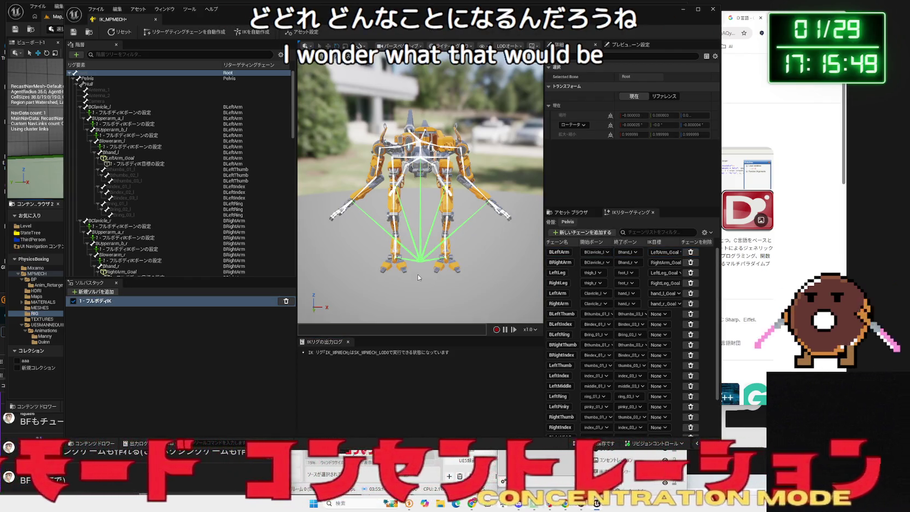
# Save both modified assets and close the IK_MPMECH rig editor.
pyautogui.scroll(-2, 589, 338)
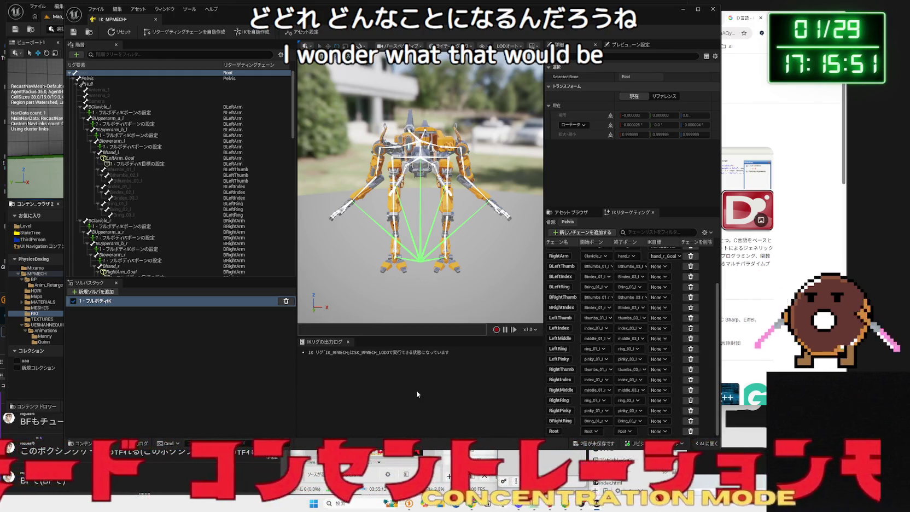
pyautogui.click(583, 444)
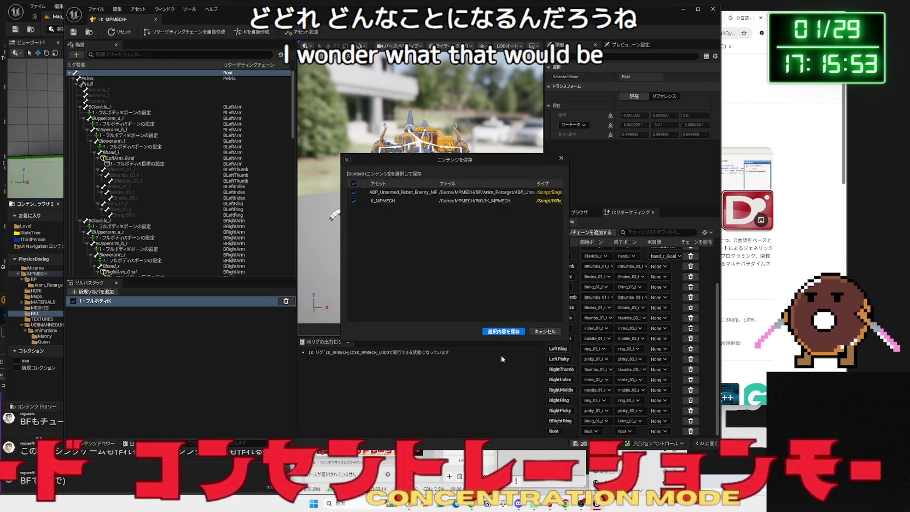
pyautogui.click(501, 331)
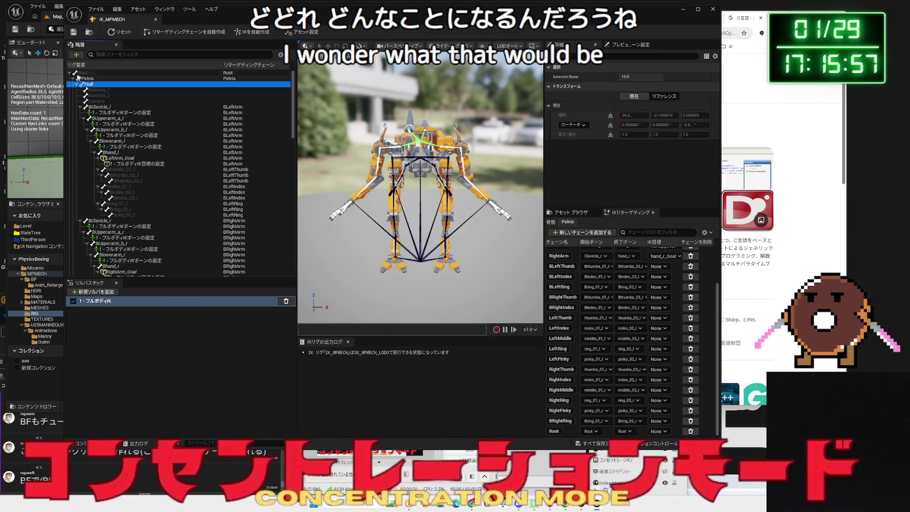
pyautogui.click(71, 73)
pyautogui.click(70, 73)
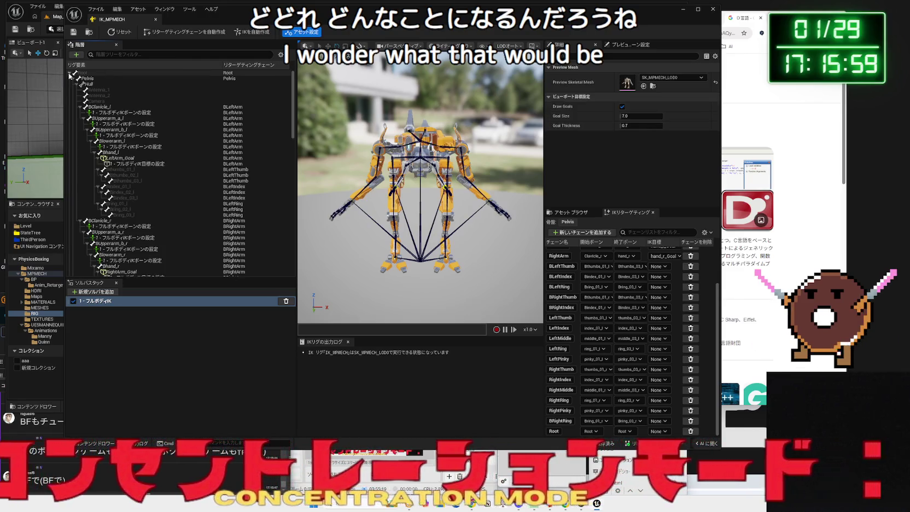
pyautogui.click(229, 76)
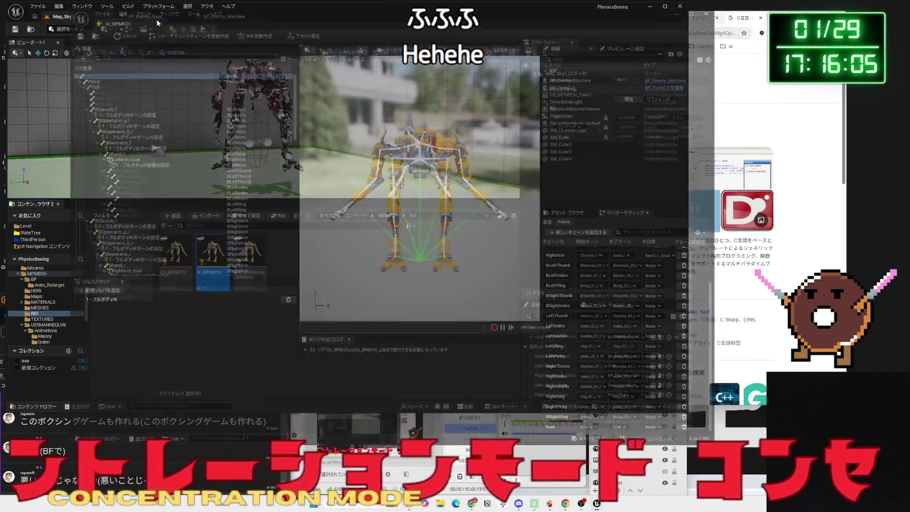
pyautogui.click(156, 19)
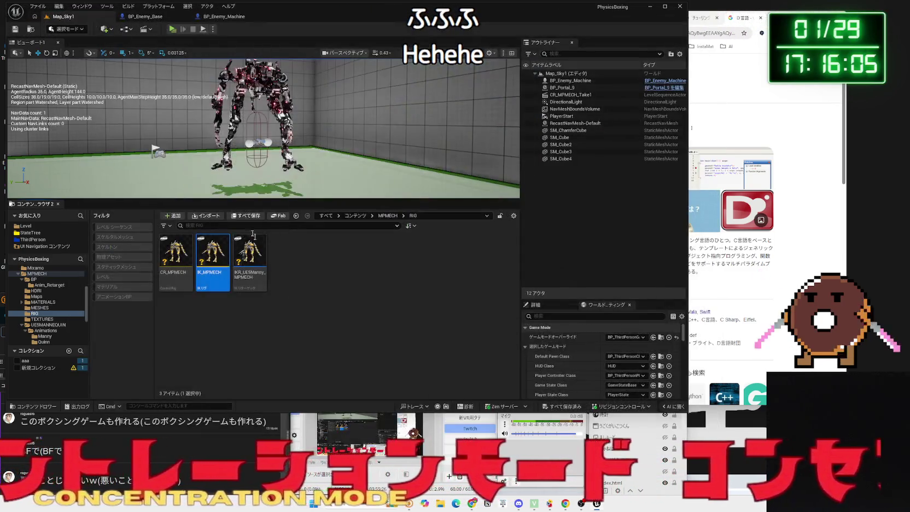
# Reset the robot mesh's Anim Class to default in BP_Enemy_Machine.
pyautogui.click(39, 307)
pyautogui.click(36, 313)
pyautogui.click(47, 324)
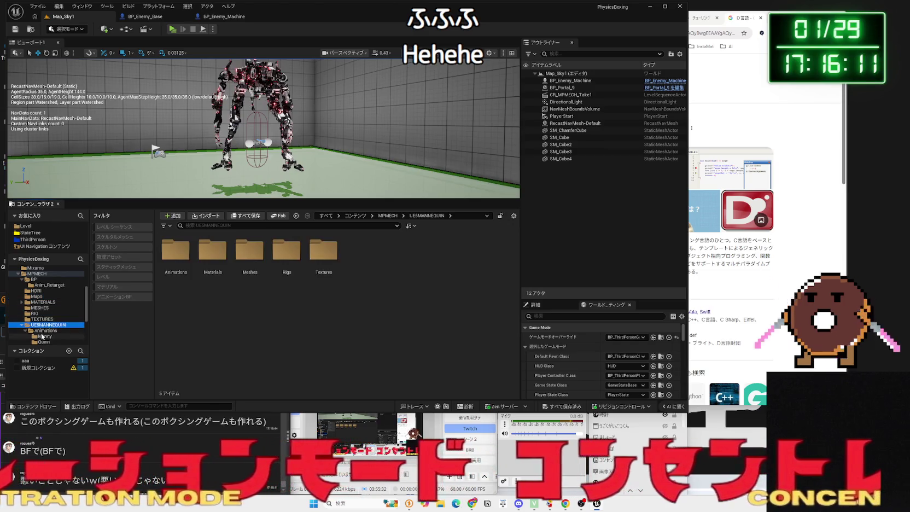
pyautogui.click(43, 330)
pyautogui.click(210, 17)
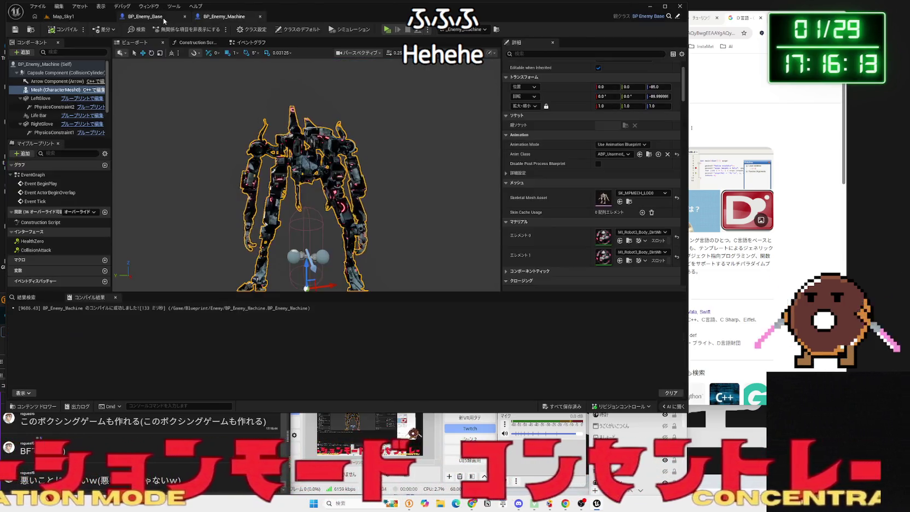
pyautogui.click(677, 156)
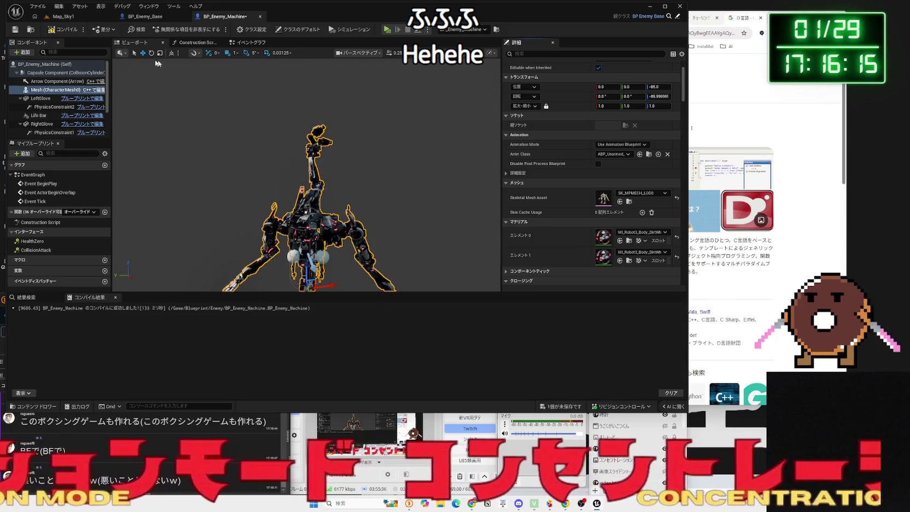
pyautogui.click(63, 17)
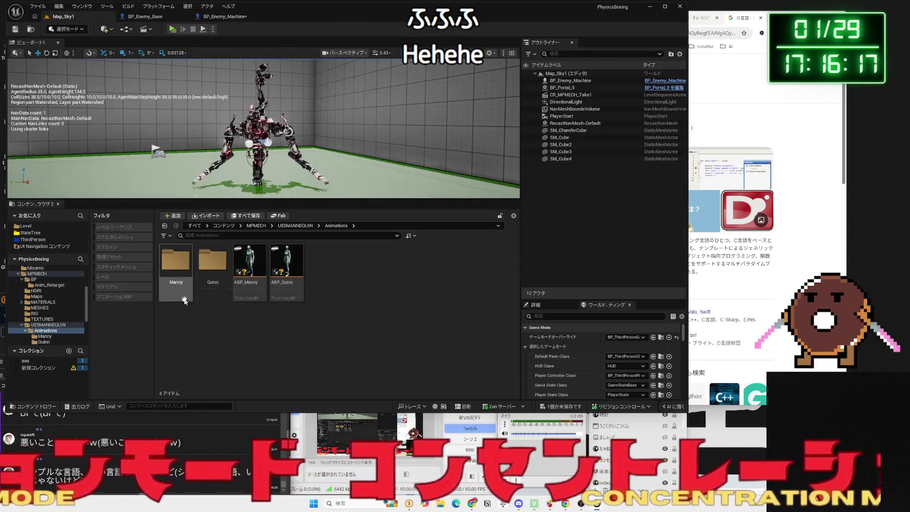
# Open MPMECH > BP > Anim_Retarget and select all 23 animation assets, cancelling a folder delete.
pyautogui.click(34, 314)
pyautogui.click(38, 302)
pyautogui.click(49, 284)
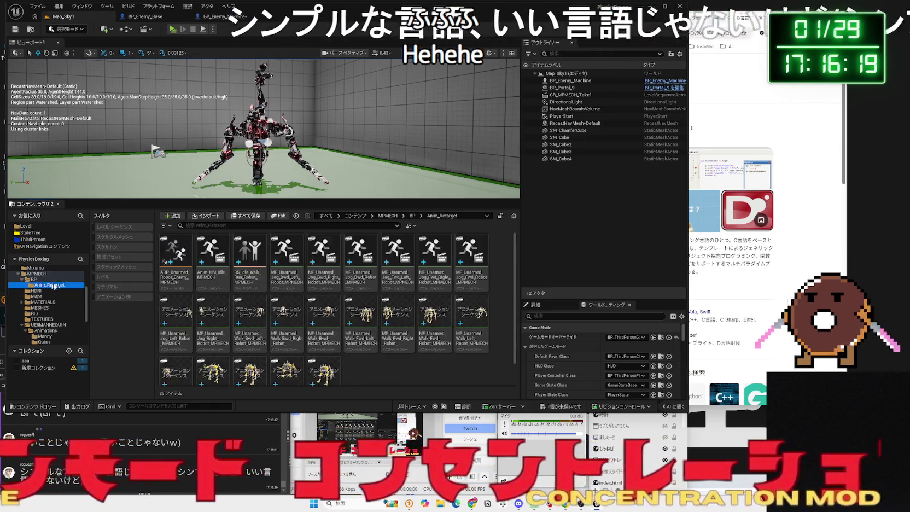
pyautogui.click(34, 278)
pyautogui.rightClick(178, 270)
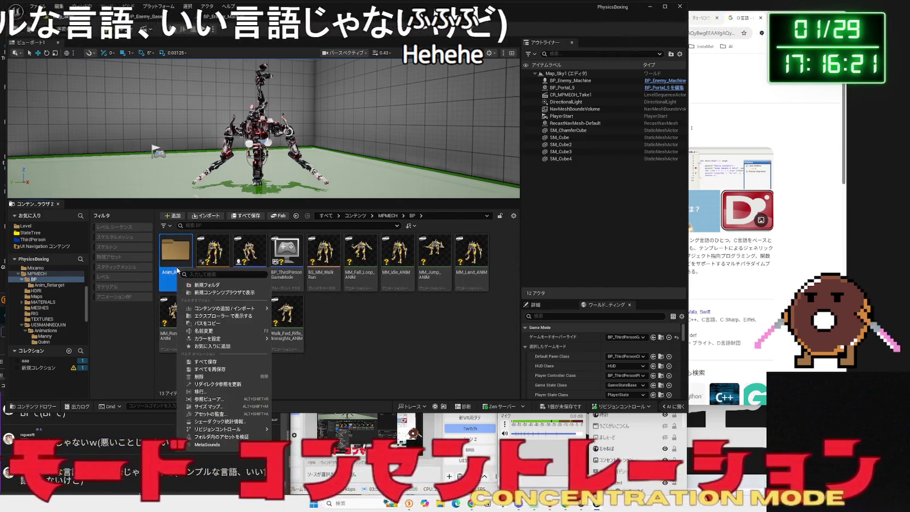
pyautogui.click(199, 376)
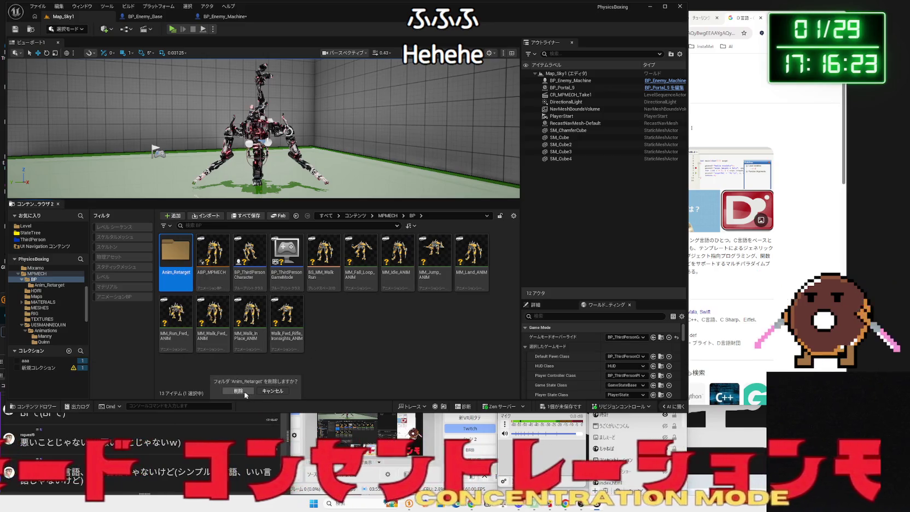
pyautogui.click(272, 391)
pyautogui.doubleClick(176, 254)
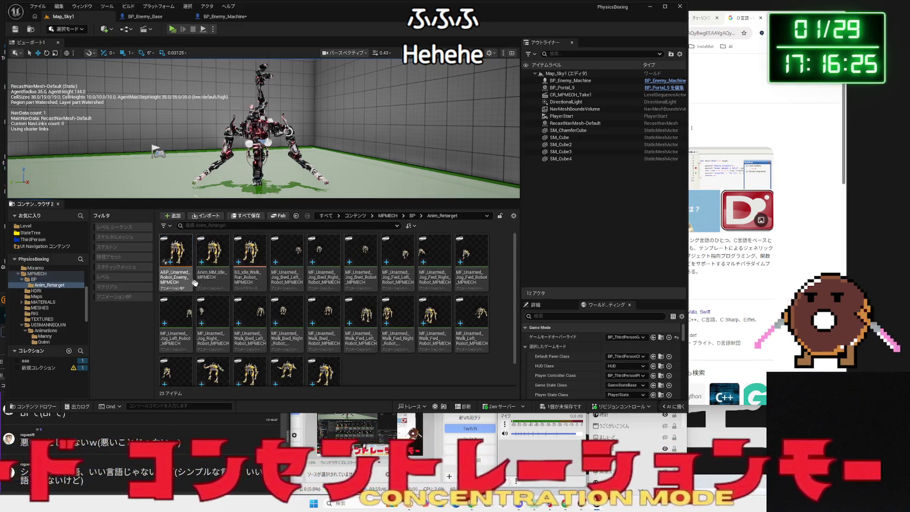
pyautogui.click(176, 257)
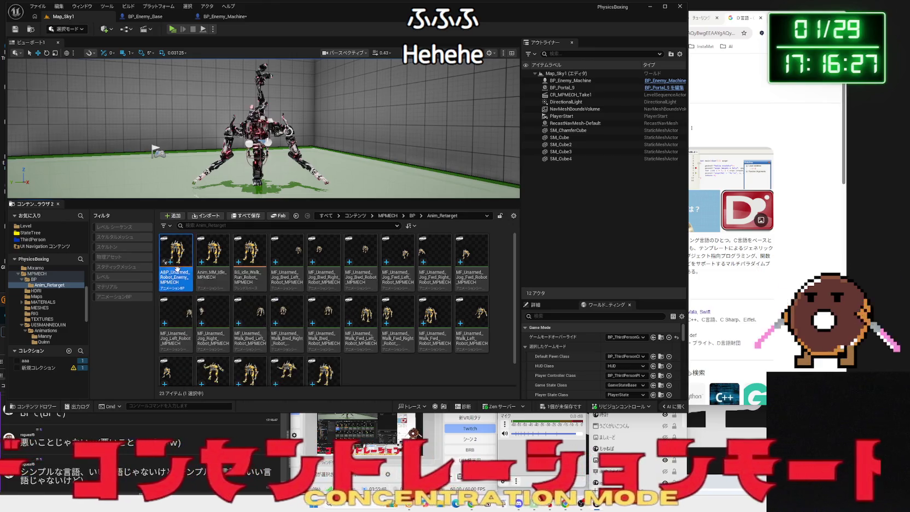
pyautogui.keyDown('shift'); pyautogui.click(328, 363); pyautogui.keyUp('shift')
# Start deleting the selected animation assets, then back out and save all modified packages.
pyautogui.rightClick(328, 363)
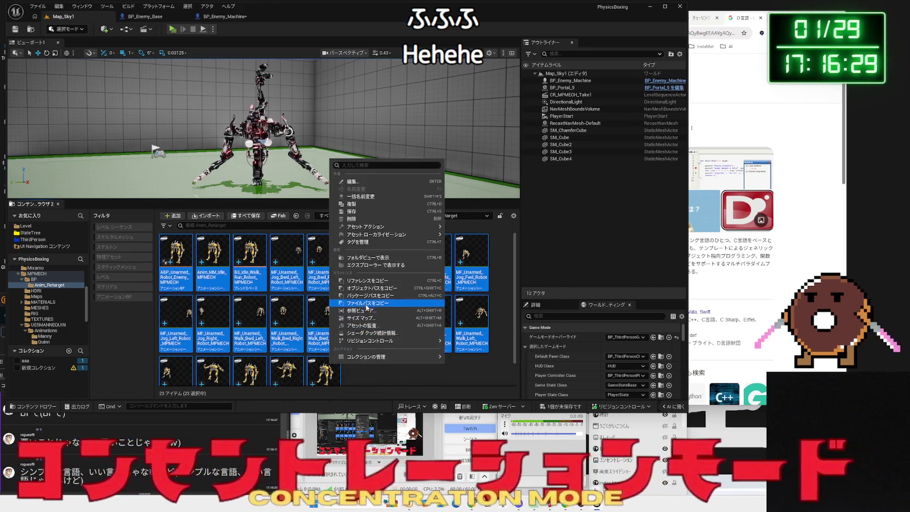
pyautogui.click(357, 219)
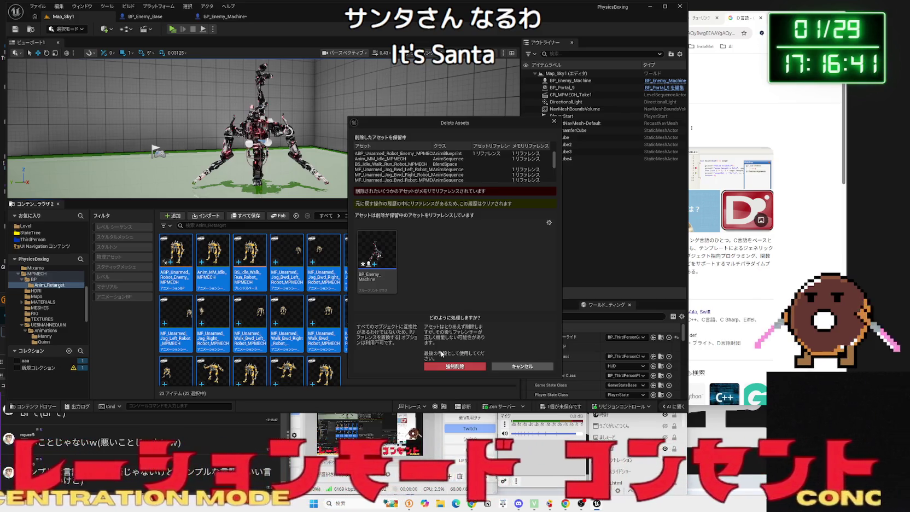
pyautogui.click(514, 371)
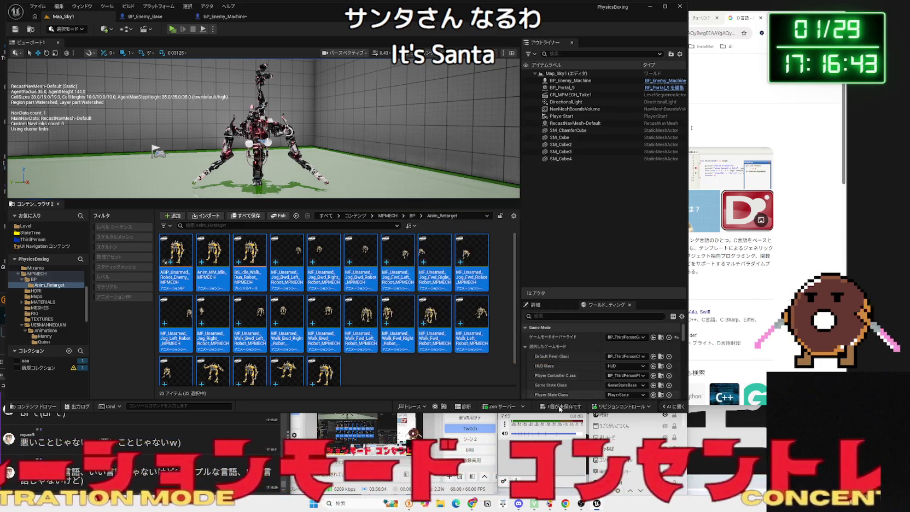
pyautogui.hotkey('ctrl', 'shift', 's')
pyautogui.click(489, 331)
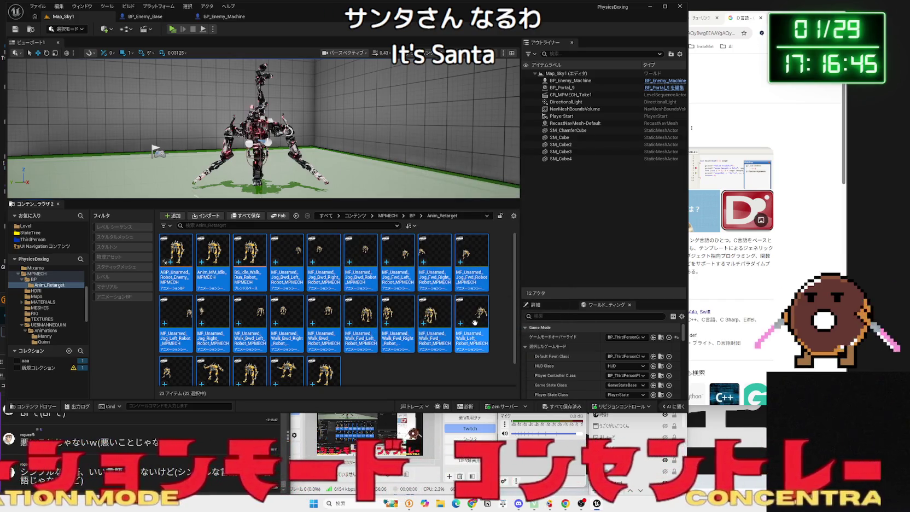
# Delete the 23 Anim_Retarget assets again and Force Delete them despite references.
pyautogui.rightClick(490, 331)
pyautogui.click(501, 181)
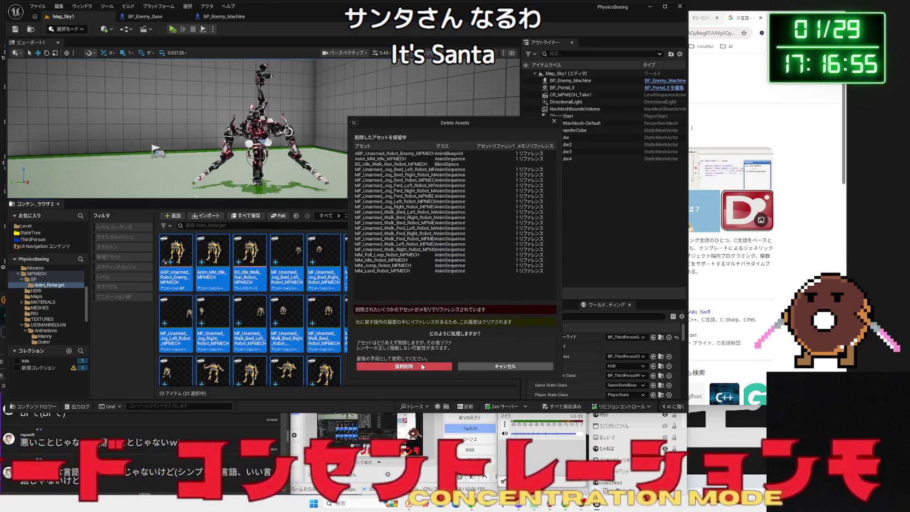
pyautogui.click(421, 366)
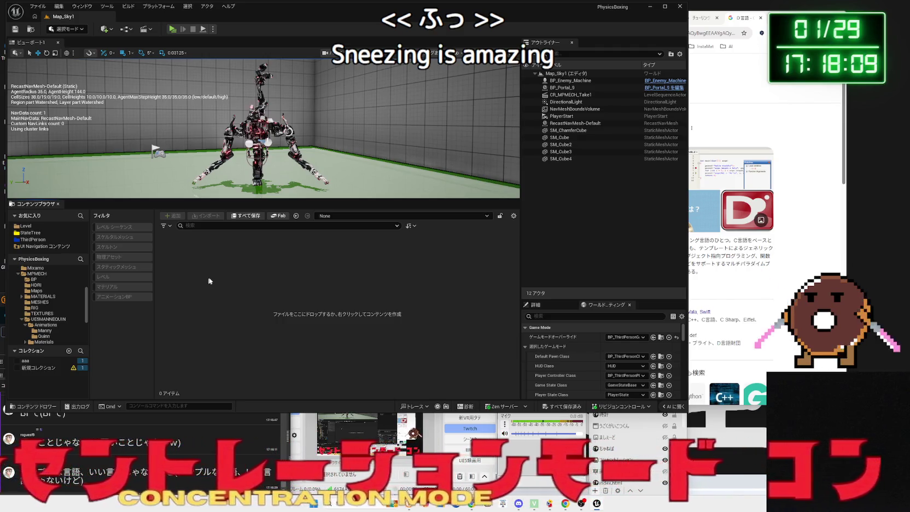
# Navigate the Content Browser into MPMECH's BP folder.
pyautogui.click(556, 460)
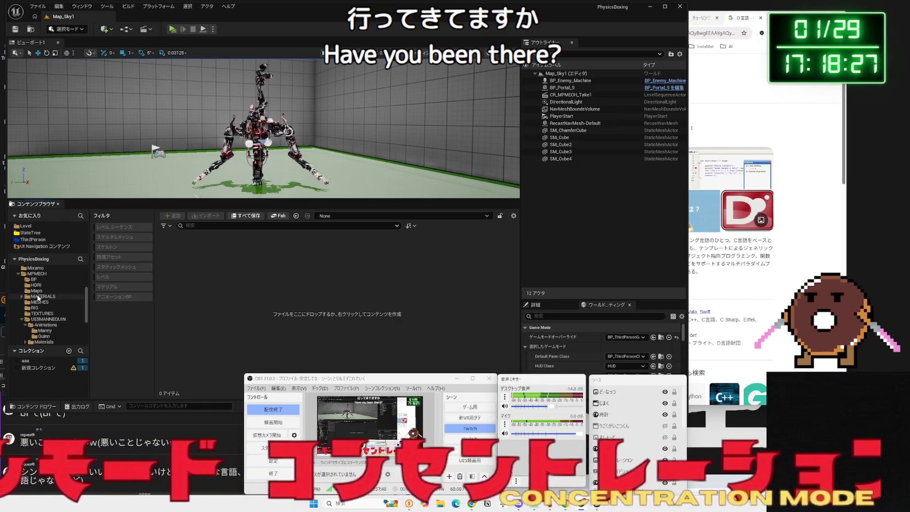
pyautogui.scroll(3, 39, 298)
pyautogui.click(36, 280)
pyautogui.click(40, 285)
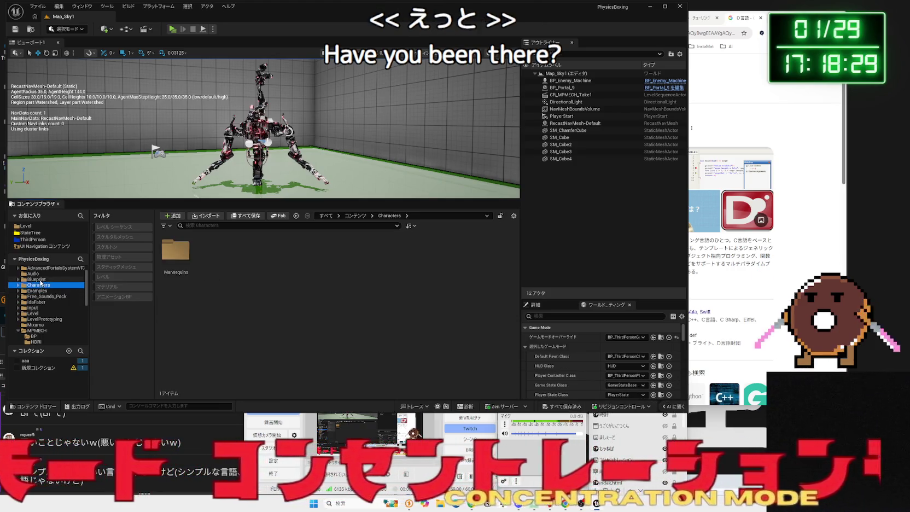
pyautogui.click(19, 330)
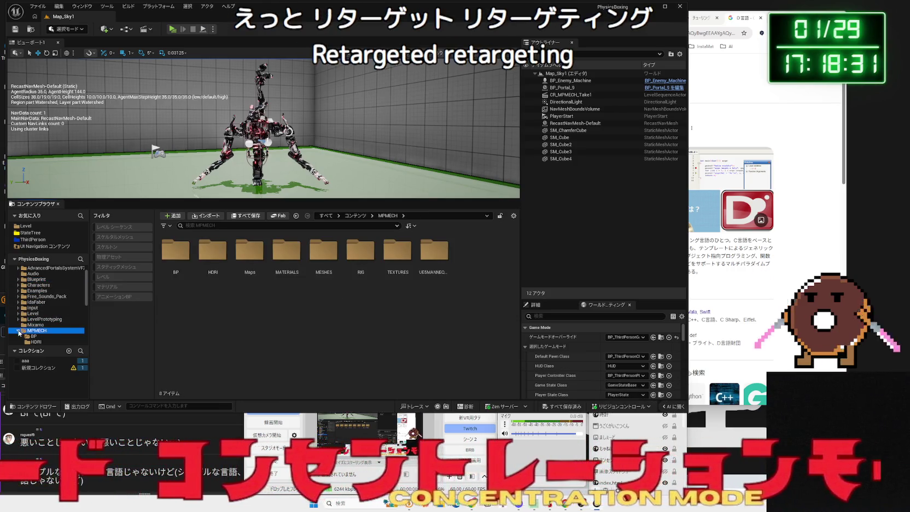
pyautogui.click(19, 320)
pyautogui.scroll(-2, 34, 323)
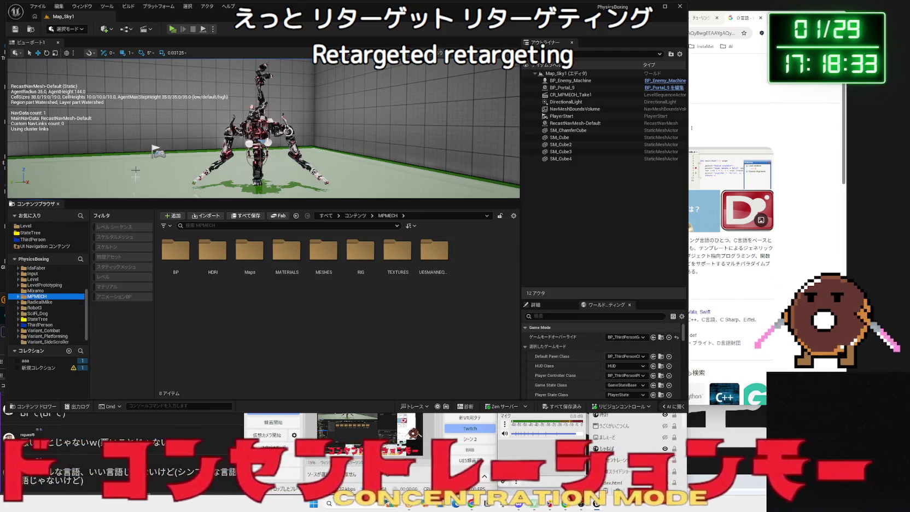
pyautogui.doubleClick(175, 251)
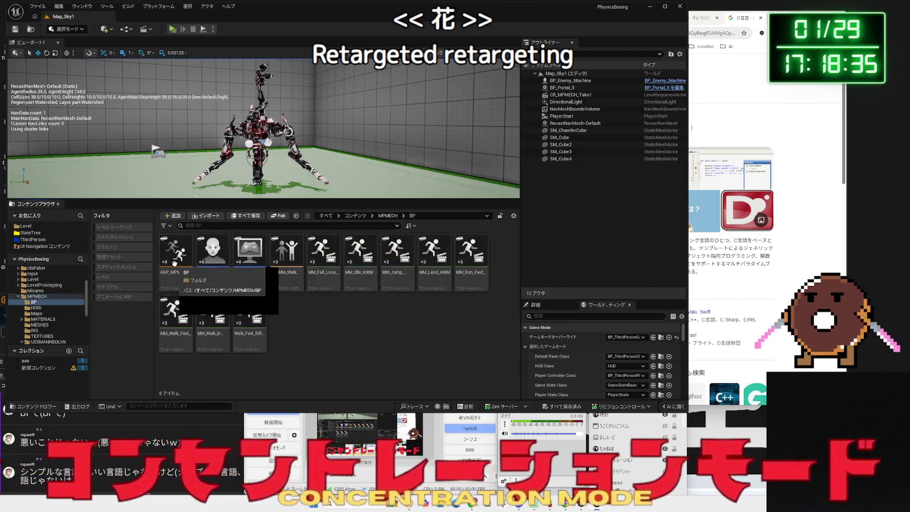
# Create a new folder named Anim_Retarget inside BP.
pyautogui.rightClick(311, 327)
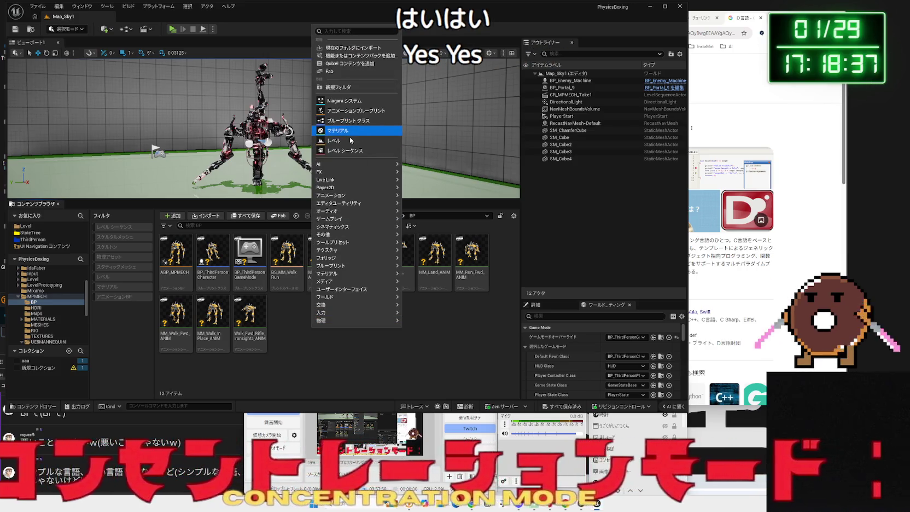
pyautogui.click(339, 92)
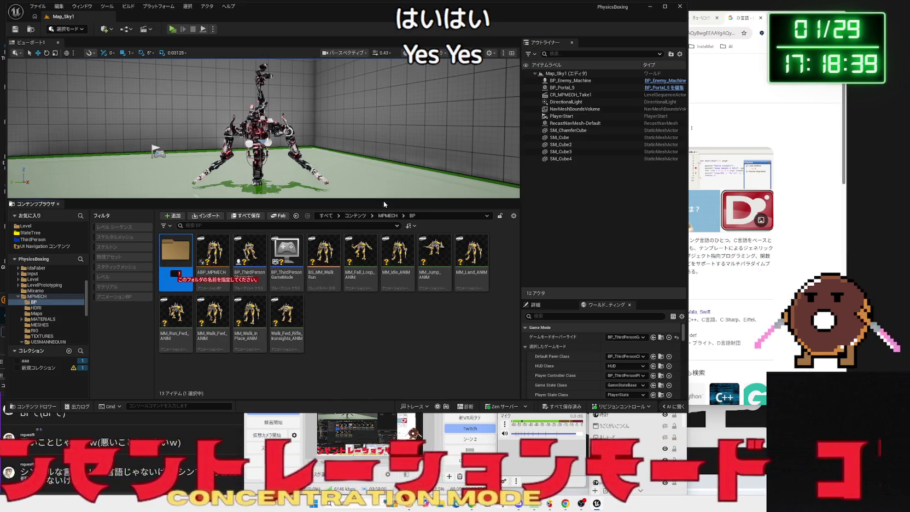
pyautogui.write('Anim_Re')
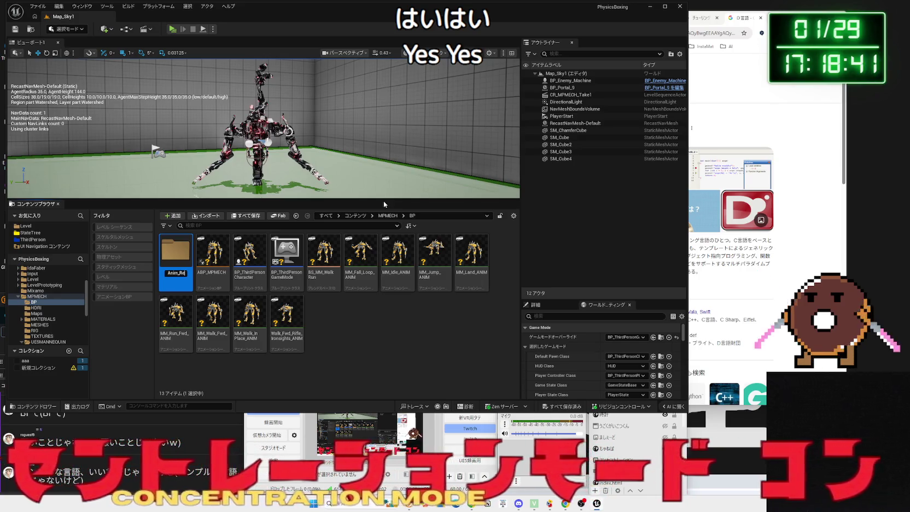
pyautogui.write('target')
pyautogui.press('Return')
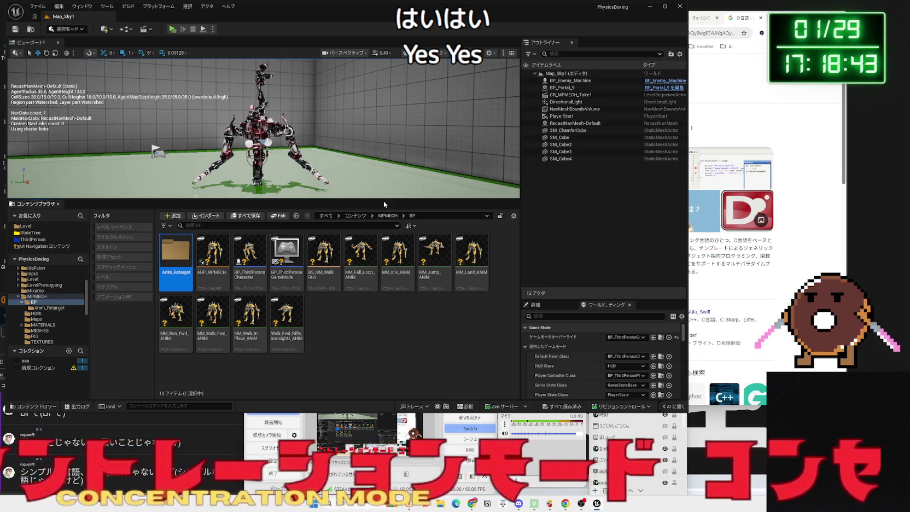
pyautogui.doubleClick(187, 252)
pyautogui.rightClick(202, 266)
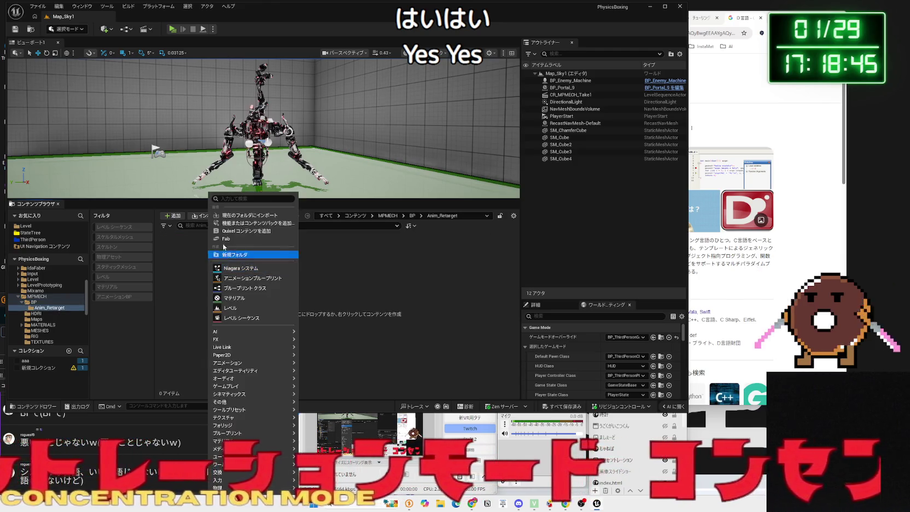
pyautogui.click(195, 325)
pyautogui.click(158, 6)
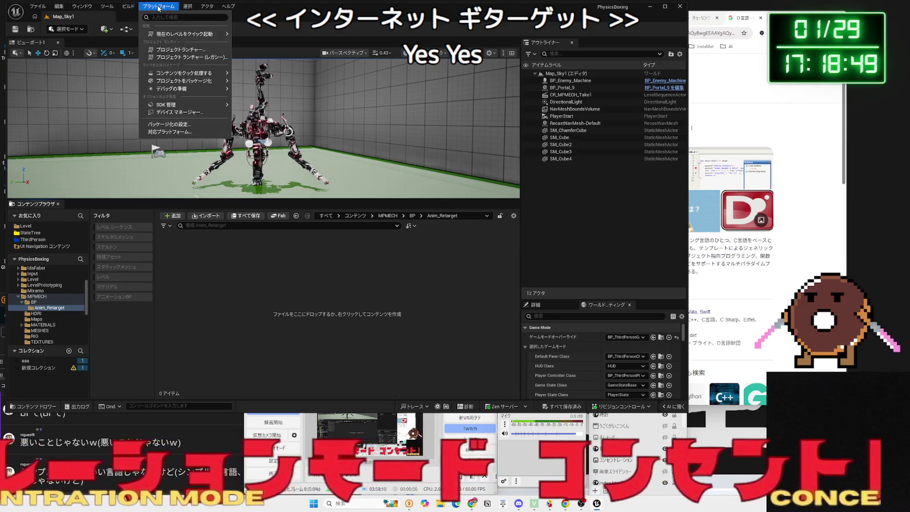
pyautogui.moveTo(76, 8)
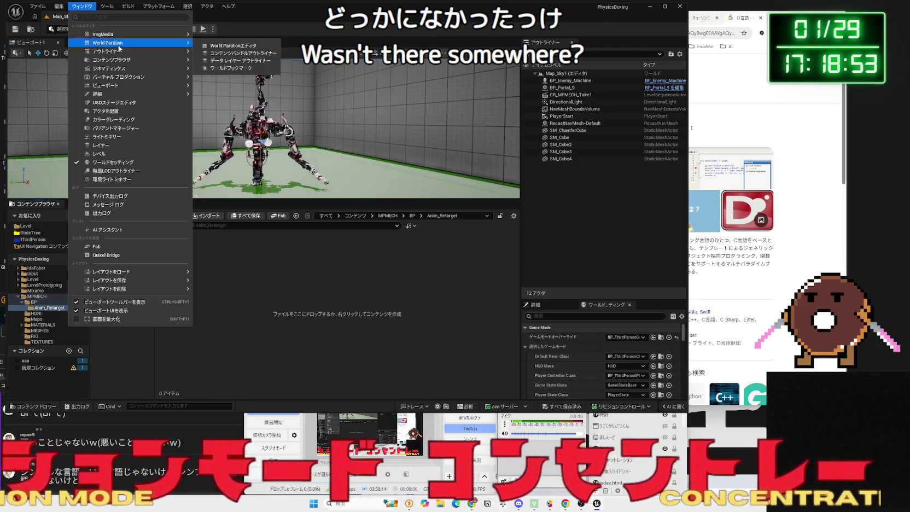
pyautogui.moveTo(127, 99)
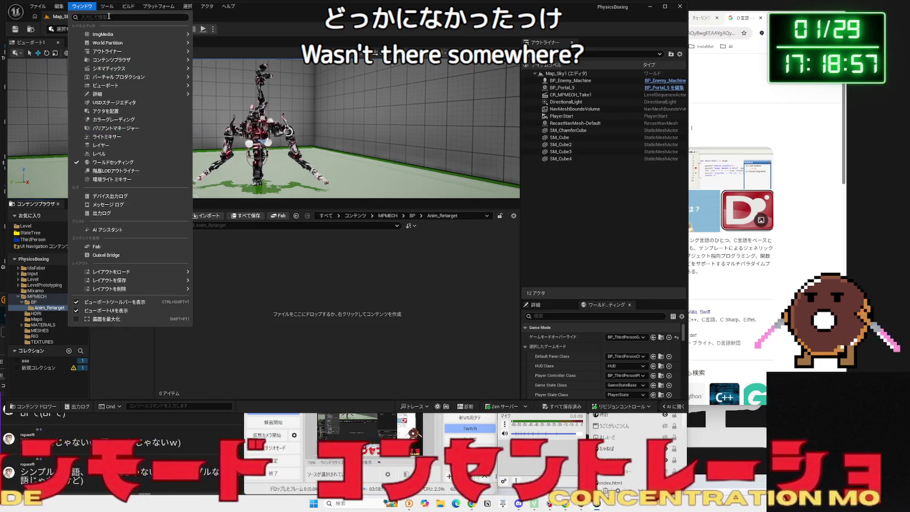
pyautogui.moveTo(106, 7)
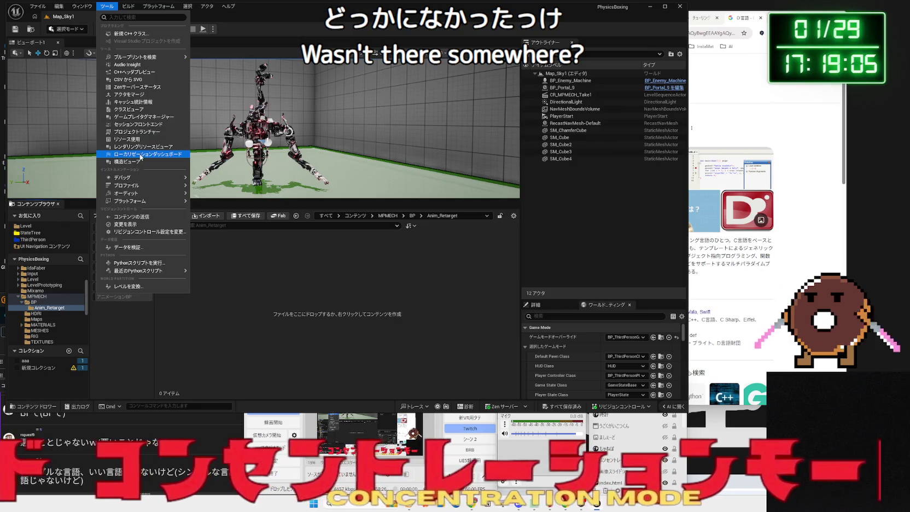
pyautogui.moveTo(142, 187)
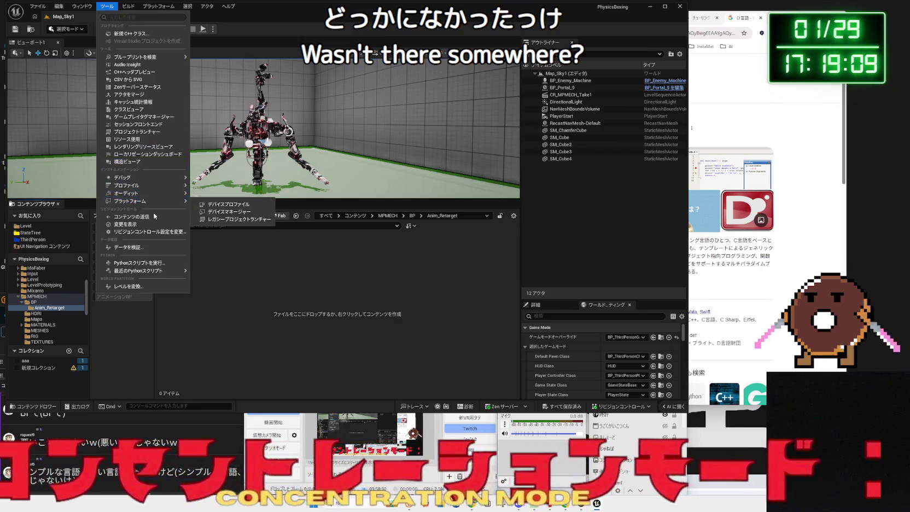
pyautogui.moveTo(148, 270)
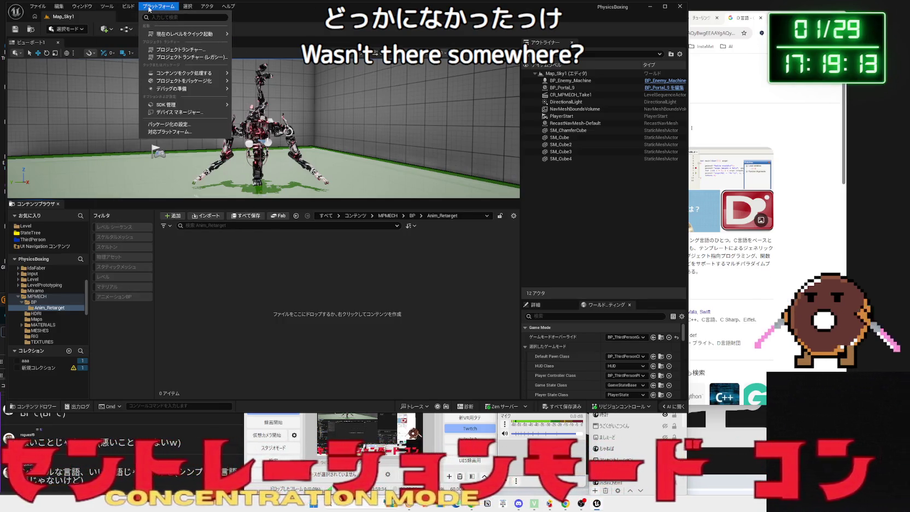
pyautogui.moveTo(194, 9)
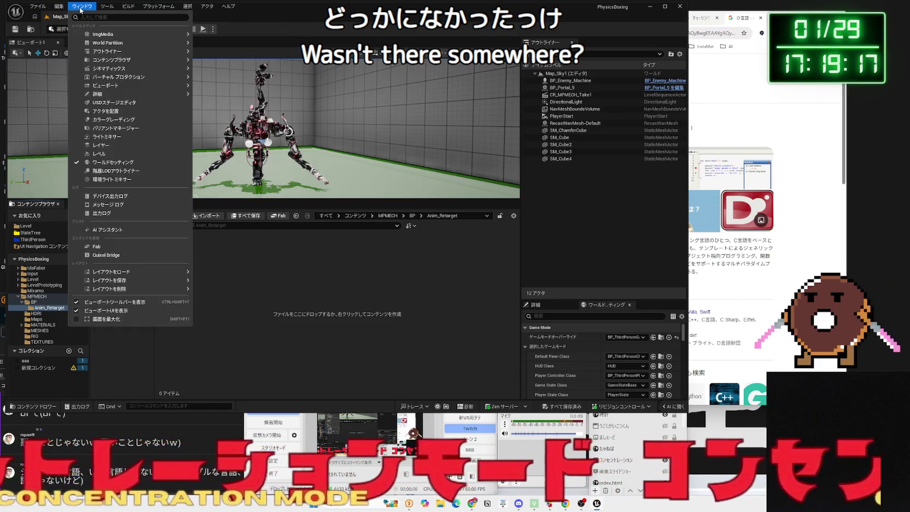
pyautogui.click(22, 300)
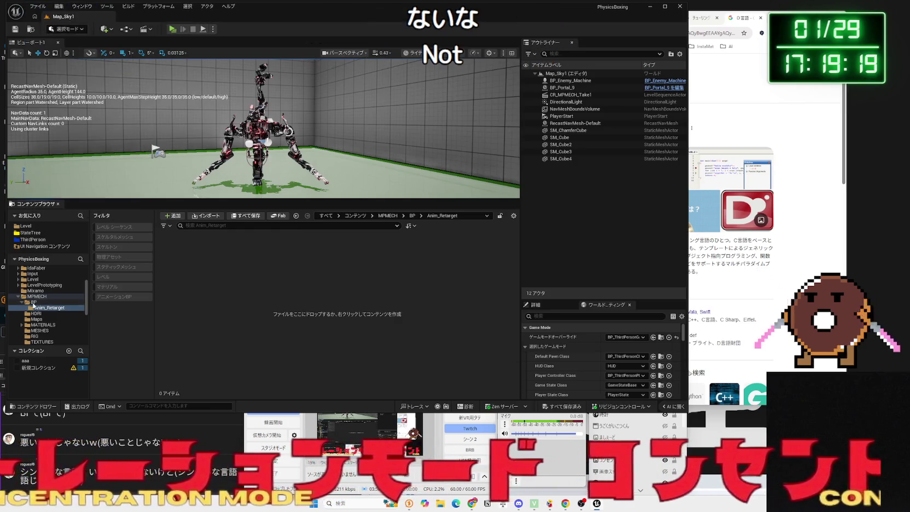
# In Robot3/Anim, start Retarget Animations on ABP_Unarmed_Robot_Enemy.
pyautogui.click(19, 299)
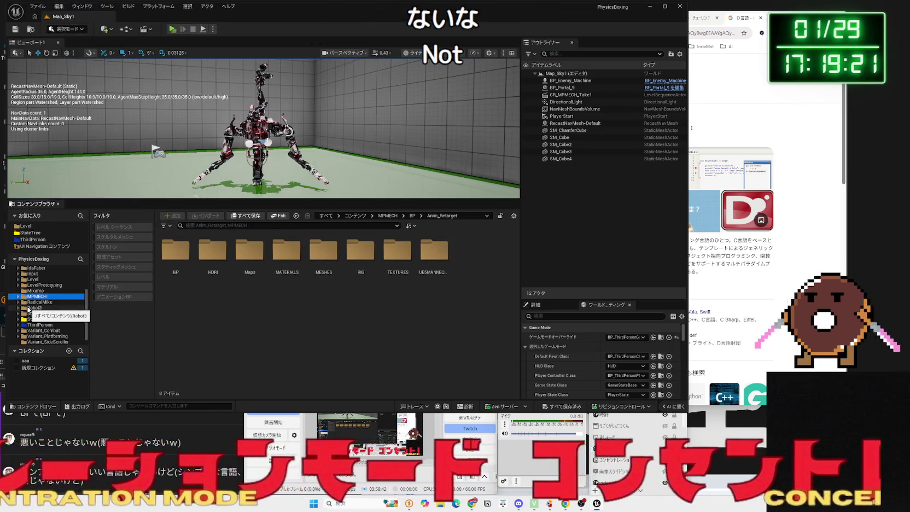
pyautogui.scroll(2, 32, 311)
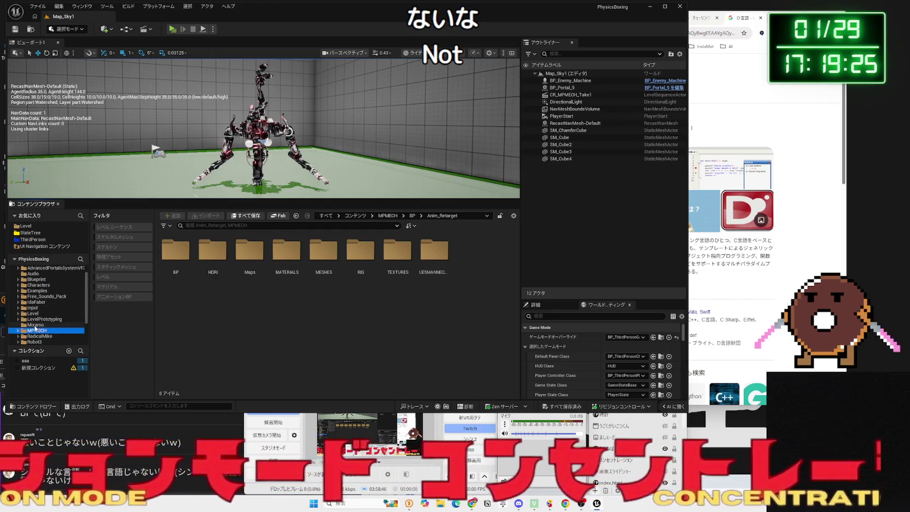
pyautogui.click(35, 342)
pyautogui.doubleClick(175, 250)
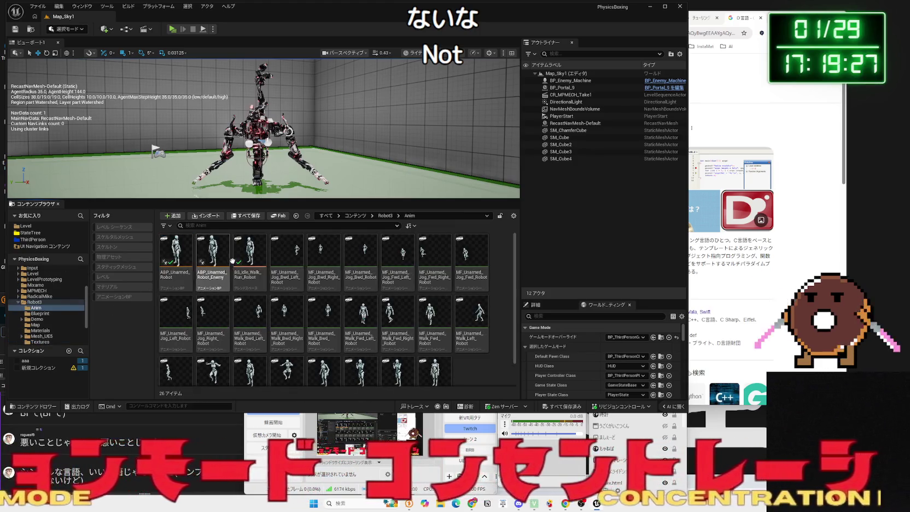
pyautogui.click(239, 260)
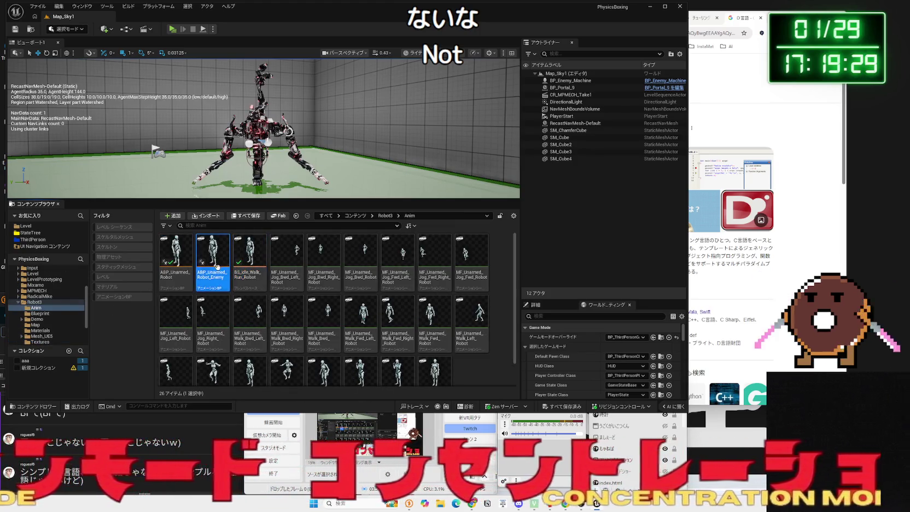
pyautogui.rightClick(219, 268)
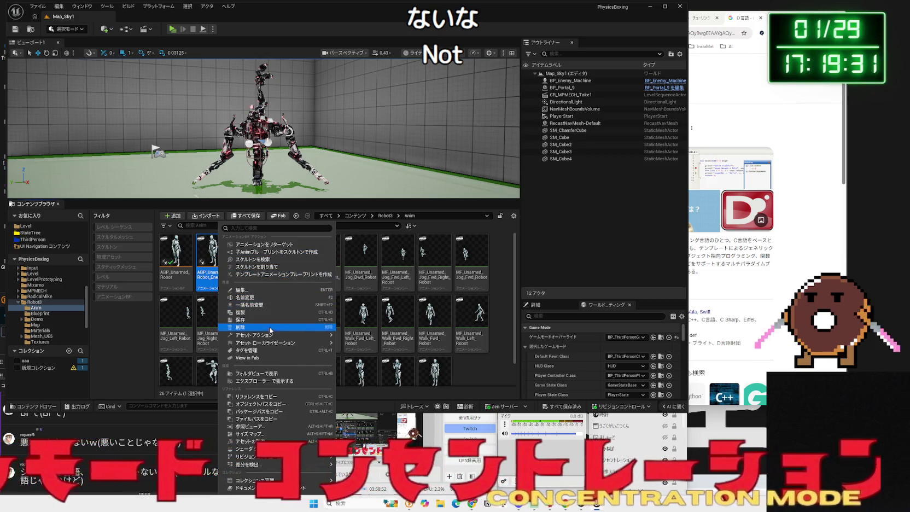
pyautogui.moveTo(270, 343)
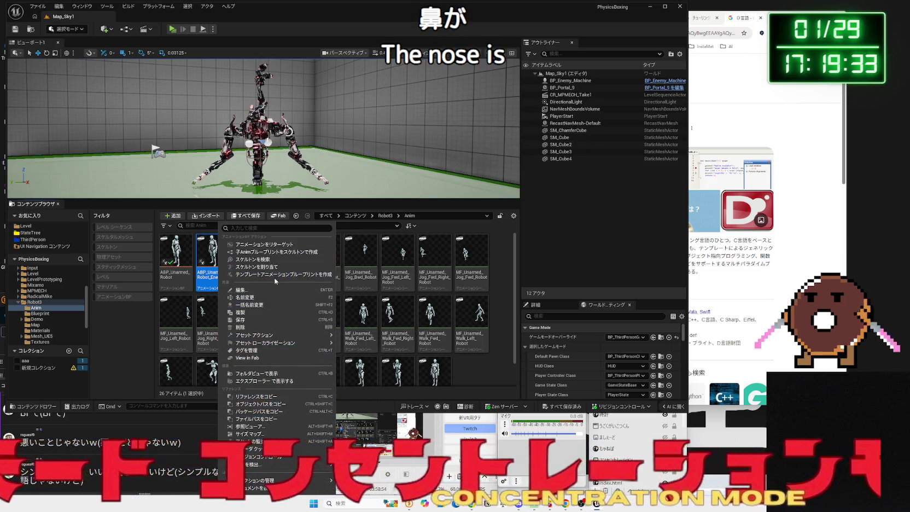
pyautogui.click(279, 245)
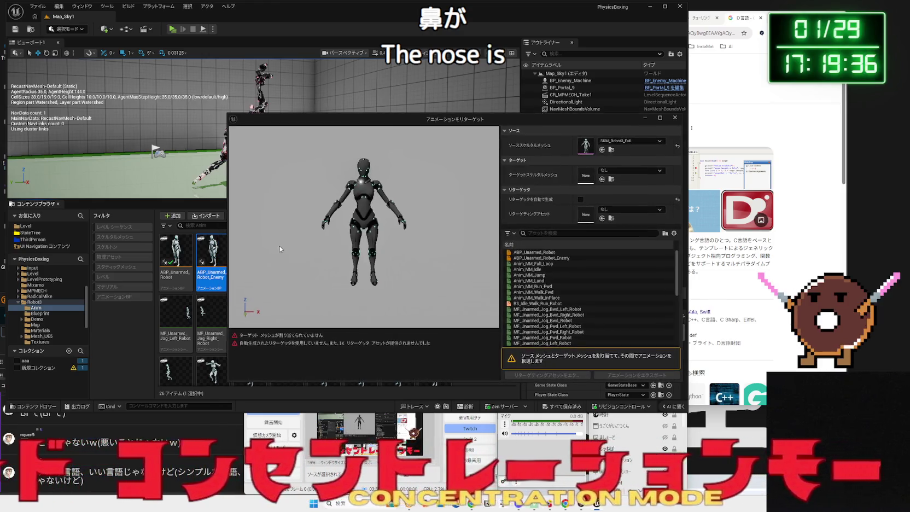
# Set target mesh SK_MPMECH_LOD0 and retargeter IKR_UE5Manny_MPMECH.
pyautogui.click(623, 170)
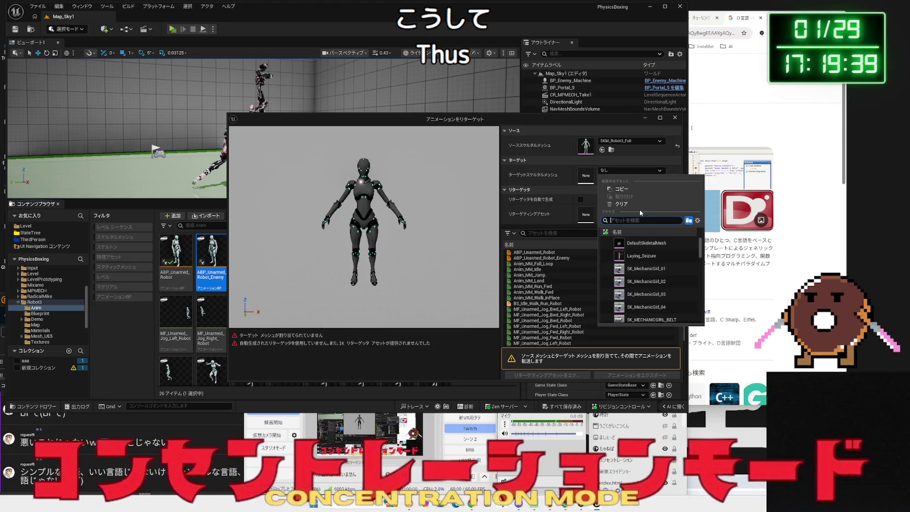
pyautogui.write('mech')
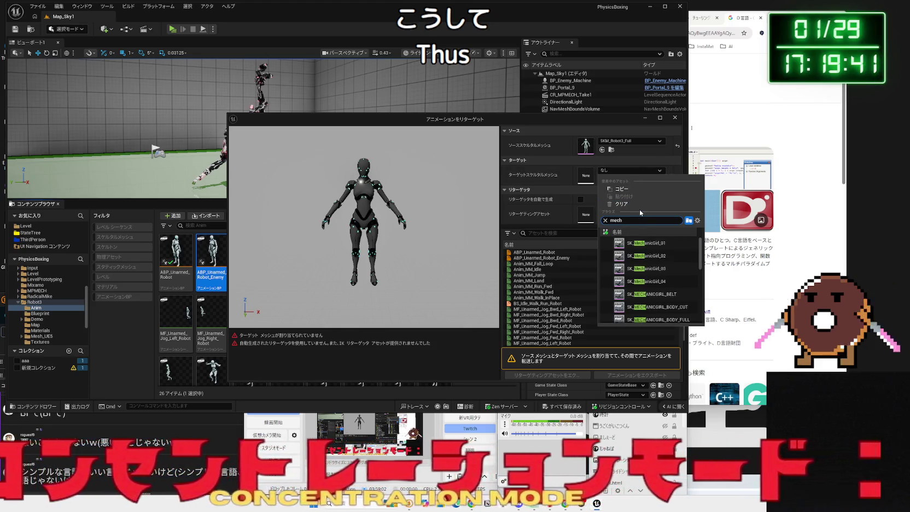
pyautogui.scroll(-3, 674, 306)
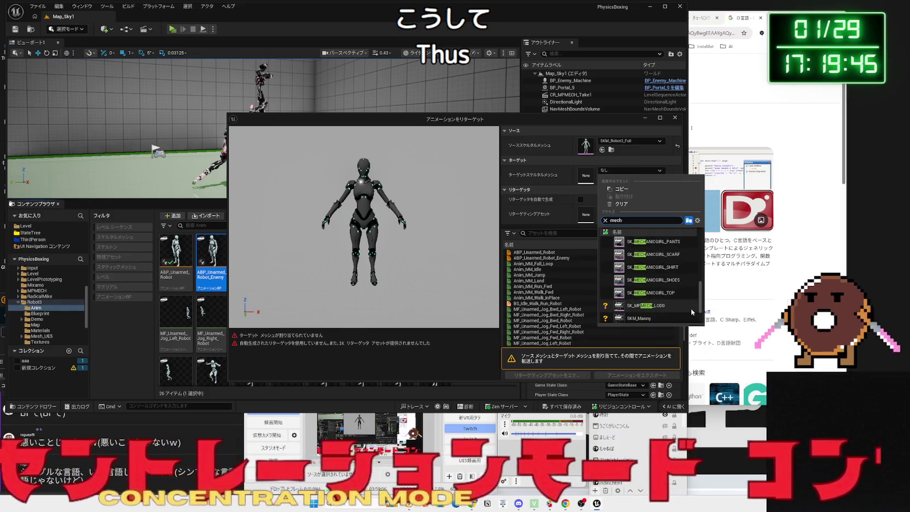
pyautogui.click(666, 306)
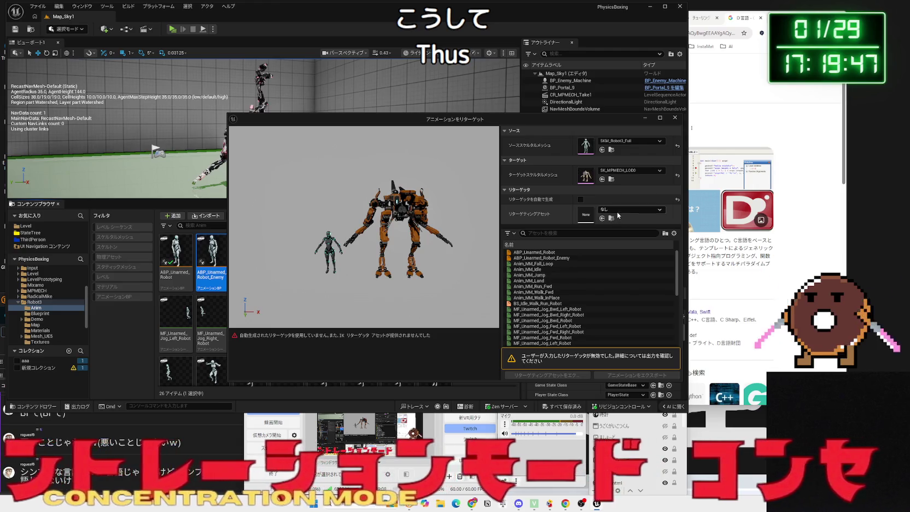
pyautogui.click(618, 215)
pyautogui.click(656, 309)
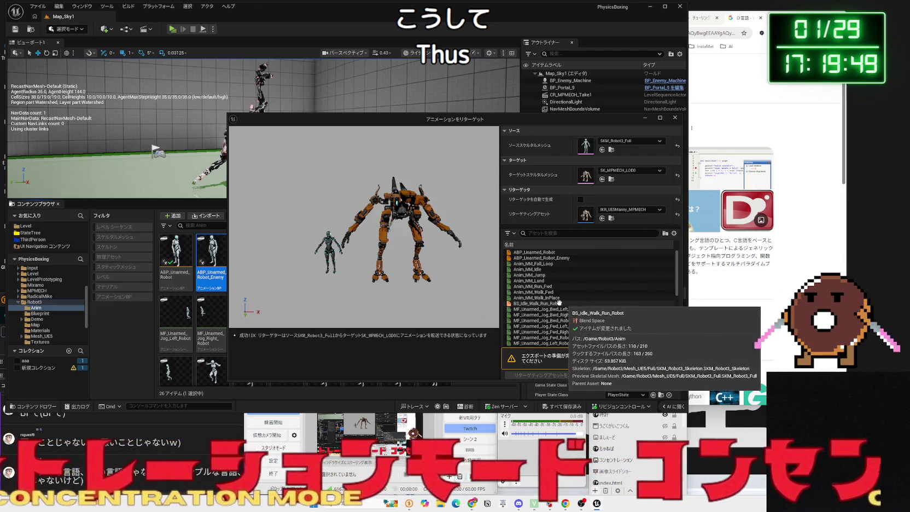
# Select ABP_Unarmed_Robot in the list and locate the retargeter asset in the Content Browser.
pyautogui.click(534, 252)
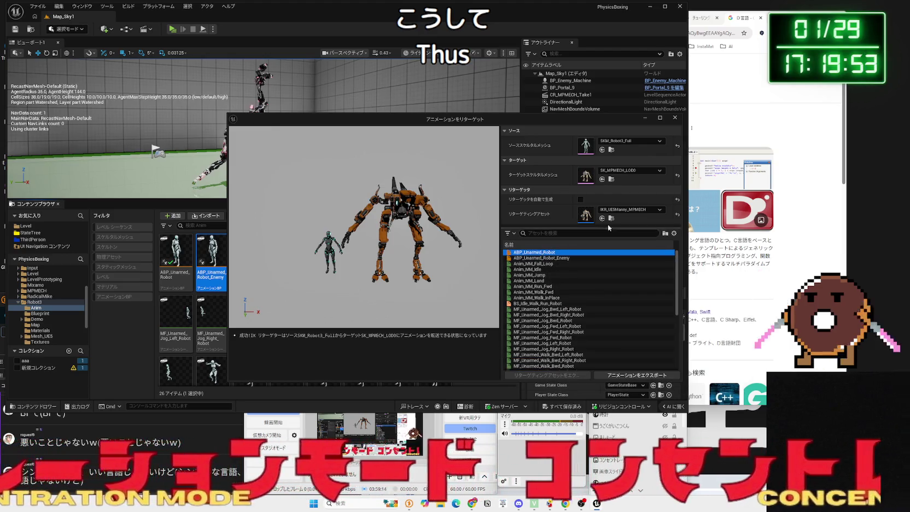
pyautogui.click(610, 218)
pyautogui.moveTo(509, 119); pyautogui.dragTo(689, 119)
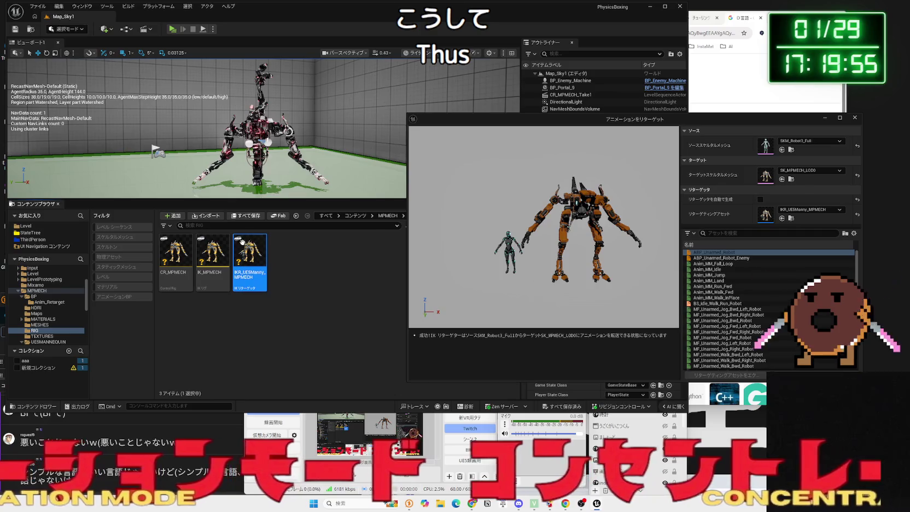
pyautogui.click(243, 242)
# Open IKR_UE5Manny_MPMECH and delete the Root Motion operation from its Operation Stack.
pyautogui.doubleClick(250, 248)
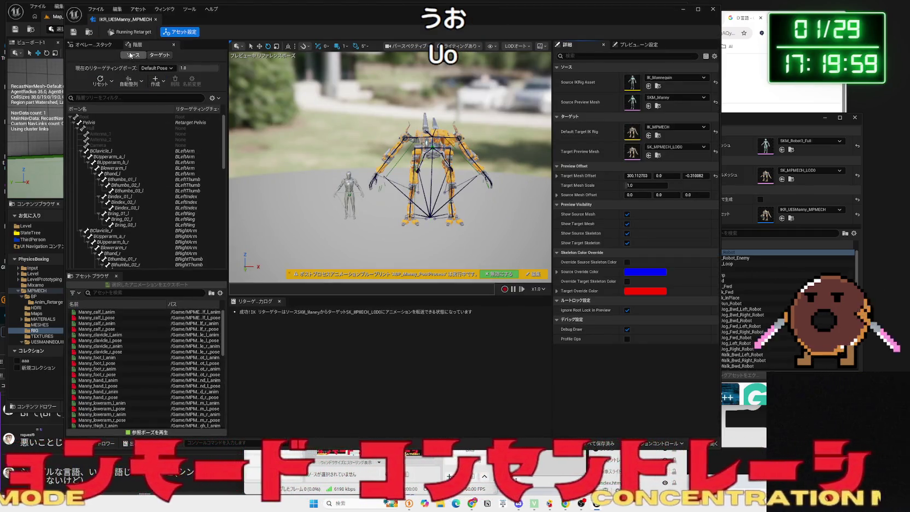
pyautogui.click(92, 46)
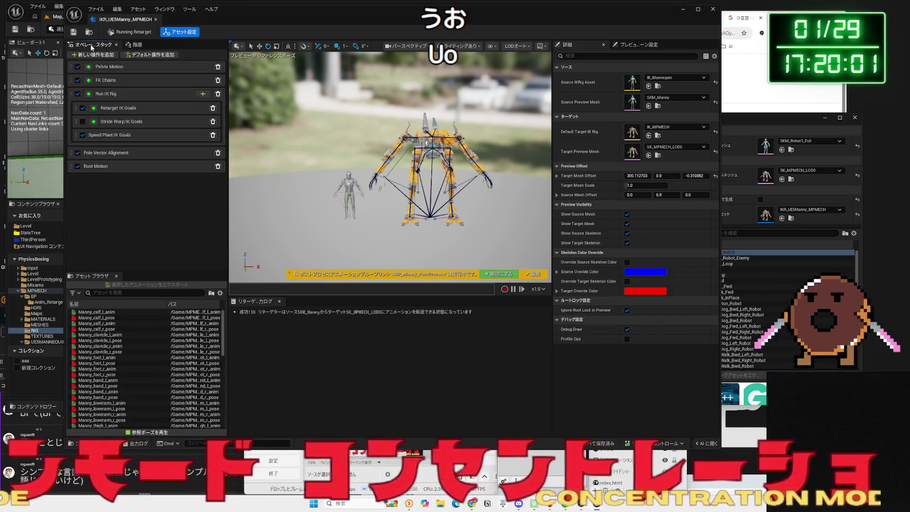
pyautogui.click(121, 171)
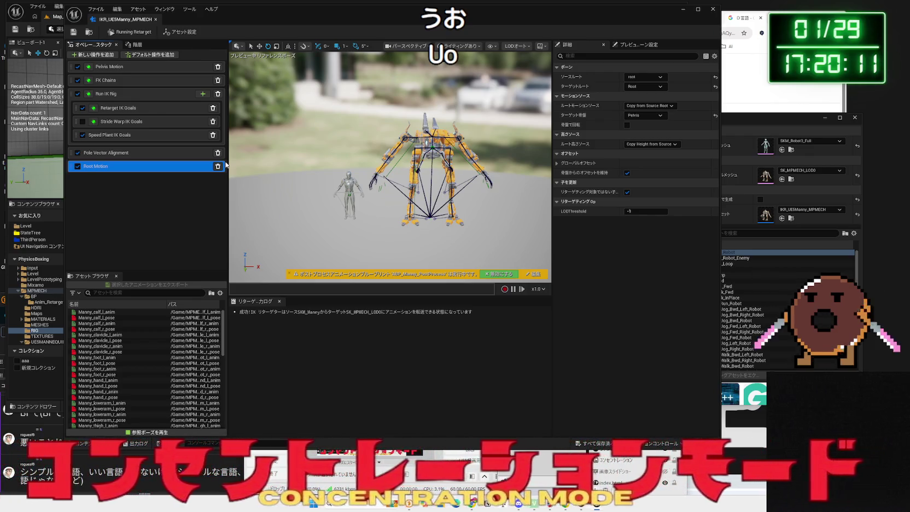
pyautogui.press('Delete')
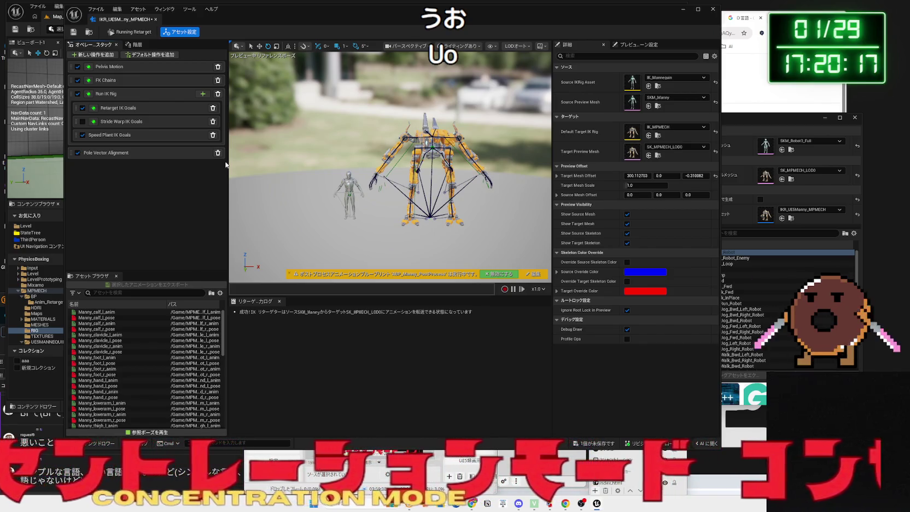
# Restore Root Motion with Ctrl+Z, save the retargeter and close its editor.
pyautogui.hotkey('alt', 'Tab')
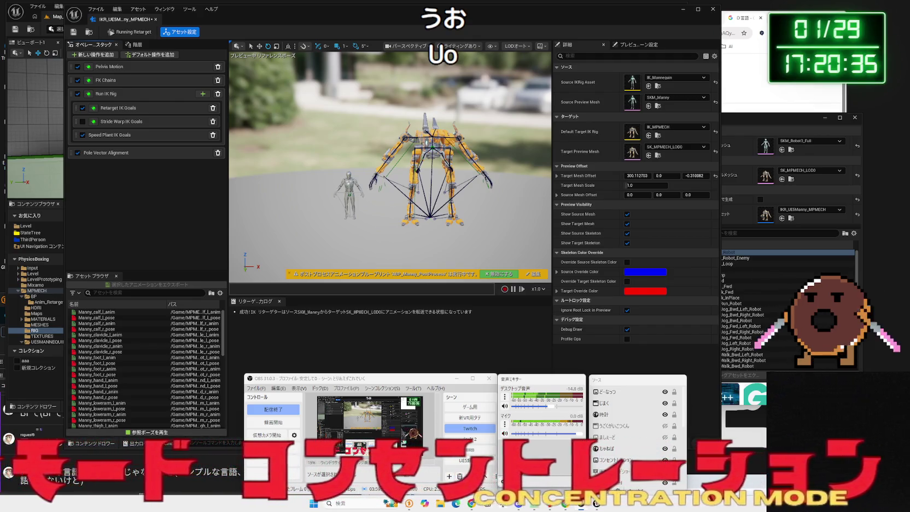
pyautogui.click(137, 196)
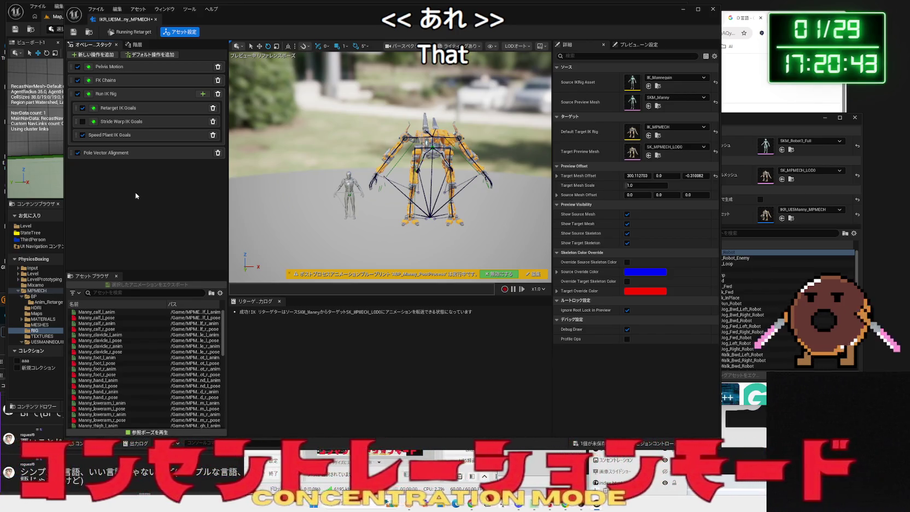
pyautogui.hotkey('ctrl', 'z')
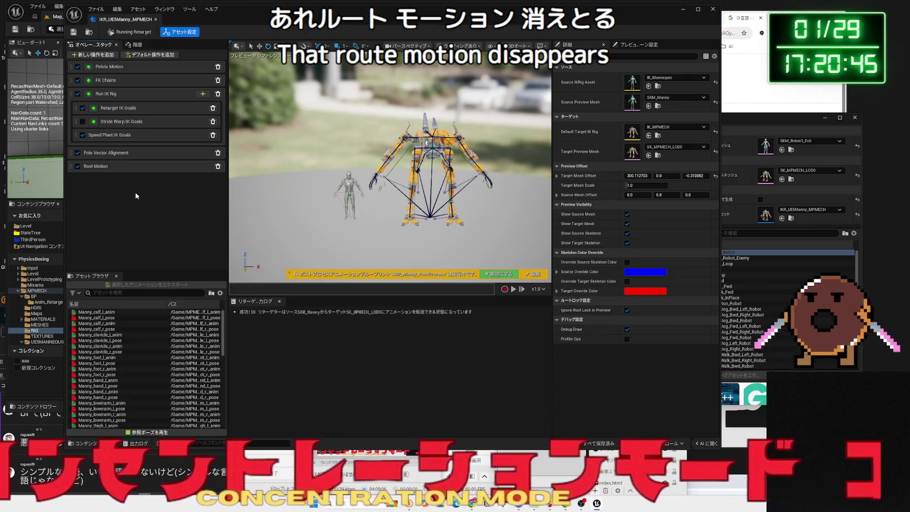
pyautogui.click(73, 32)
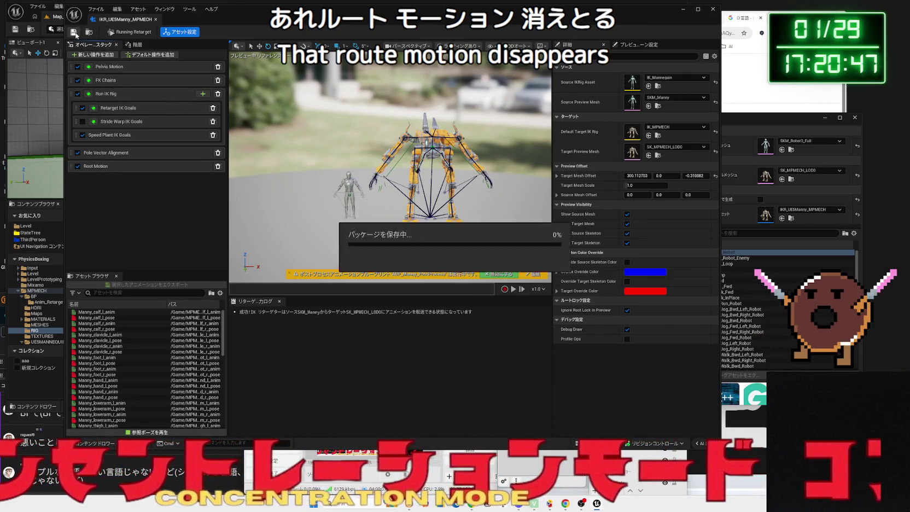
pyautogui.click(156, 21)
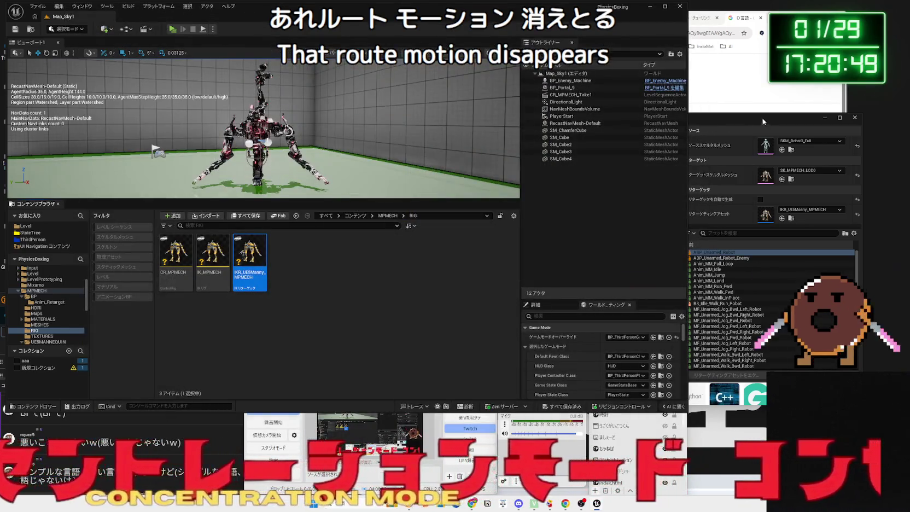
# Preview BS_Idle_Walk_Run_Robot, Anim_MM_Walk_Fwd and Anim_MM_Fall_Loop on the mech, selecting ABP_Unarmed_Robot_Enemy.
pyautogui.moveTo(792, 117); pyautogui.dragTo(636, 103)
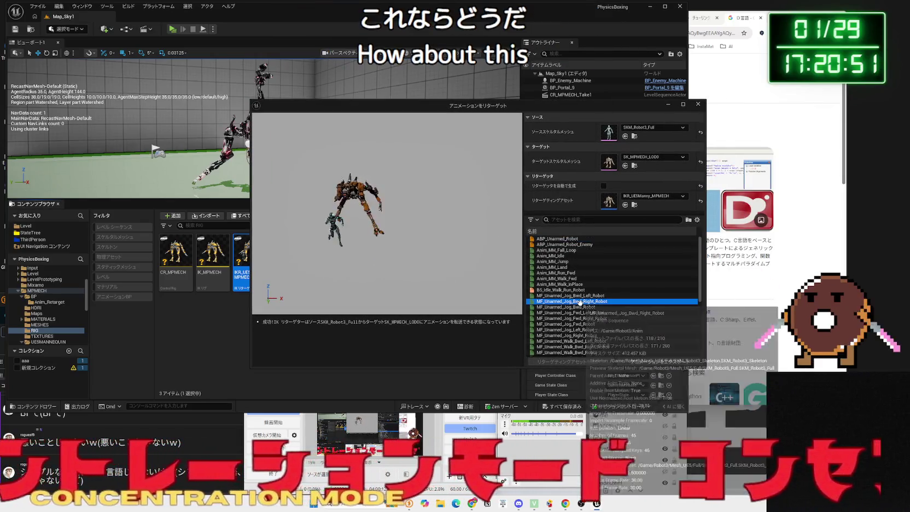
pyautogui.click(569, 289)
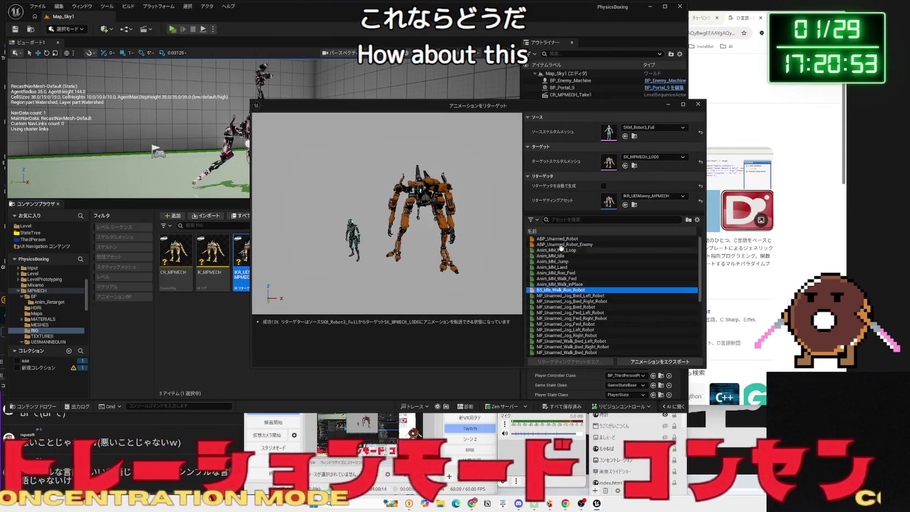
pyautogui.click(563, 244)
pyautogui.click(562, 279)
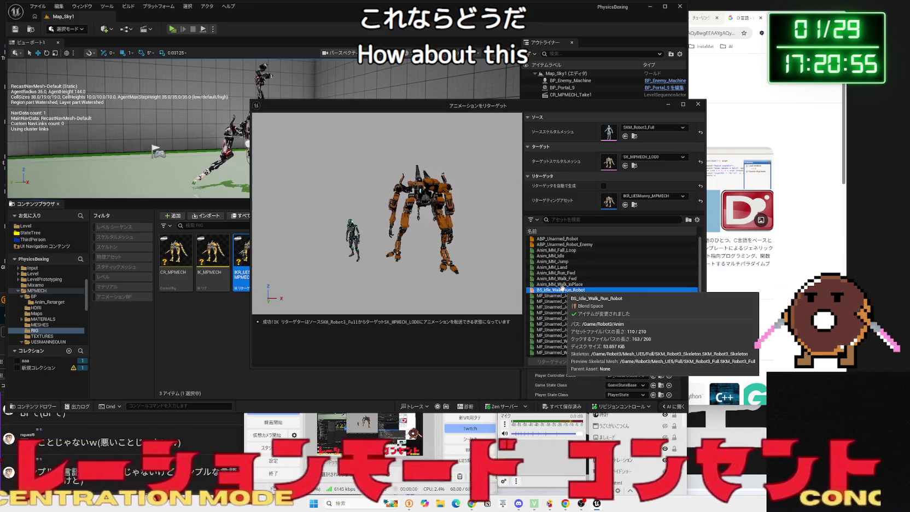
pyautogui.click(556, 249)
pyautogui.click(558, 244)
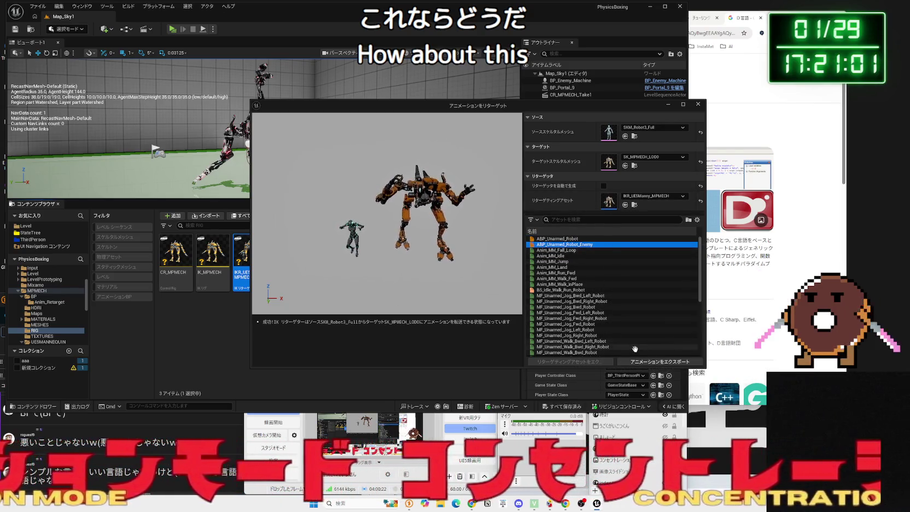
# Export the retargeted animations to MPMECH > BP > Anim_Retarget with suffix _MECH.
pyautogui.click(643, 362)
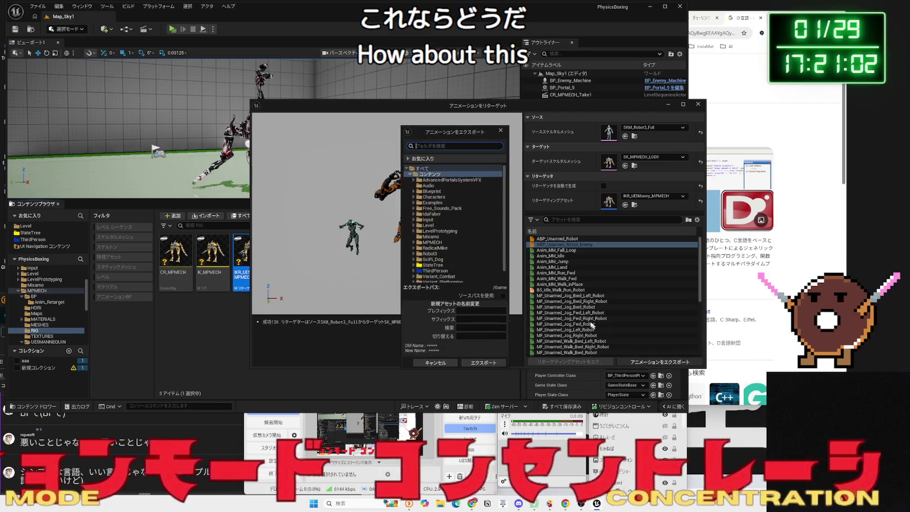
pyautogui.click(435, 237)
pyautogui.click(439, 242)
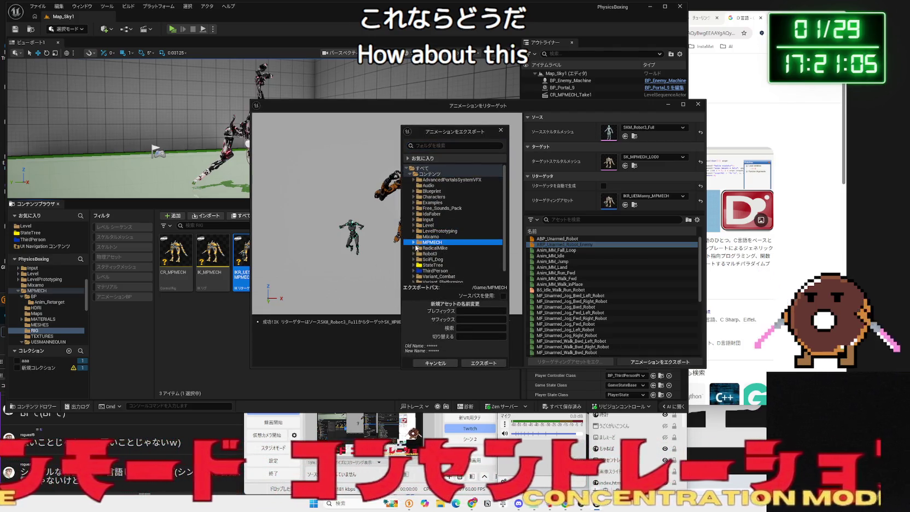
pyautogui.click(413, 242)
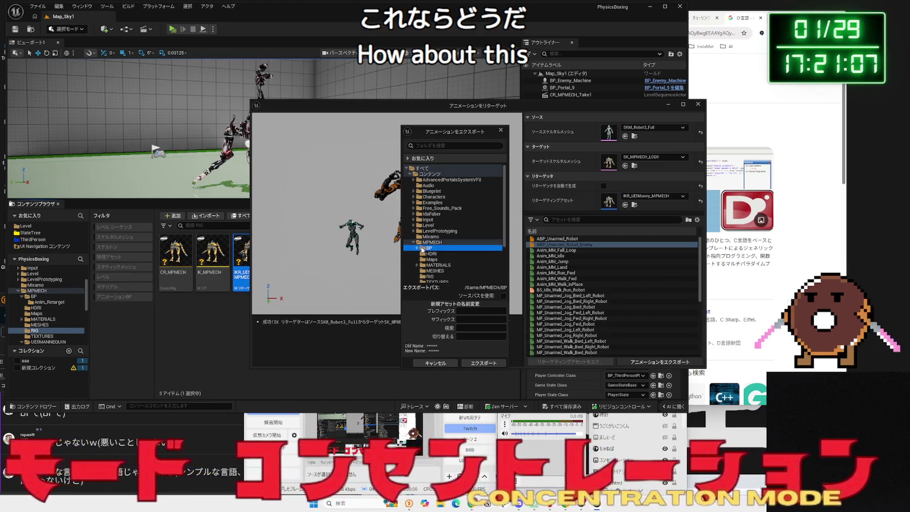
pyautogui.click(433, 254)
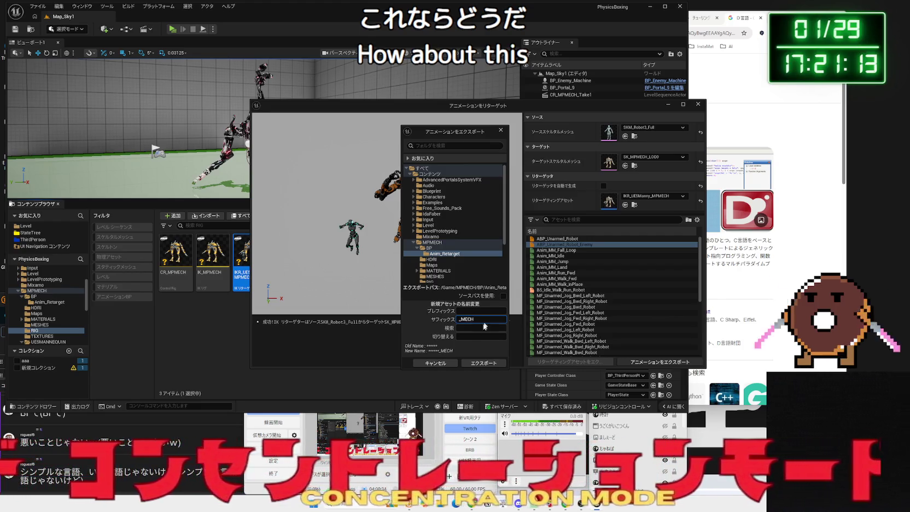
pyautogui.click(480, 364)
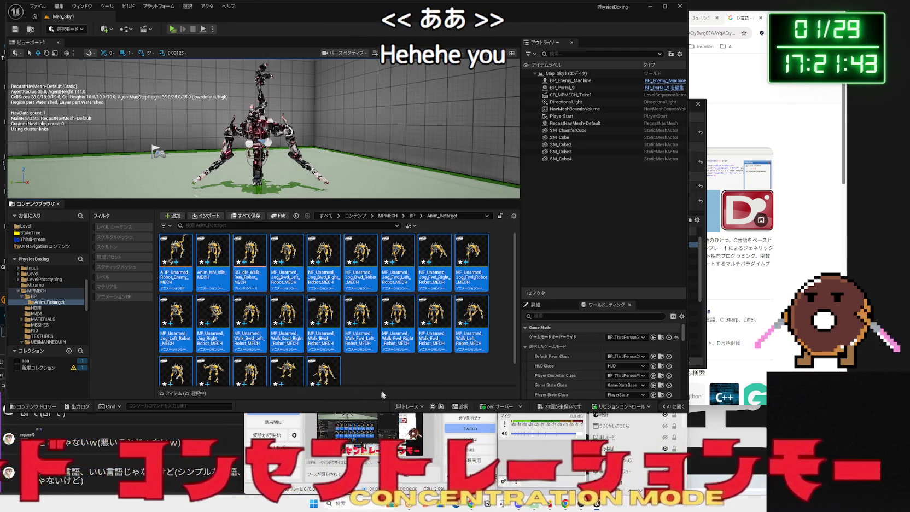
# Save all 23 new assets and preview the idle-walk-run blend space at a walking sample.
pyautogui.click(394, 377)
pyautogui.click(555, 409)
pyautogui.click(525, 333)
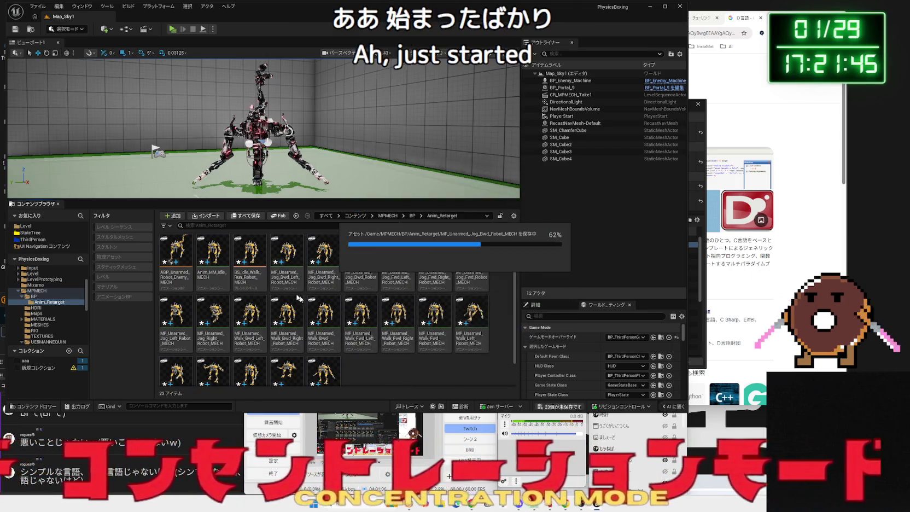
pyautogui.click(256, 257)
pyautogui.doubleClick(255, 257)
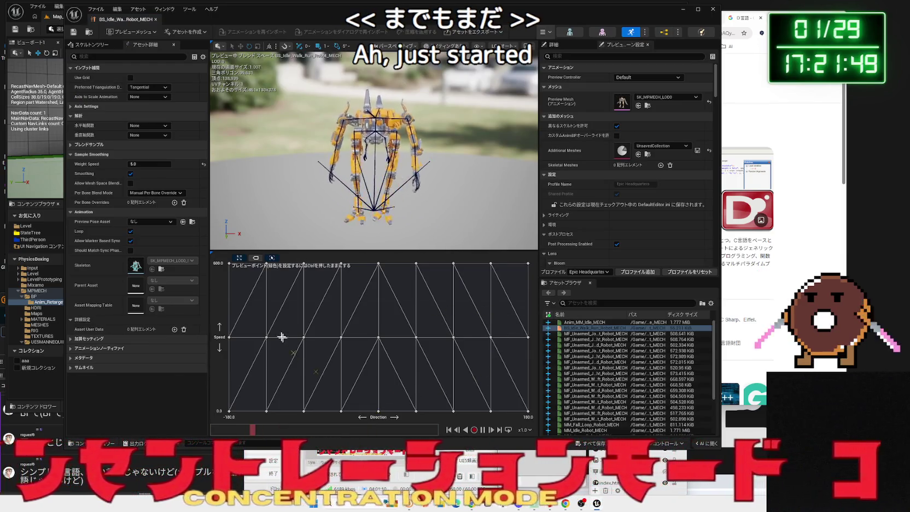
pyautogui.keyDown('ctrl'); pyautogui.click(241, 284); pyautogui.keyUp('ctrl')
pyautogui.click(55, 16)
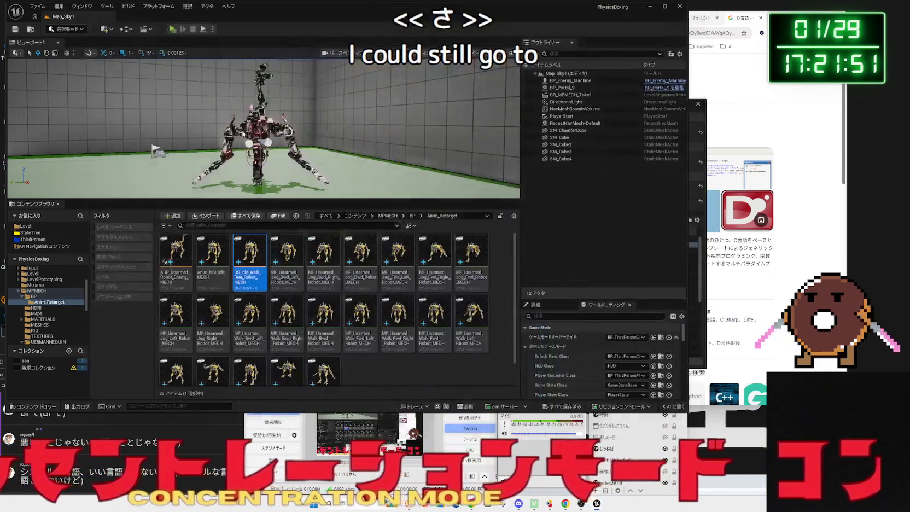
# In ABP_Unarmed_Robot_Enemy_MECH's AnimGraph, delete Control Rig, NOT and Is Falling, wire Slot to Output Pose, compile.
pyautogui.doubleClick(176, 257)
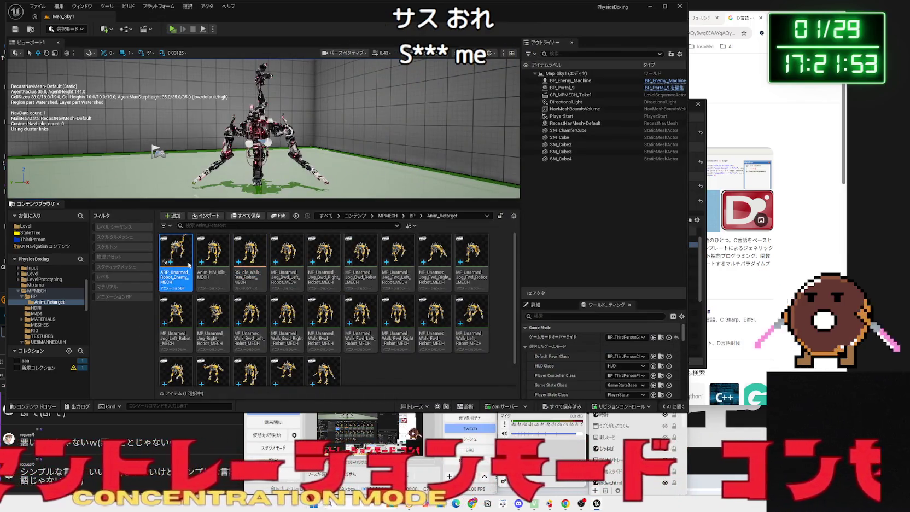
pyautogui.scroll(3, 285, 227)
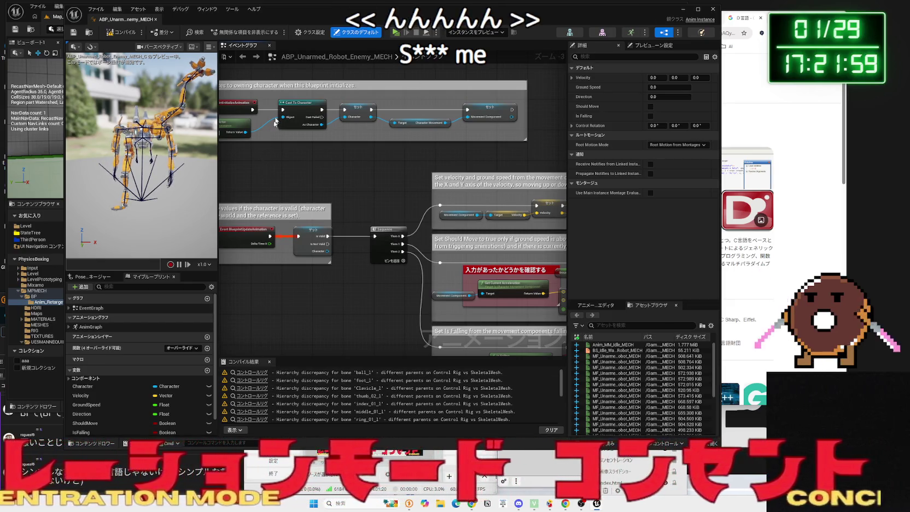
pyautogui.click(90, 326)
pyautogui.doubleClick(97, 328)
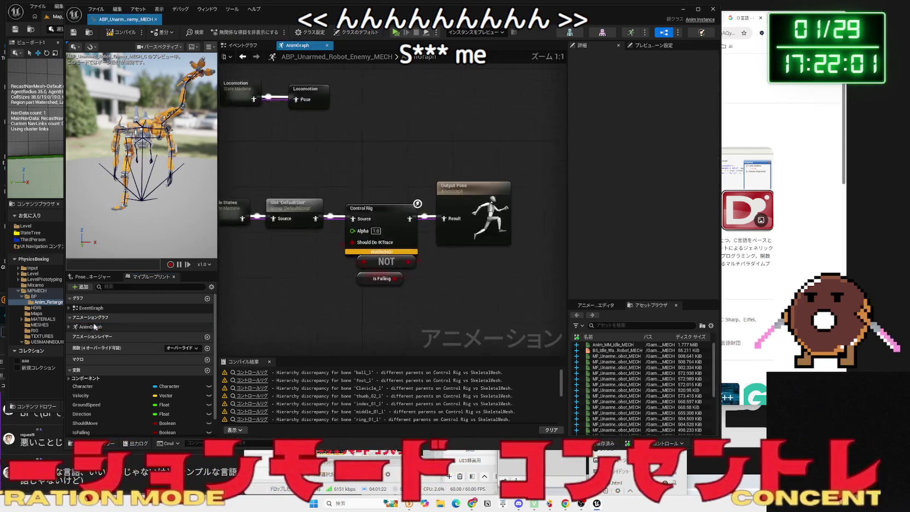
pyautogui.press('Delete')
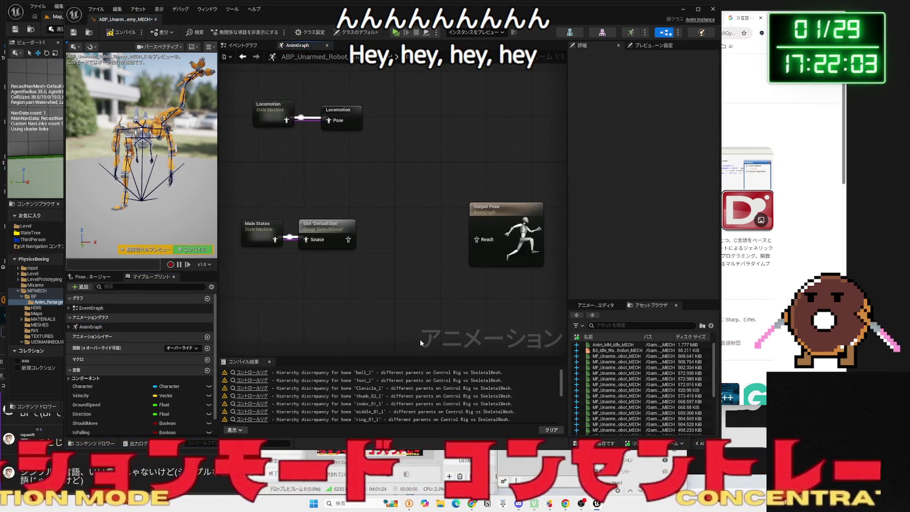
pyautogui.moveTo(477, 237); pyautogui.dragTo(477, 239)
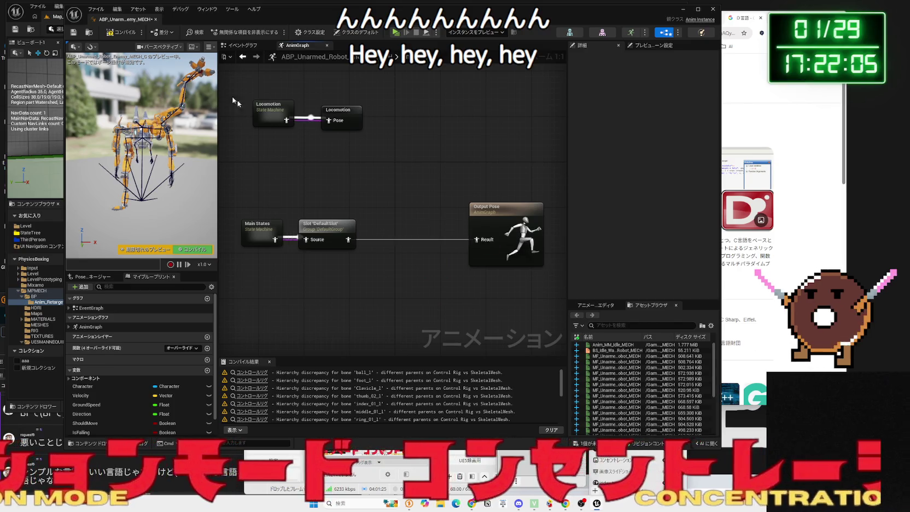
pyautogui.click(134, 36)
pyautogui.hotkey('alt', 'Tab')
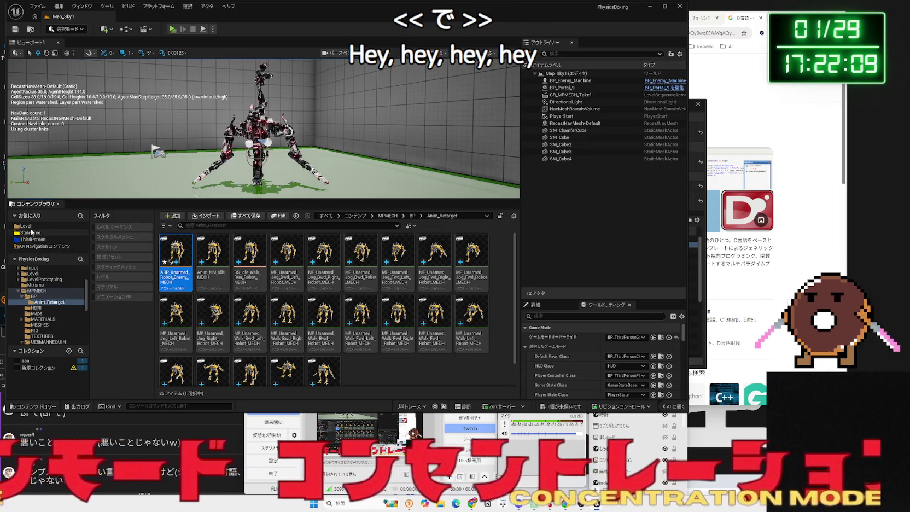
# Set BP_Enemy_Machine's Mesh Anim Class to ABP_Unarmed_Robot_Enemy_MECH, then play-test Map_Sky1.
pyautogui.scroll(3, 37, 298)
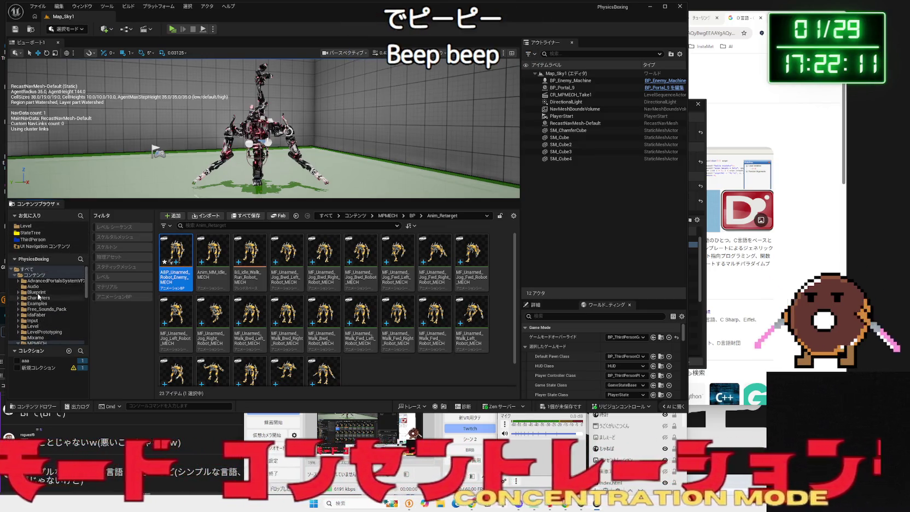
pyautogui.click(37, 293)
pyautogui.doubleClick(211, 250)
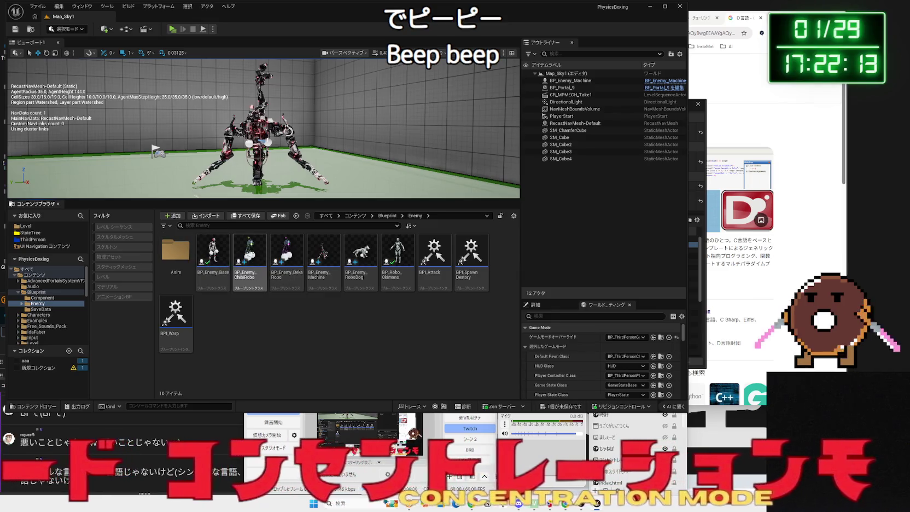
pyautogui.doubleClick(317, 256)
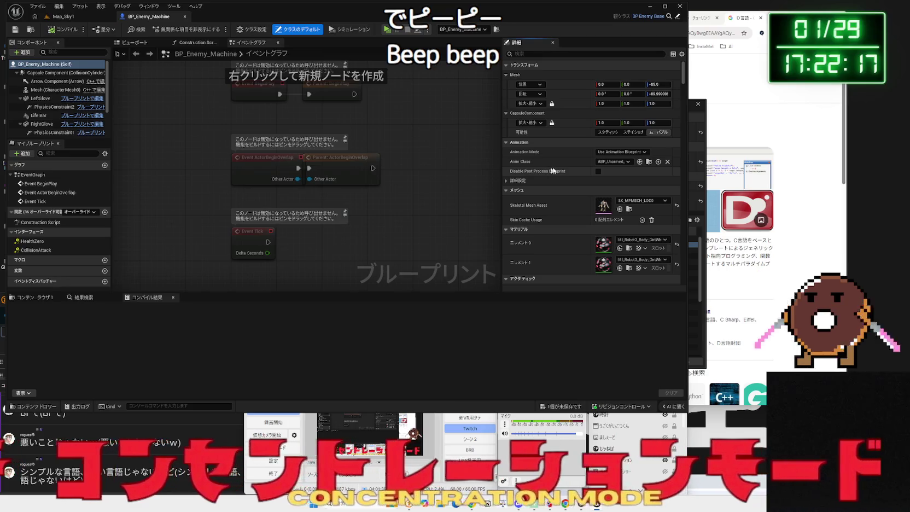
pyautogui.click(628, 162)
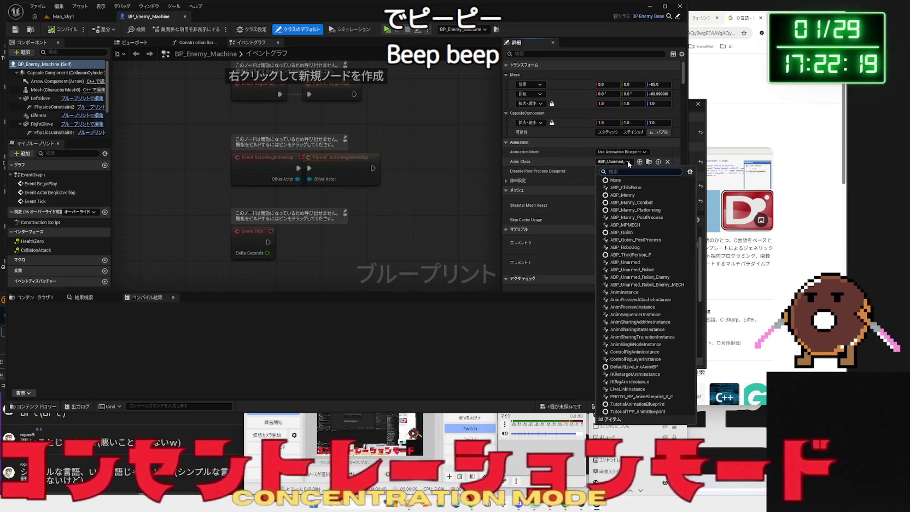
pyautogui.click(662, 285)
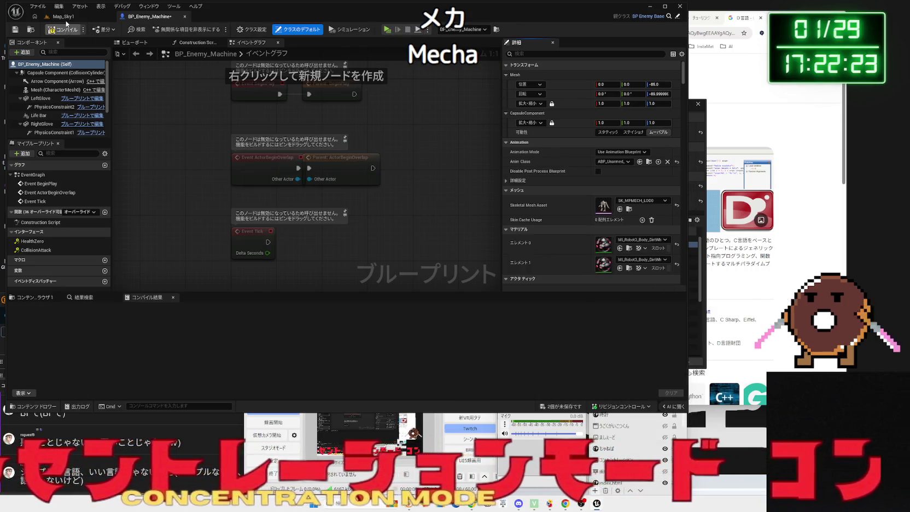
pyautogui.click(80, 19)
pyautogui.hotkey('alt', 'p')
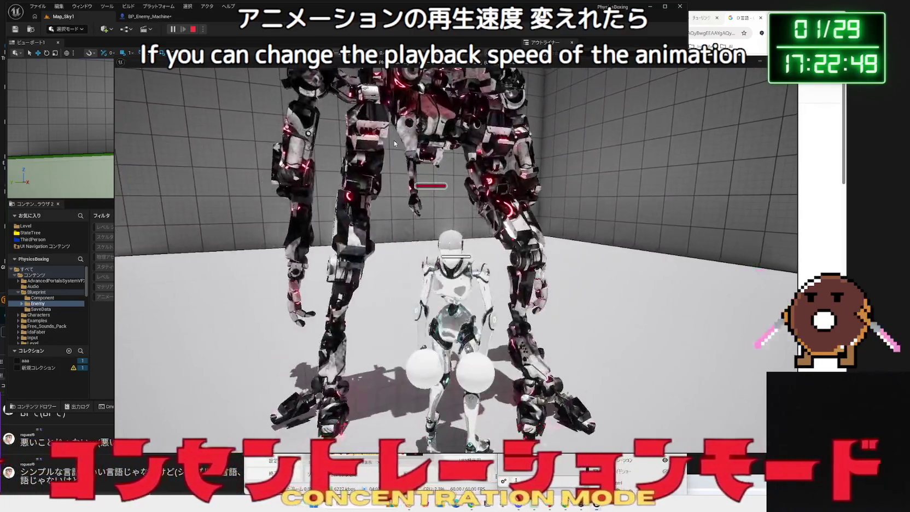
# Stop the play session and save both ABP_Unarmed_Robot_Enemy_MECH and BP_Enemy_Machine from the unsaved-assets list.
pyautogui.press('Escape')
pyautogui.click(452, 318)
pyautogui.click(566, 408)
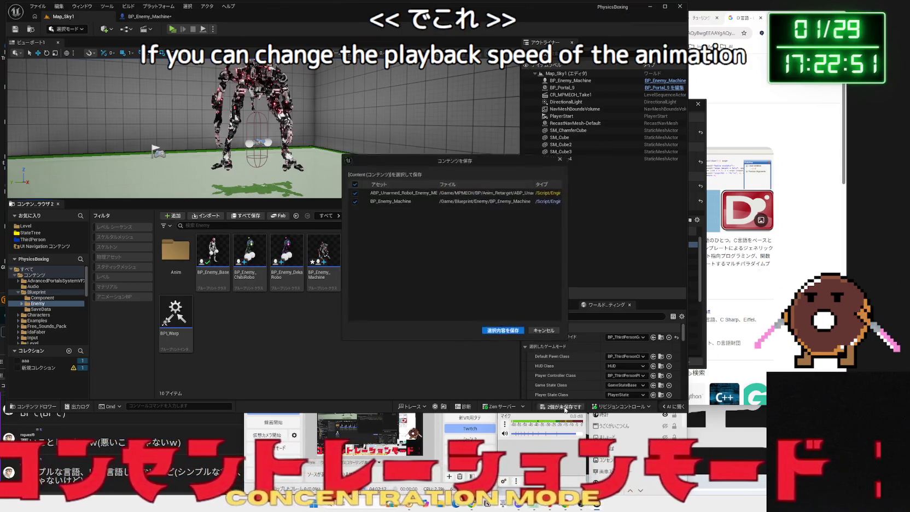
pyautogui.click(590, 384)
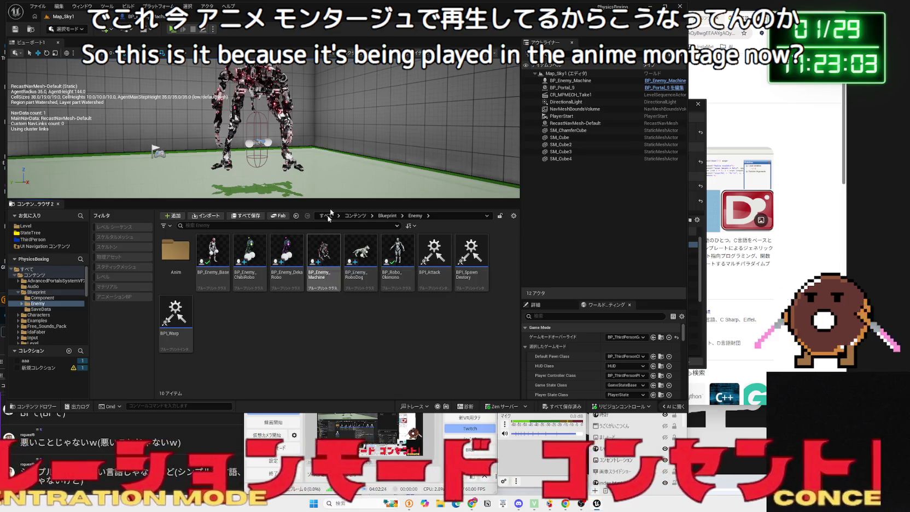
# Open the robot's blueprint viewport and drag the RightGlove sphere along Y to 121.
pyautogui.scroll(3, 263, 126)
pyautogui.scroll(2, 263, 137)
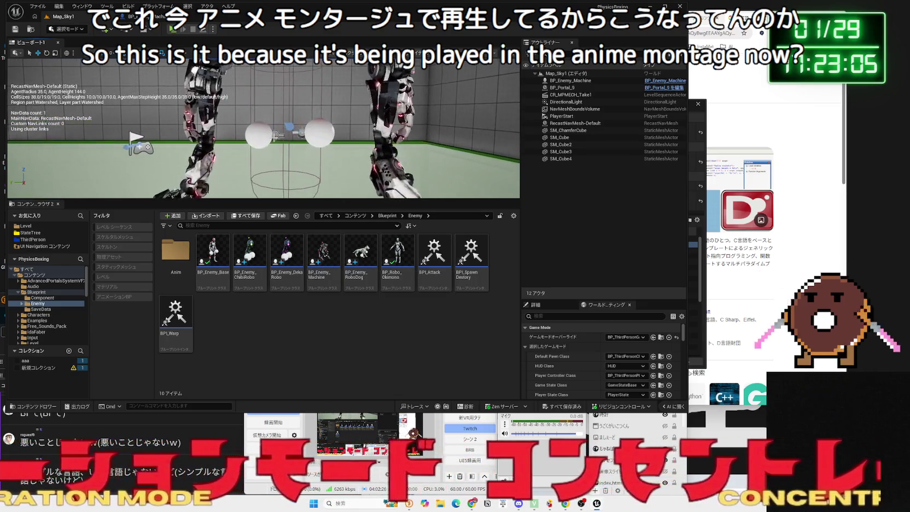
pyautogui.click(261, 139)
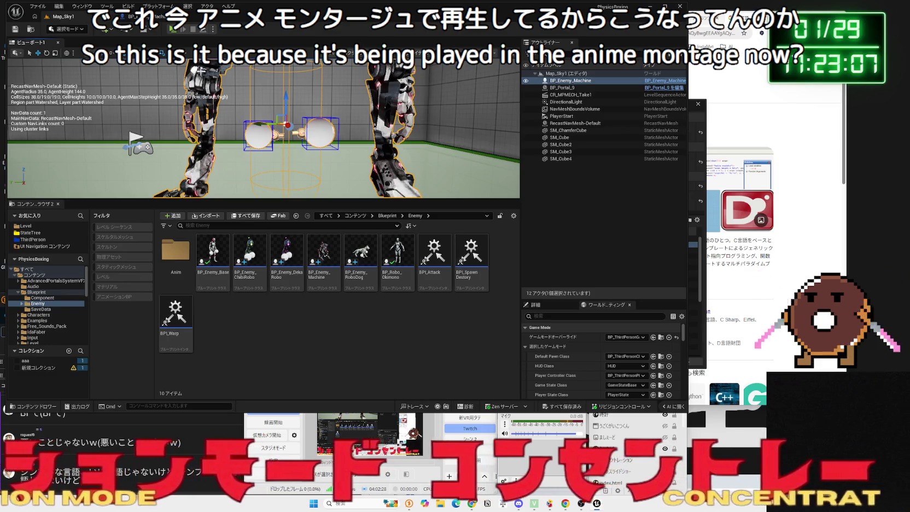
pyautogui.hotkey('ctrl', 'e')
pyautogui.click(150, 44)
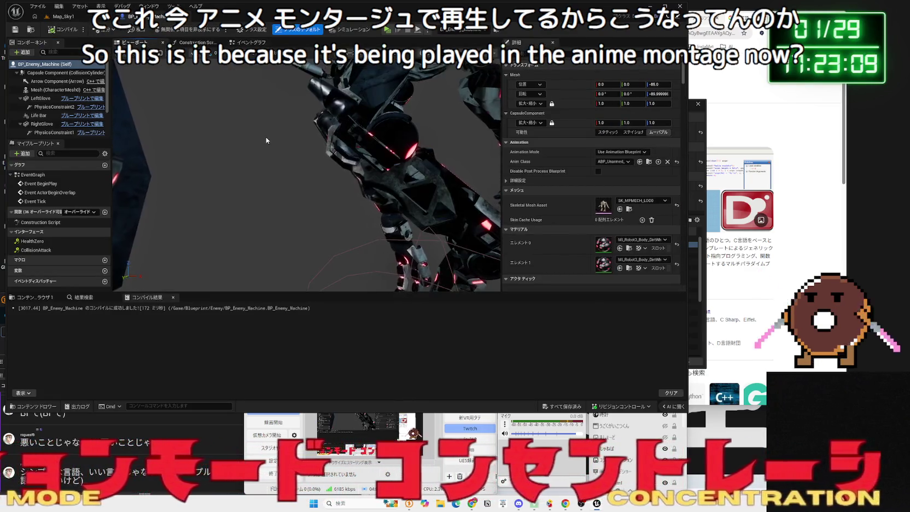
pyautogui.click(335, 244)
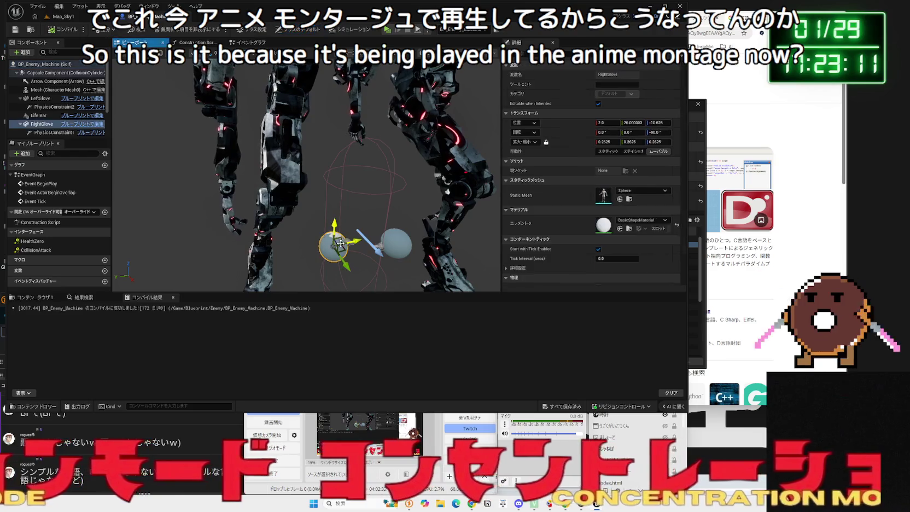
pyautogui.moveTo(325, 242); pyautogui.dragTo(219, 268)
pyautogui.scroll(-5, 328, 230)
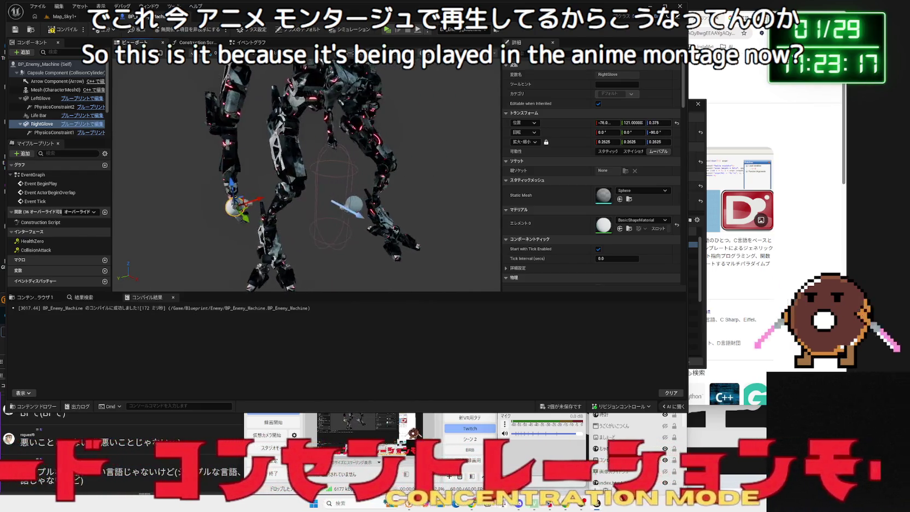
# Select LeftGlove, then return to Map_Sky1 and start a test play.
pyautogui.click(344, 202)
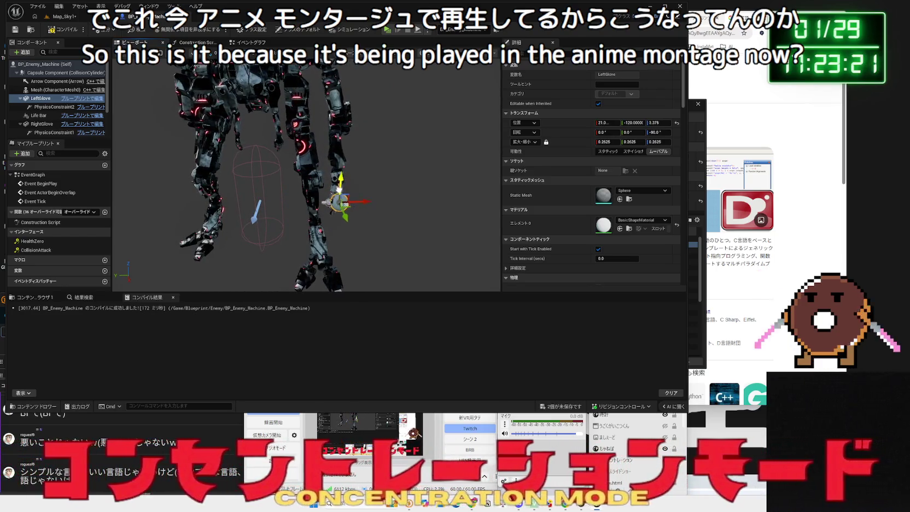
pyautogui.click(65, 17)
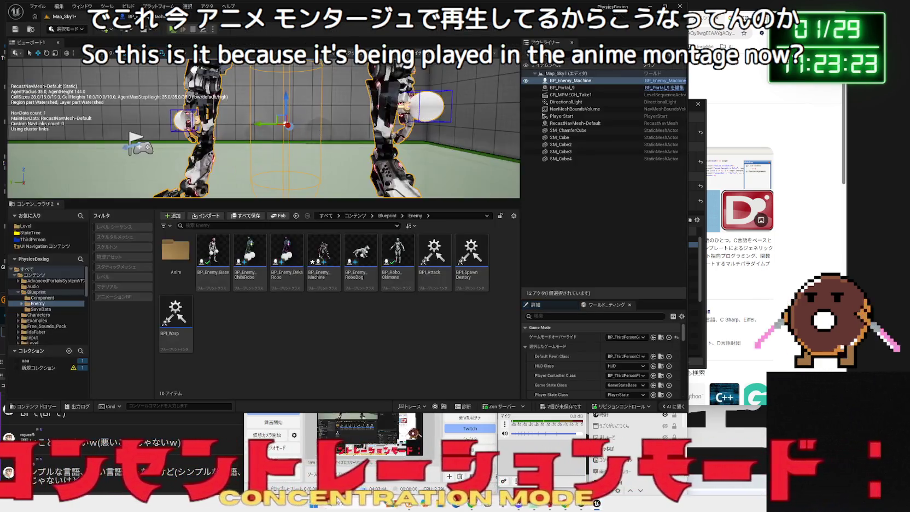
pyautogui.hotkey('alt', 'p')
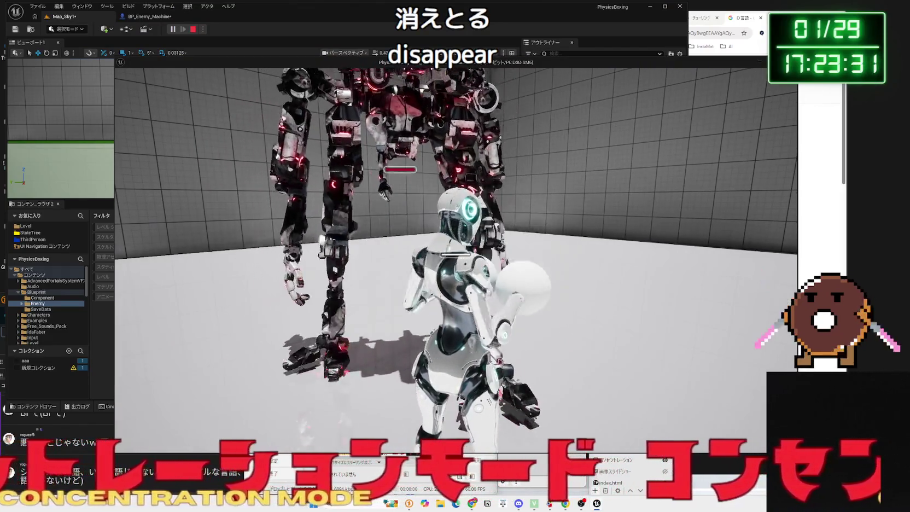
# Stop the play session, frame the selected robot, and run another short test play.
pyautogui.press('Escape')
pyautogui.press('f')
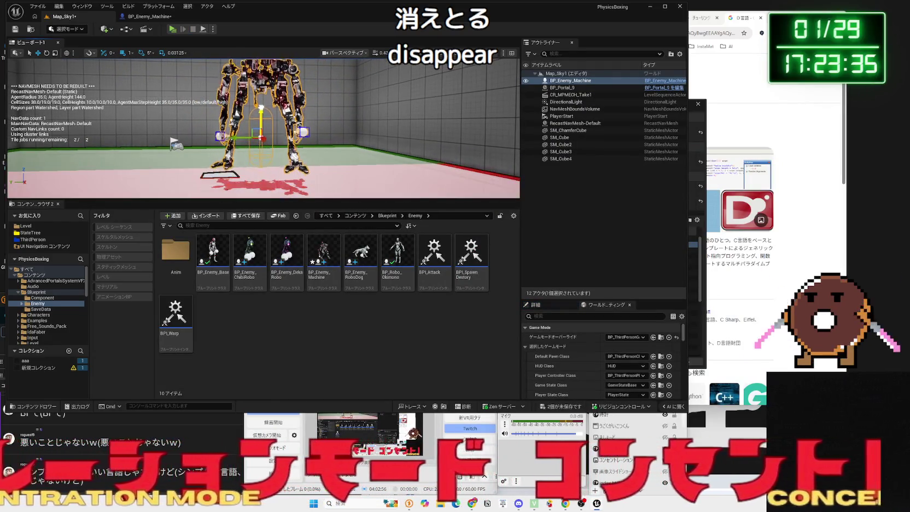
pyautogui.click(172, 29)
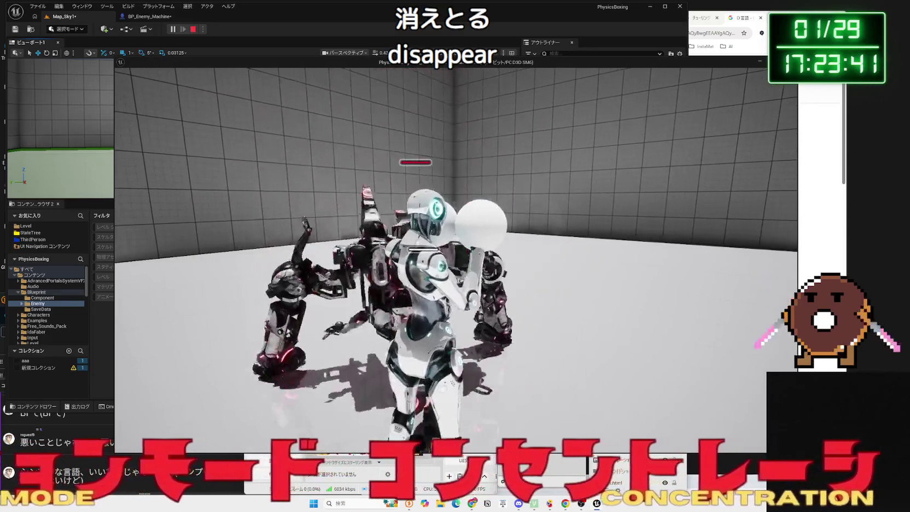
pyautogui.press('Escape')
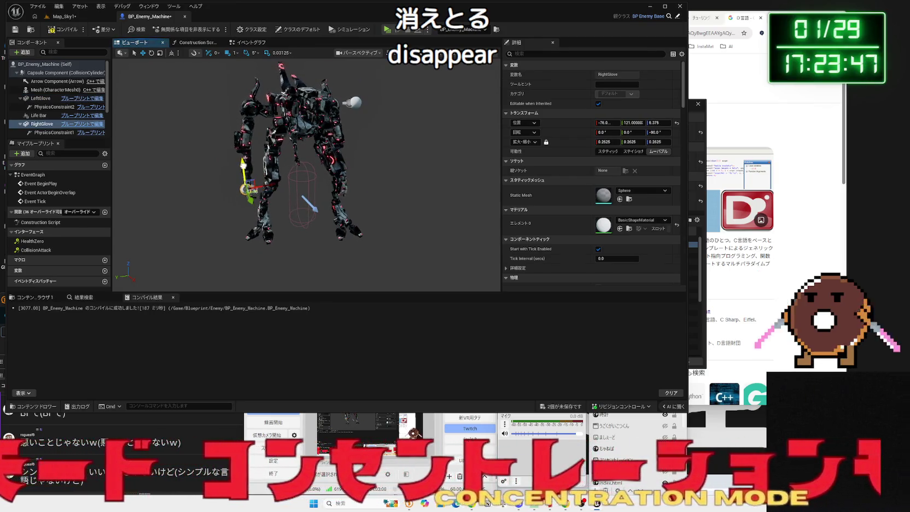
# Run a longer Map_Sky1 play test, then return to the level editor and browse the Characters folder.
pyautogui.click(63, 17)
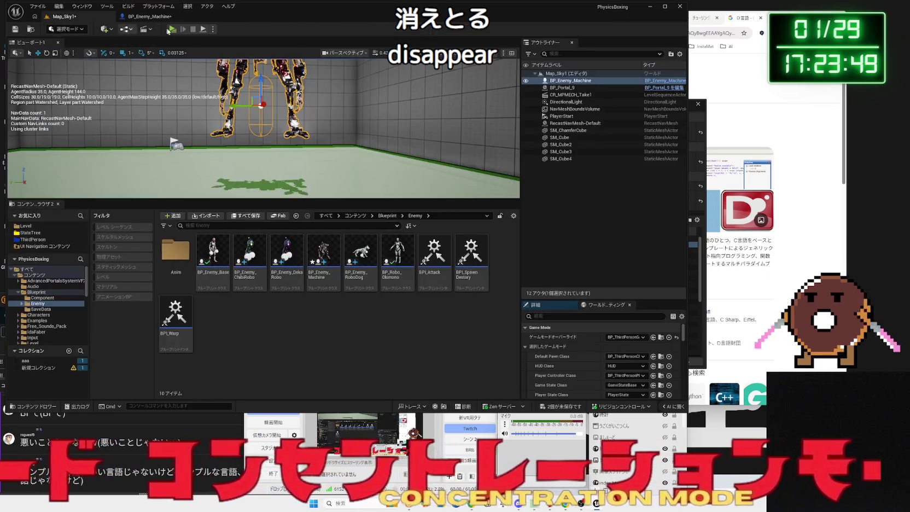
pyautogui.click(173, 30)
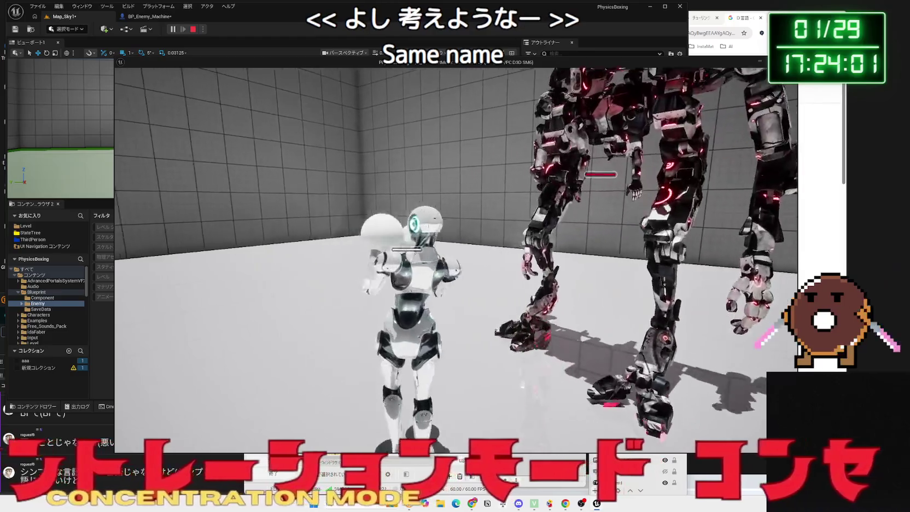
pyautogui.press('Escape')
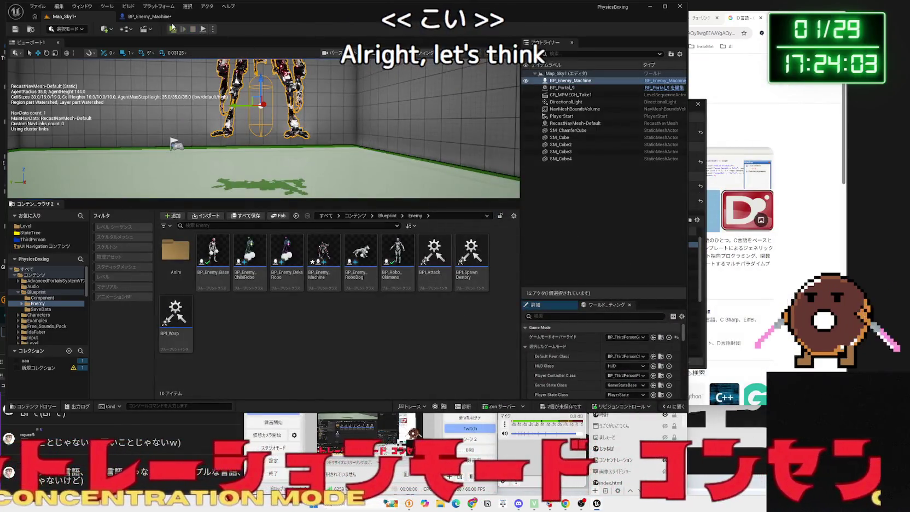
pyautogui.click(160, 19)
pyautogui.click(68, 17)
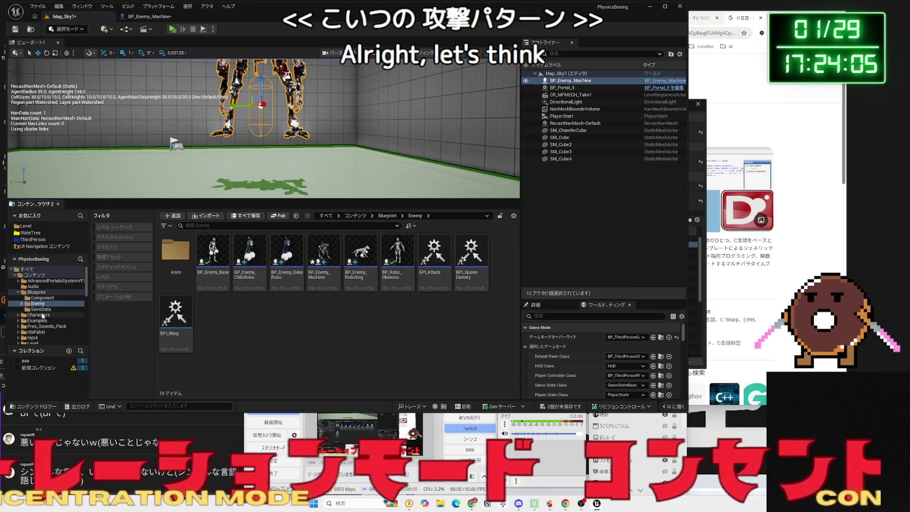
pyautogui.click(38, 315)
pyautogui.click(39, 321)
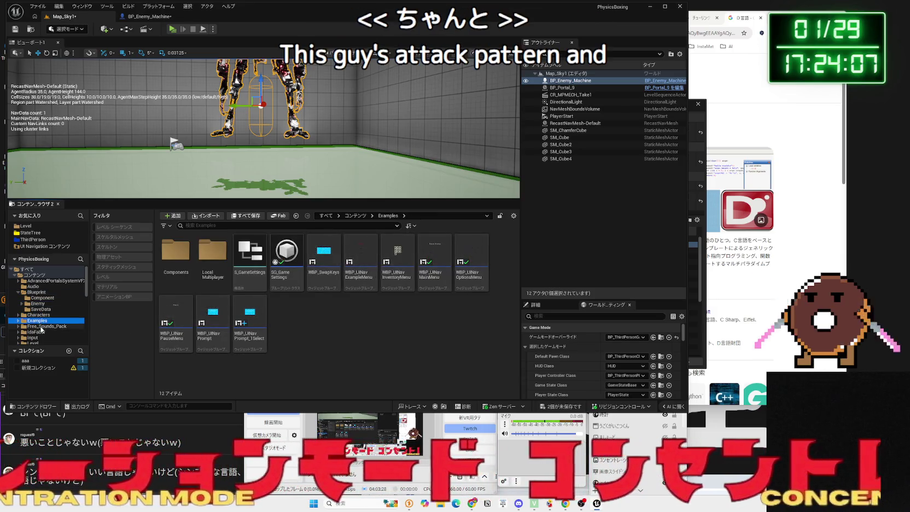
# Click through the SaveData and Blueprint folders in the Content Browser tree.
pyautogui.click(38, 326)
pyautogui.click(36, 331)
pyautogui.click(38, 326)
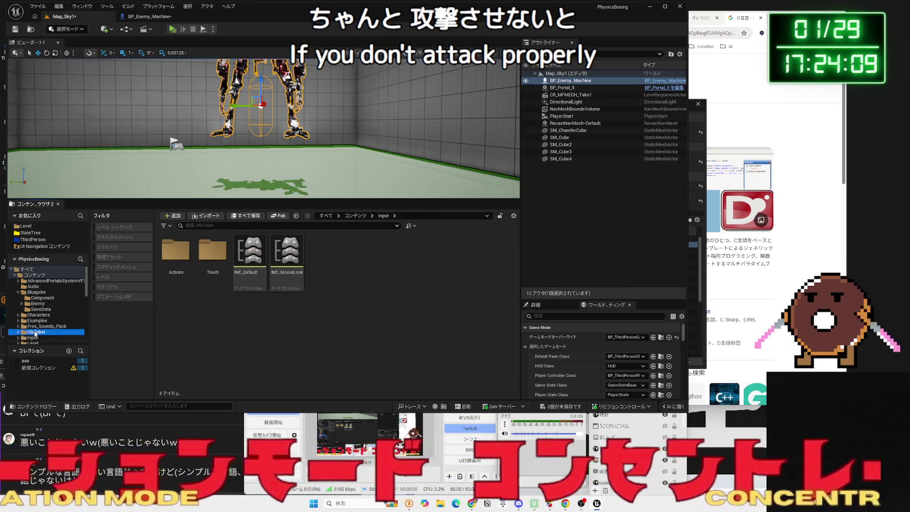
pyautogui.click(37, 303)
pyautogui.click(41, 309)
pyautogui.click(38, 304)
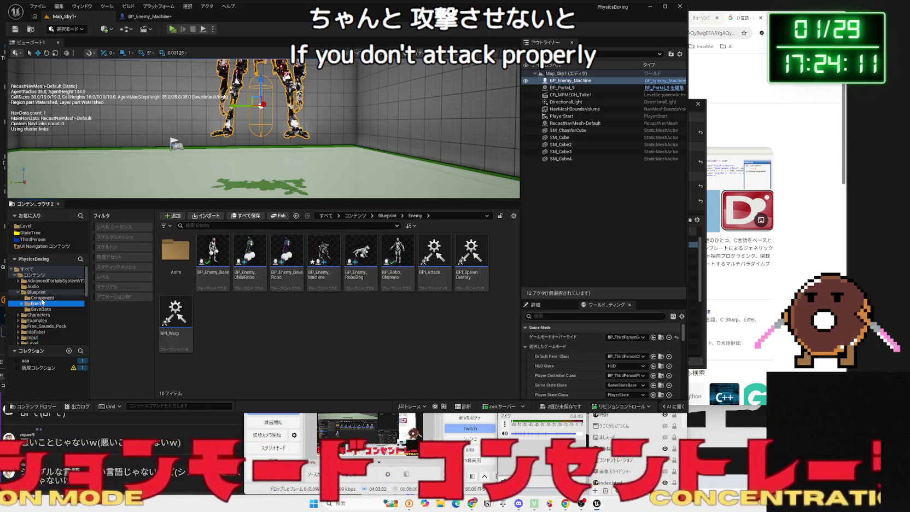
pyautogui.click(39, 298)
pyautogui.click(43, 293)
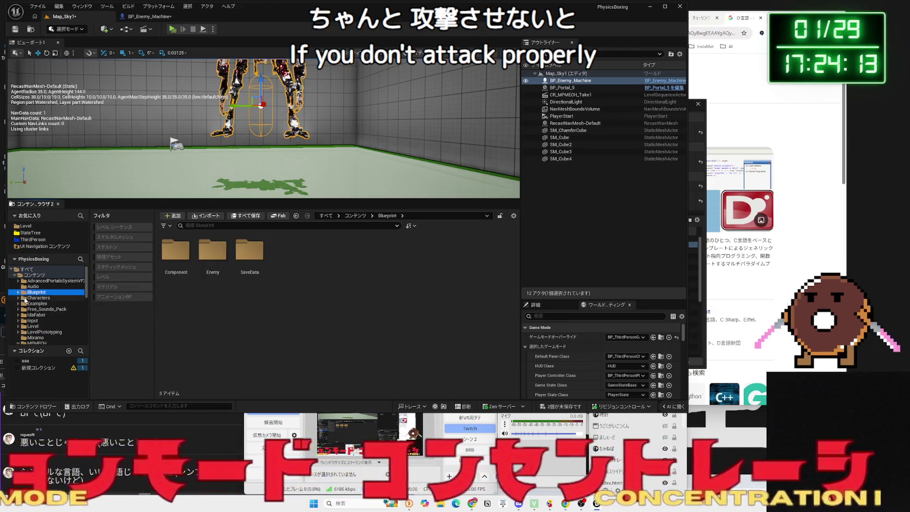
# Browse MPMECH and its Maps folder, show the StateTree assets, then bring BP_Enemy_Machine forward.
pyautogui.click(36, 309)
pyautogui.click(36, 304)
pyautogui.click(36, 309)
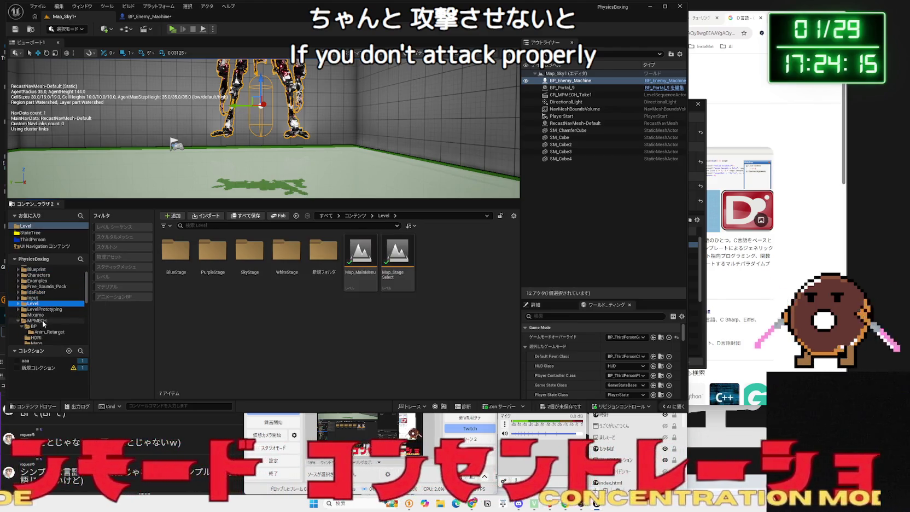
pyautogui.click(42, 321)
pyautogui.click(43, 332)
pyautogui.scroll(-3, 44, 336)
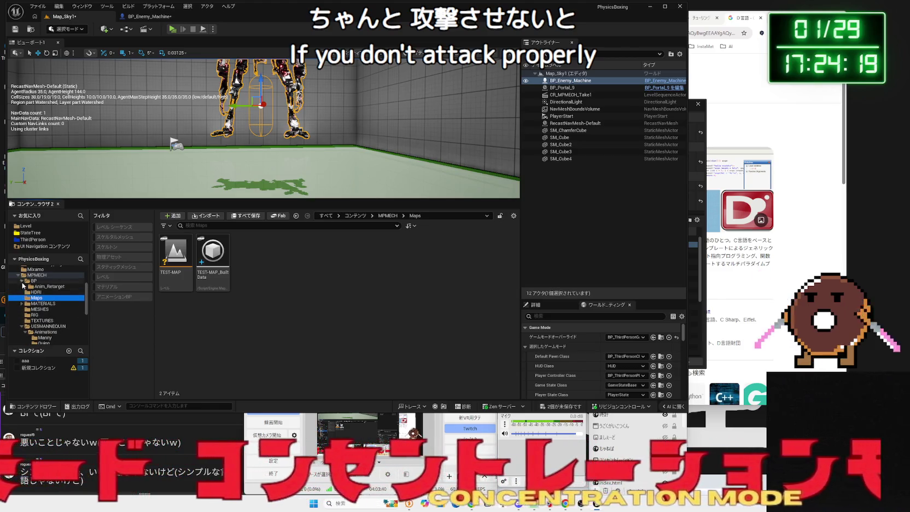
pyautogui.click(19, 275)
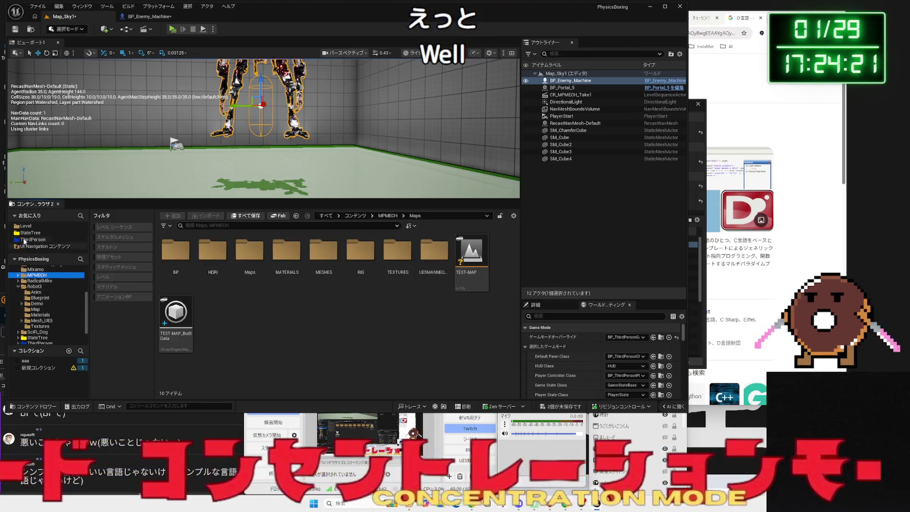
pyautogui.click(28, 233)
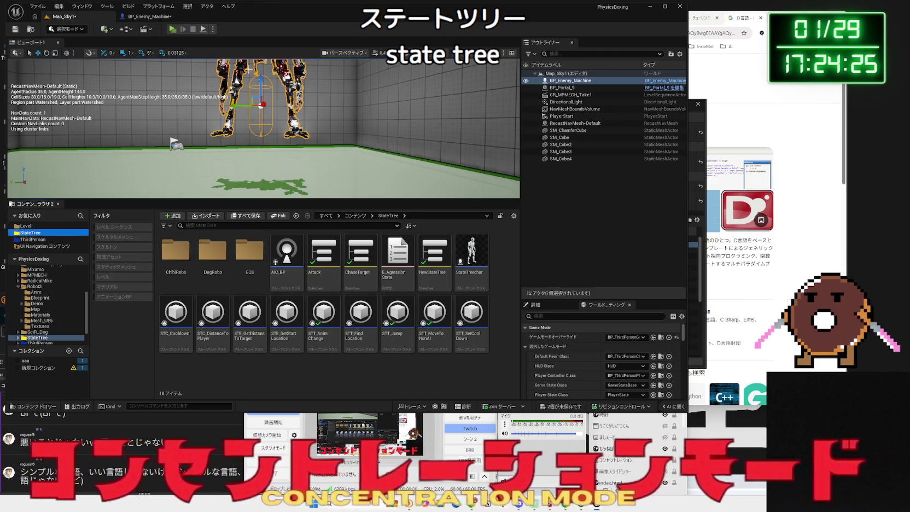
pyautogui.click(158, 18)
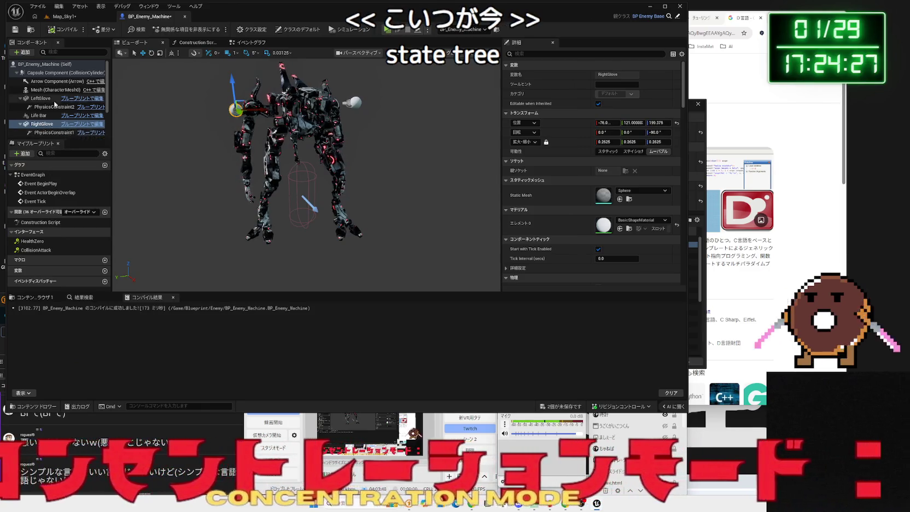
pyautogui.click(39, 132)
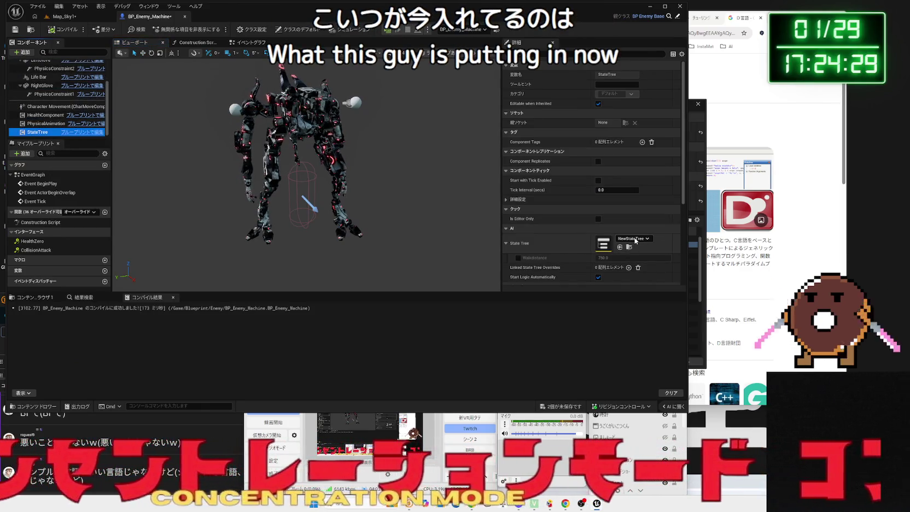
pyautogui.click(64, 16)
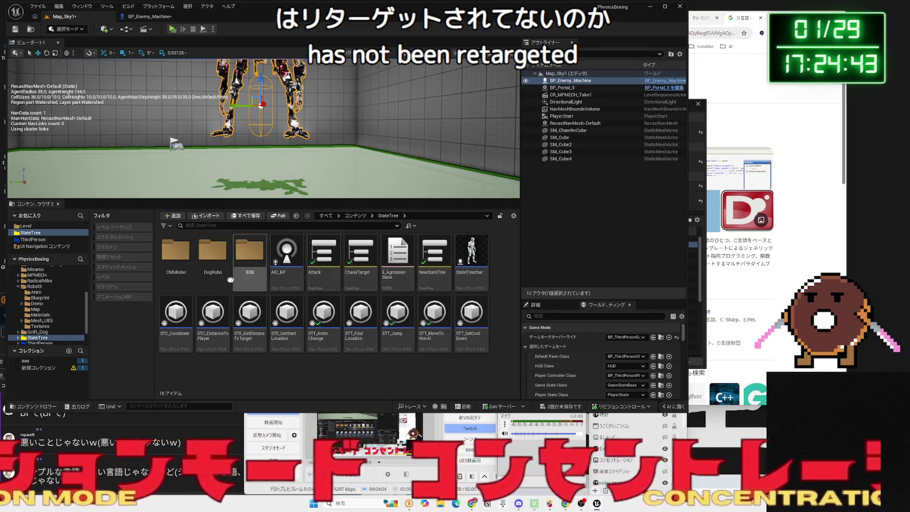
# Open the Attack state tree and inspect its OverhandHook_R state.
pyautogui.doubleClick(327, 275)
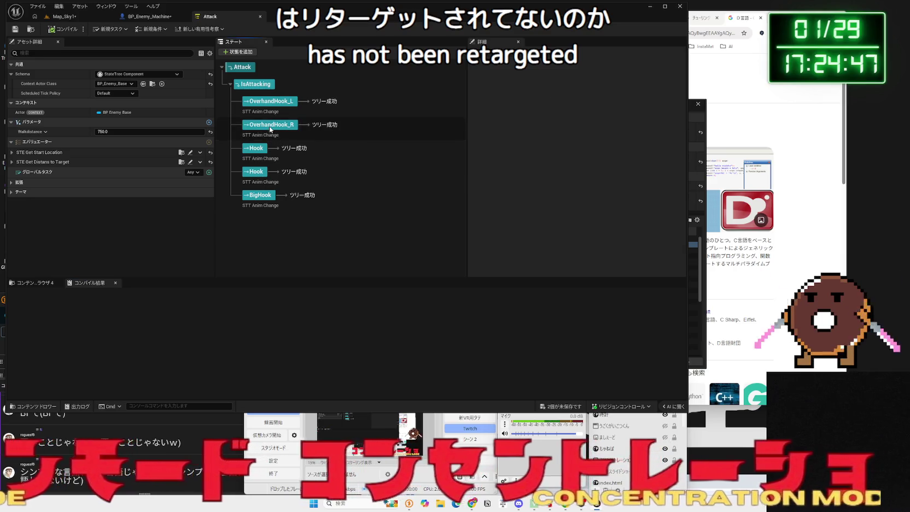
pyautogui.click(271, 125)
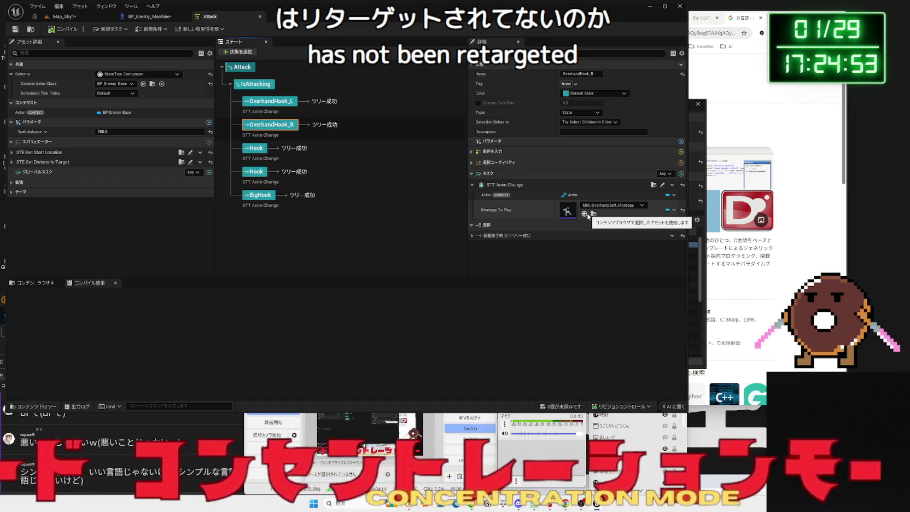
pyautogui.click(63, 17)
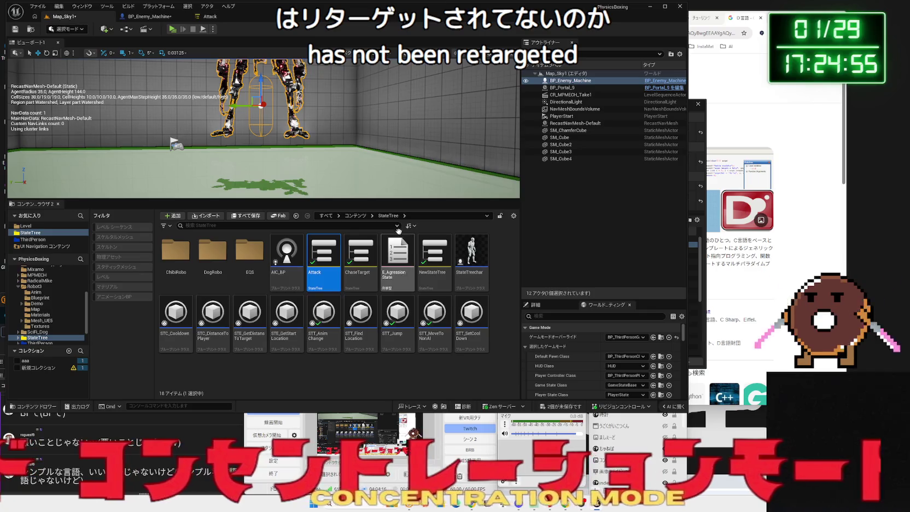
# Duplicate Attack, rename the copy Attack_MECH, and open it.
pyautogui.rightClick(327, 268)
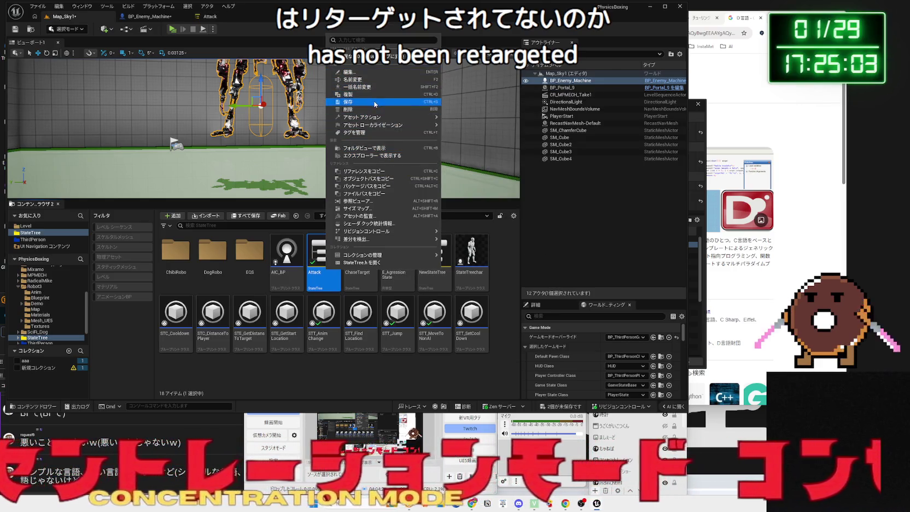
pyautogui.click(375, 94)
pyautogui.press('End')
pyautogui.press('BackSpace')
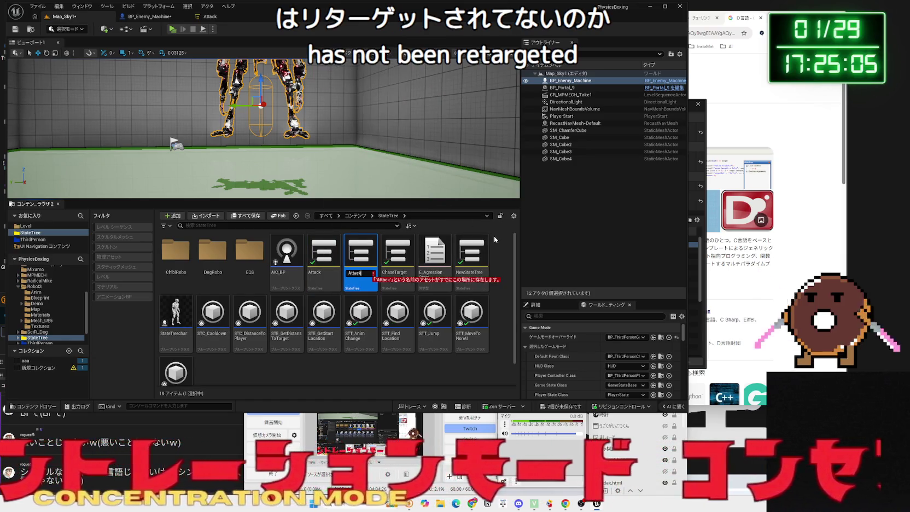
pyautogui.write('_Me')
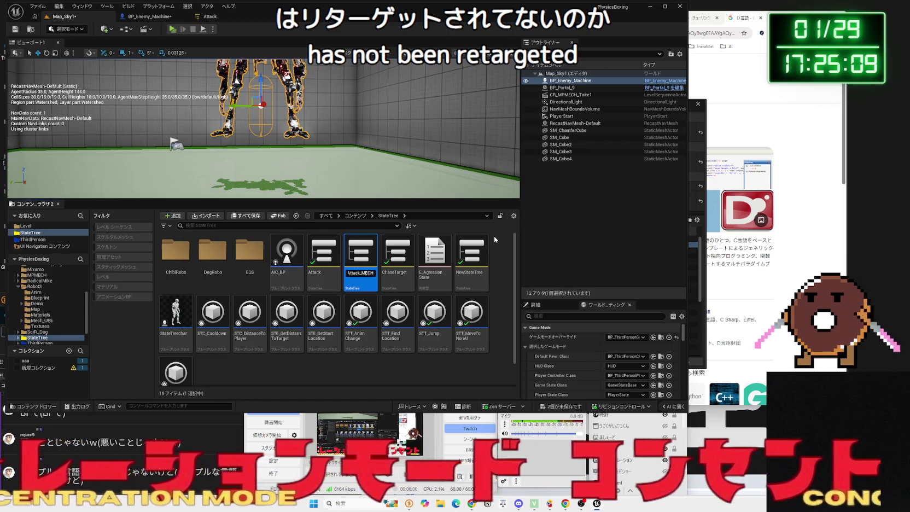
pyautogui.press('Return')
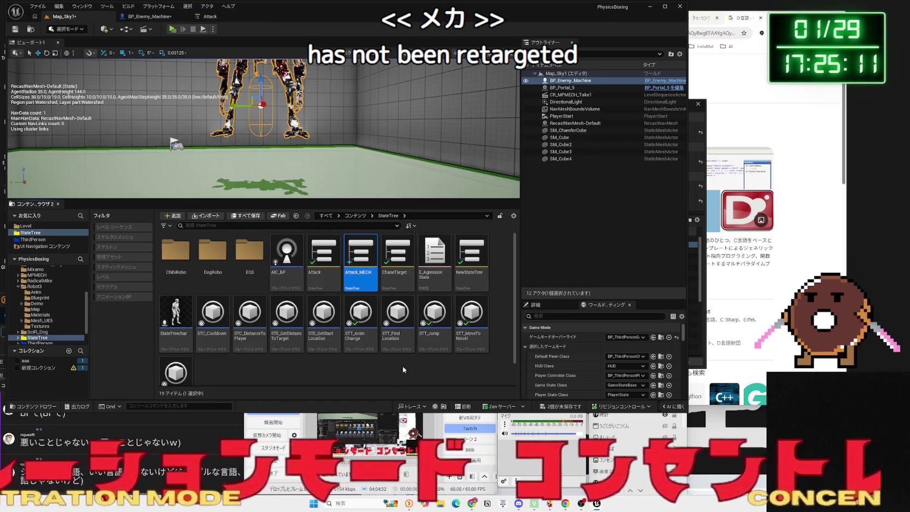
pyautogui.doubleClick(360, 255)
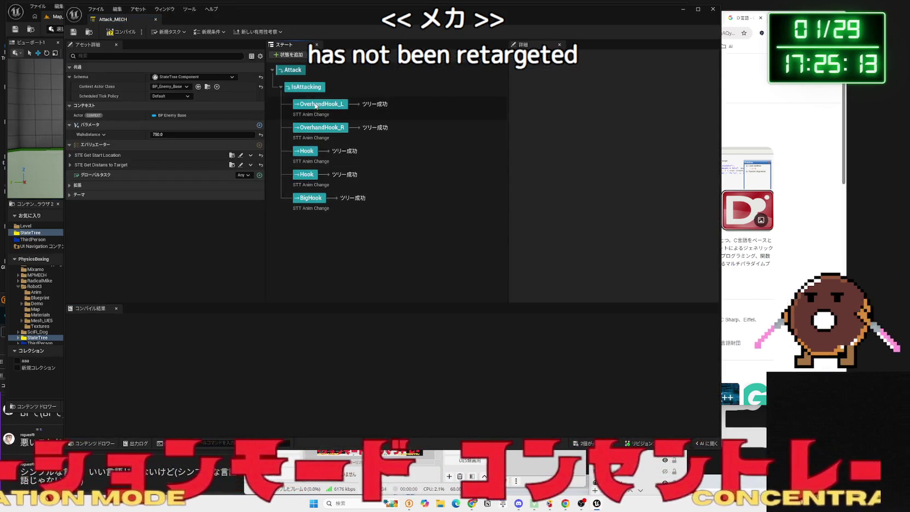
pyautogui.click(321, 104)
pyautogui.click(632, 210)
pyautogui.write('mech')
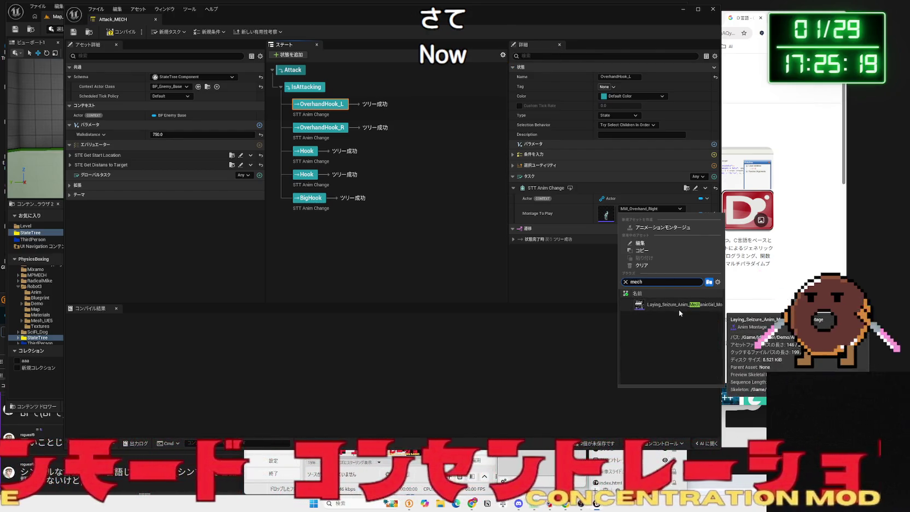
pyautogui.click(555, 265)
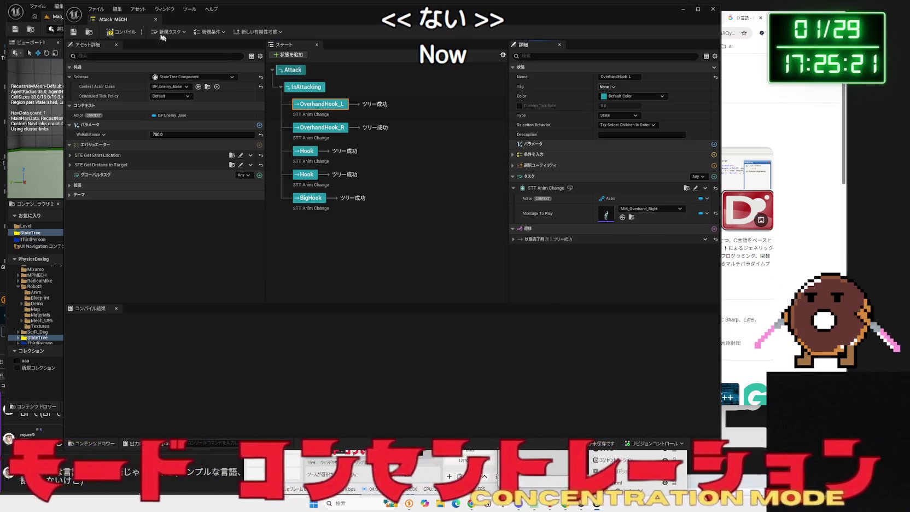
pyautogui.press('super+Down')
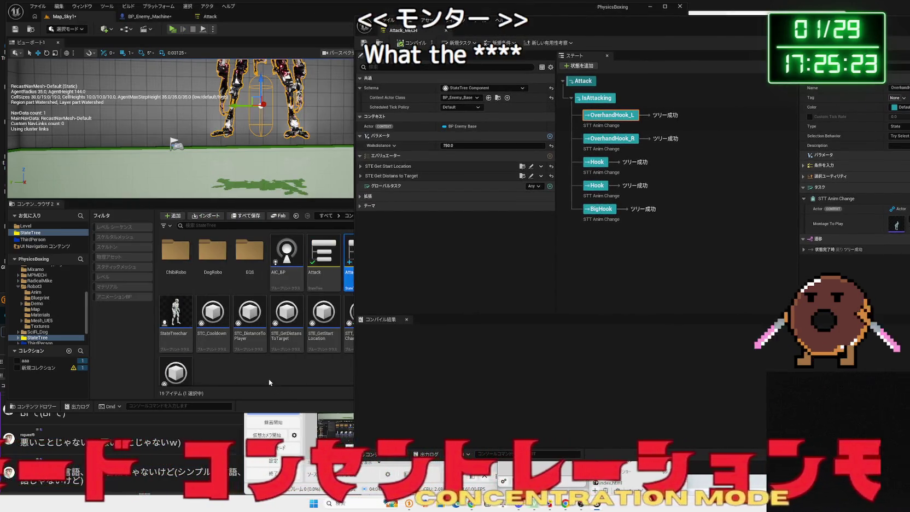
pyautogui.click(270, 383)
pyautogui.click(326, 336)
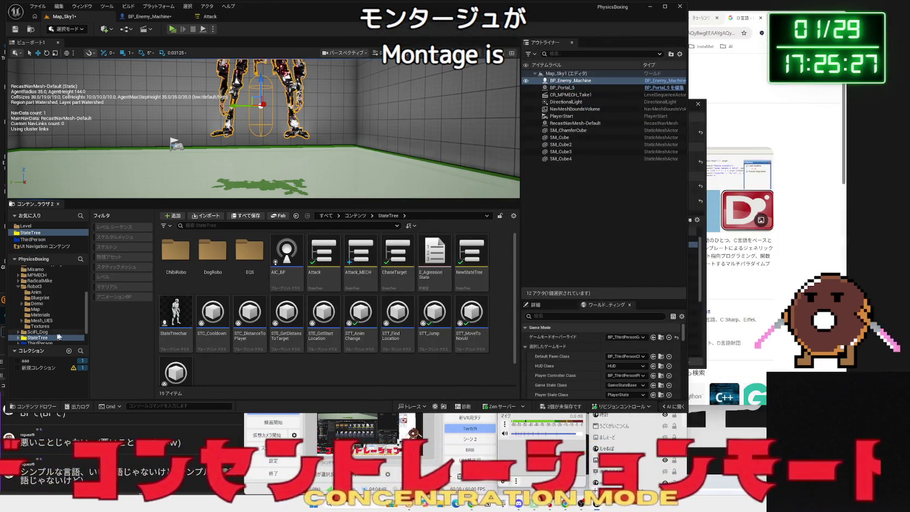
# Browse the folder tree through Mesh_UE5 and Robot3's Blueprint subfolders.
pyautogui.scroll(-2, 48, 337)
pyautogui.click(43, 318)
pyautogui.click(41, 307)
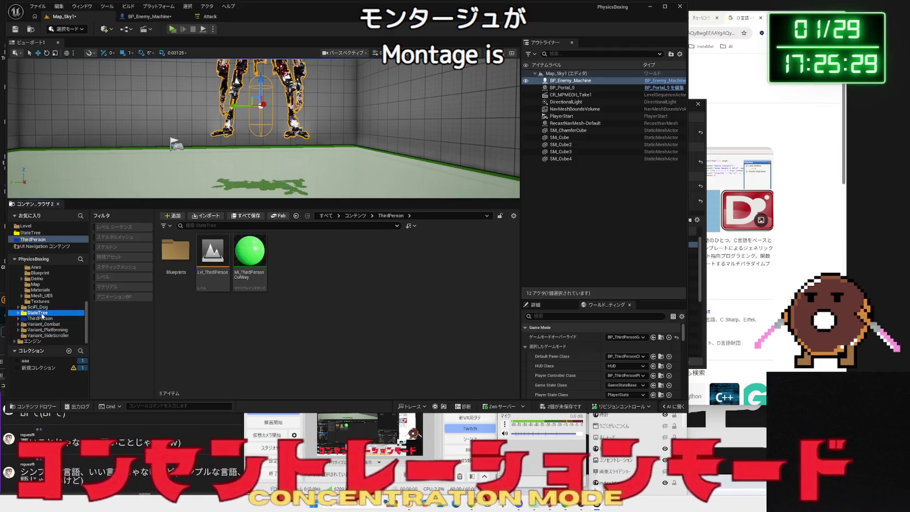
pyautogui.click(38, 312)
pyautogui.click(46, 296)
pyautogui.scroll(2, 46, 301)
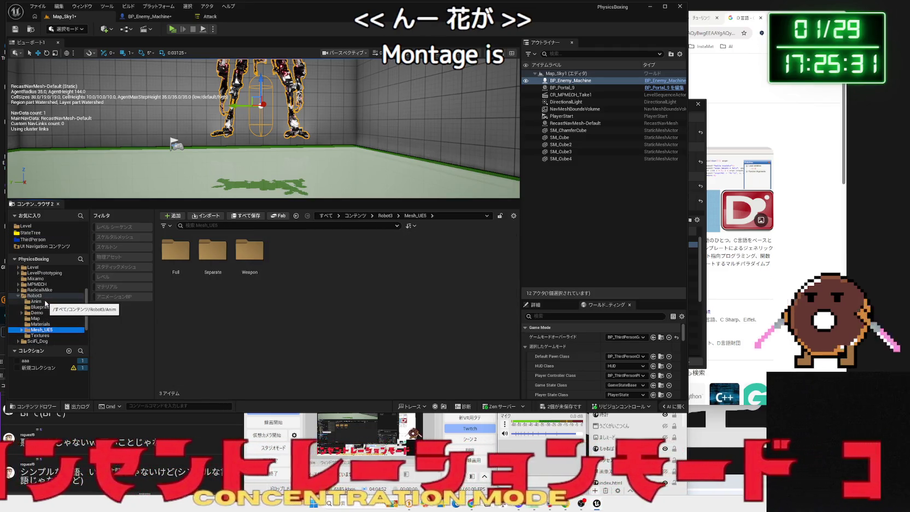
pyautogui.click(42, 308)
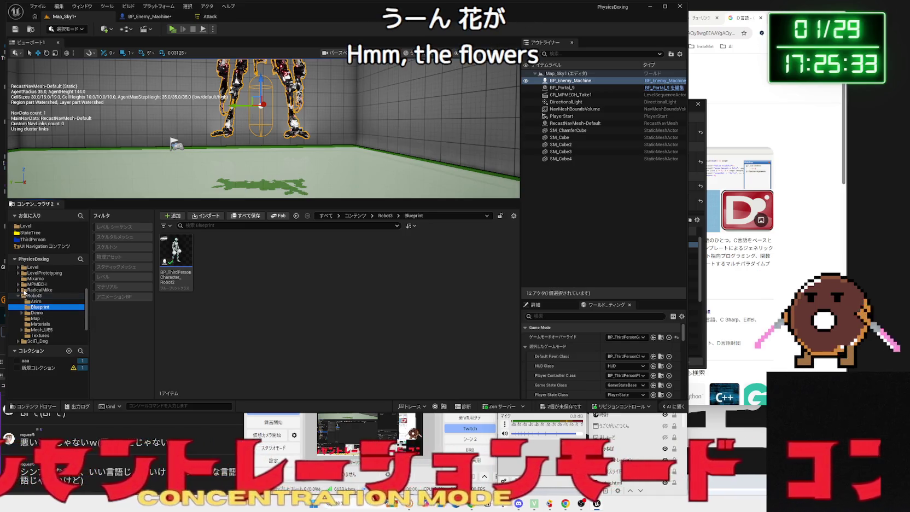
pyautogui.doubleClick(33, 295)
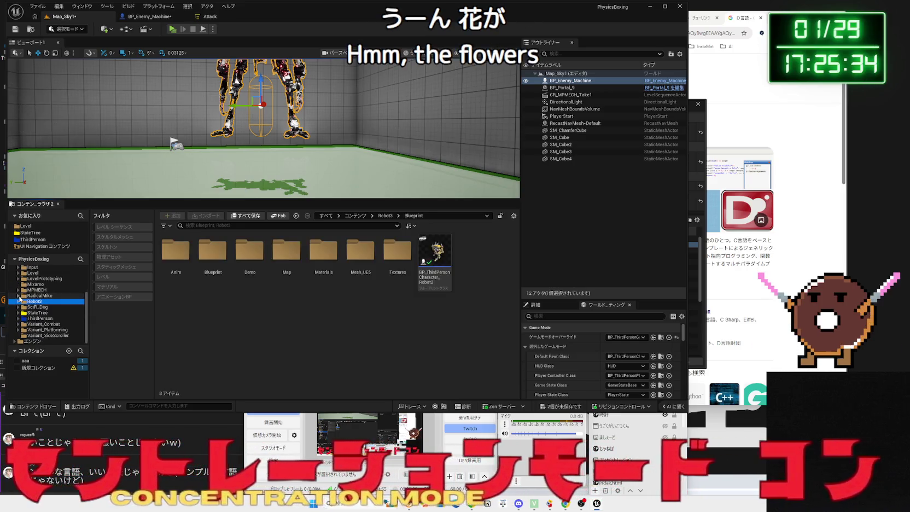
# Select MPMECH in the folder tree and open its BP folder.
pyautogui.click(44, 313)
pyautogui.click(37, 290)
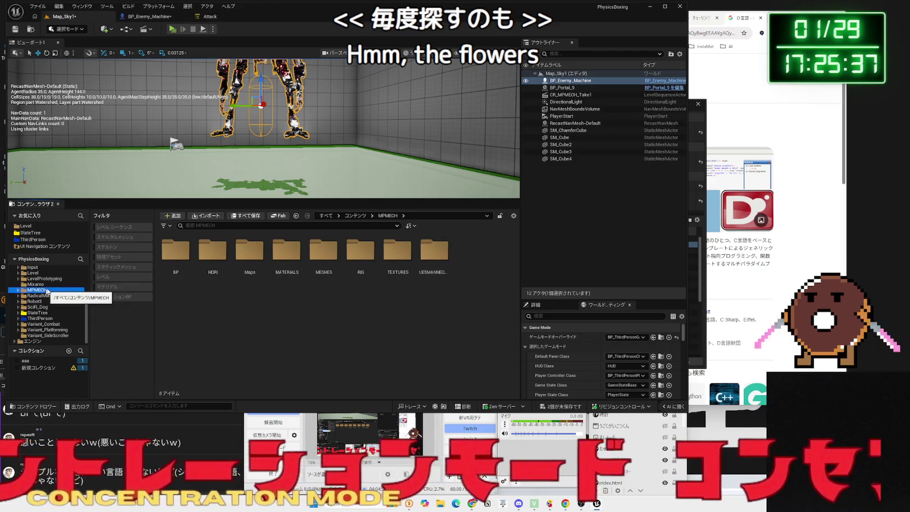
pyautogui.click(173, 261)
pyautogui.doubleClick(173, 260)
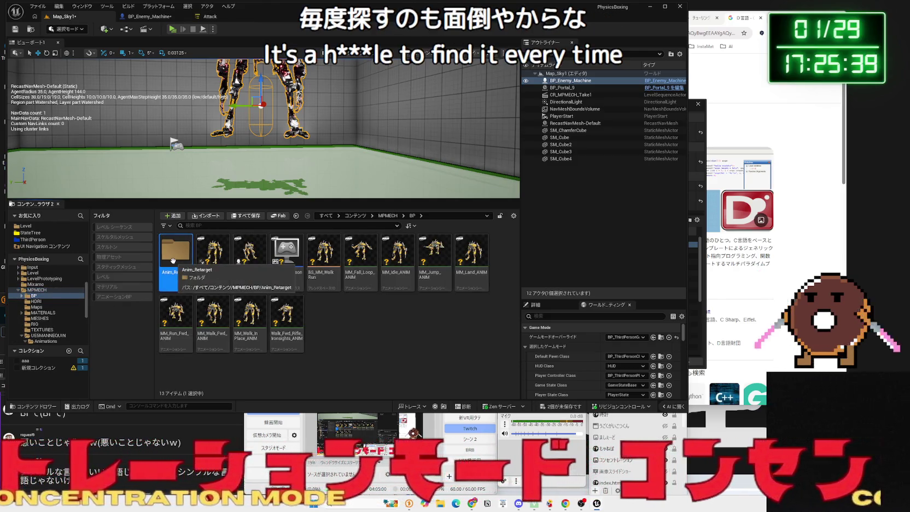
# Add the Anim_Retarget folder to Favorites.
pyautogui.rightClick(175, 264)
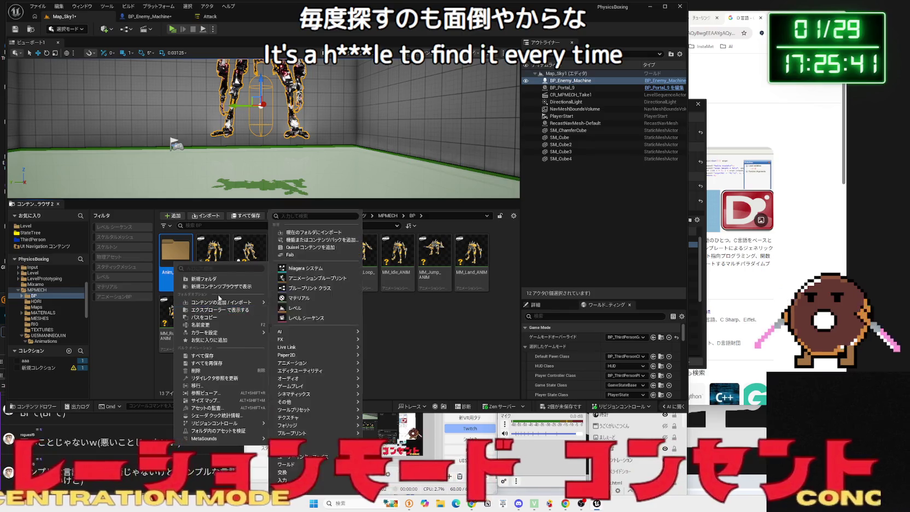
pyautogui.moveTo(213, 335)
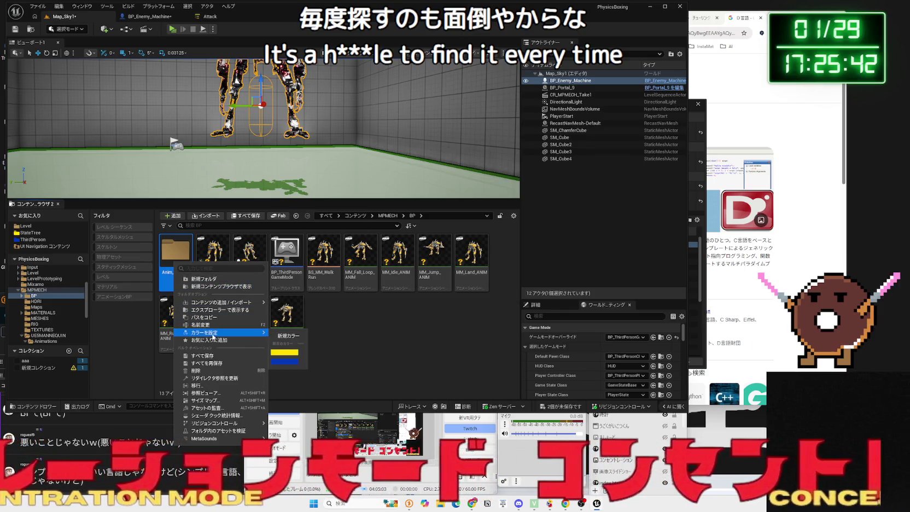
pyautogui.click(213, 340)
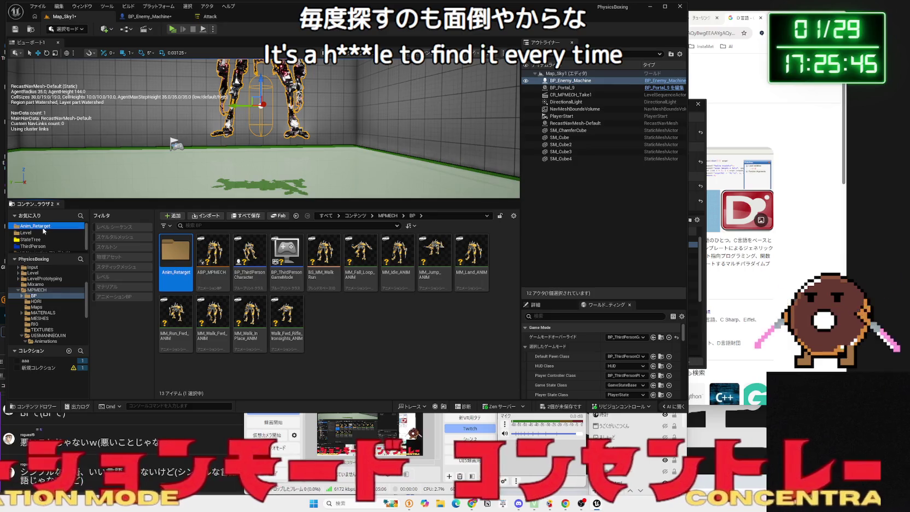
# Open Anim_Retarget and preview the MF_Unarmed_Walk_Right_Robot_MECH animation.
pyautogui.doubleClick(170, 252)
pyautogui.click(315, 316)
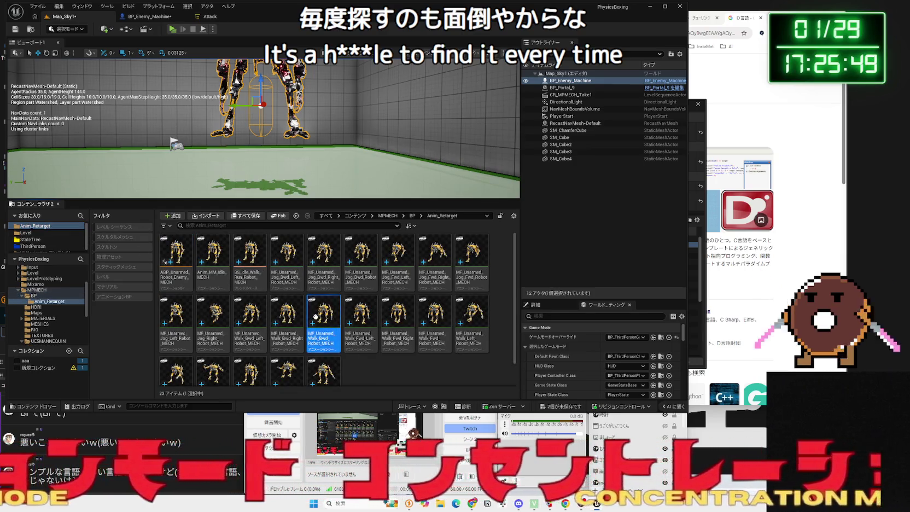
pyautogui.scroll(-1, 316, 316)
pyautogui.click(244, 343)
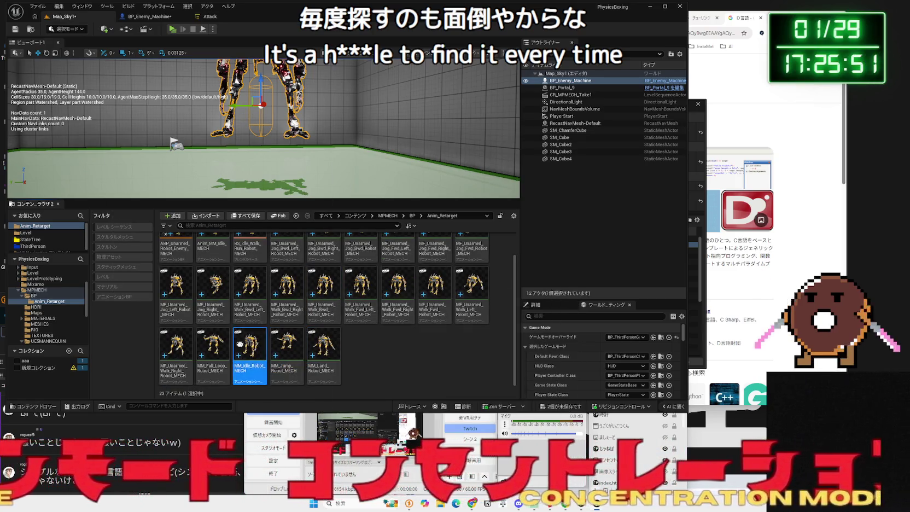
pyautogui.click(176, 344)
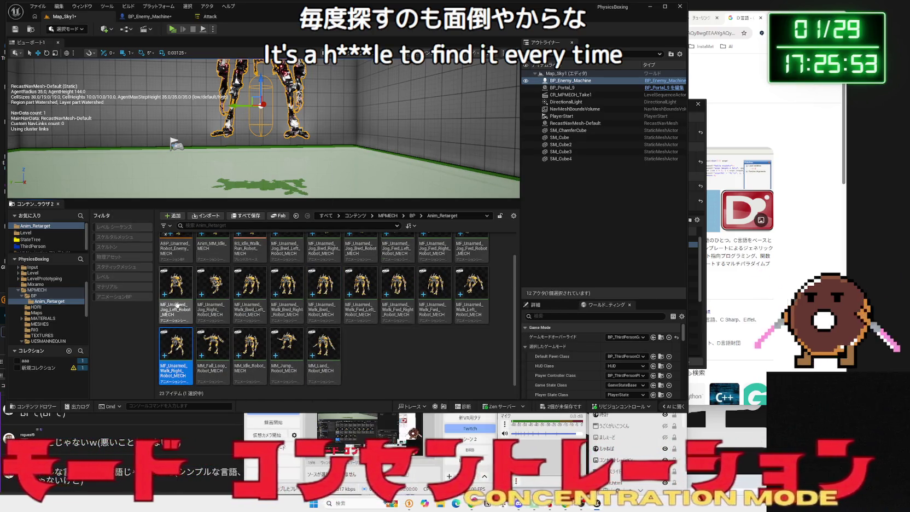
pyautogui.doubleClick(177, 342)
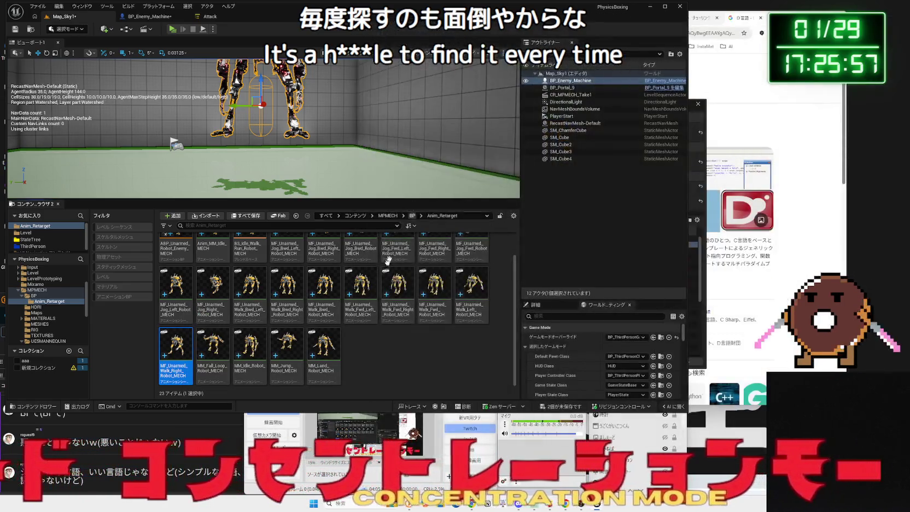
pyautogui.click(377, 317)
# Look over the mech's walk, jog, Jog_Fwd_Robot_MECH and MM_Land_Robot_MECH animations.
pyautogui.click(397, 289)
pyautogui.click(435, 290)
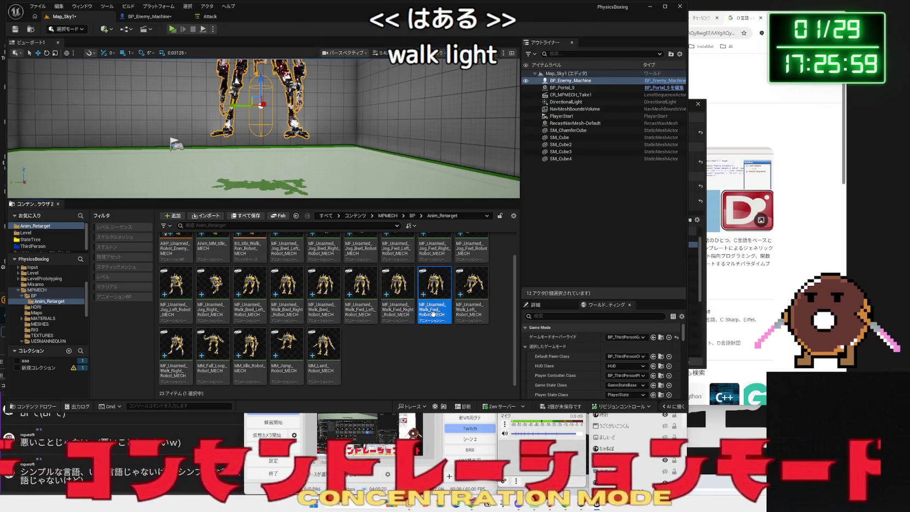
pyautogui.scroll(1, 434, 295)
pyautogui.click(292, 274)
pyautogui.click(325, 274)
pyautogui.click(361, 274)
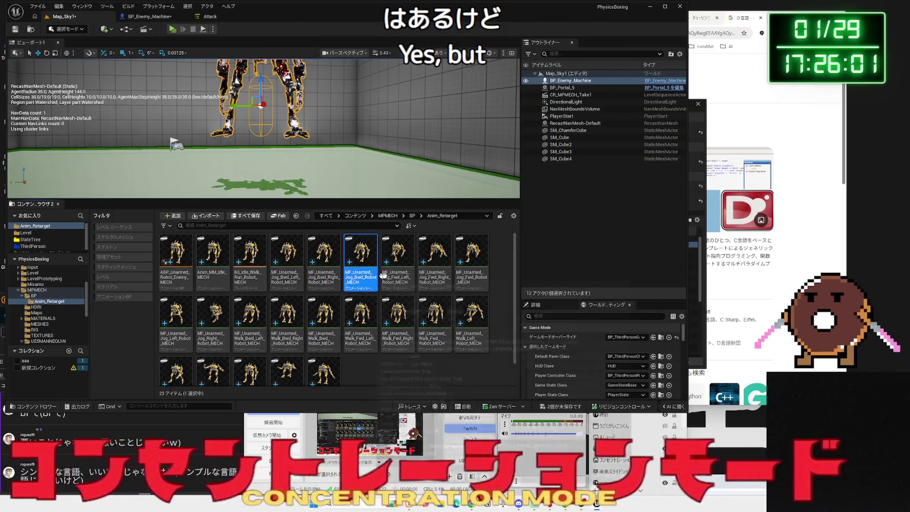
pyautogui.click(398, 274)
pyautogui.click(435, 275)
pyautogui.click(481, 273)
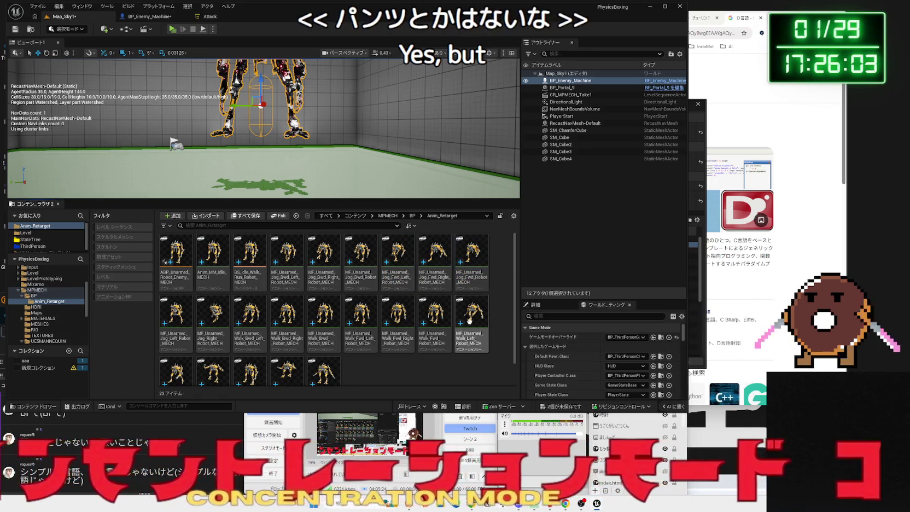
pyautogui.click(471, 322)
pyautogui.scroll(-1, 325, 335)
pyautogui.click(326, 335)
pyautogui.press('Left')
pyautogui.press('Left')
pyautogui.press('Left')
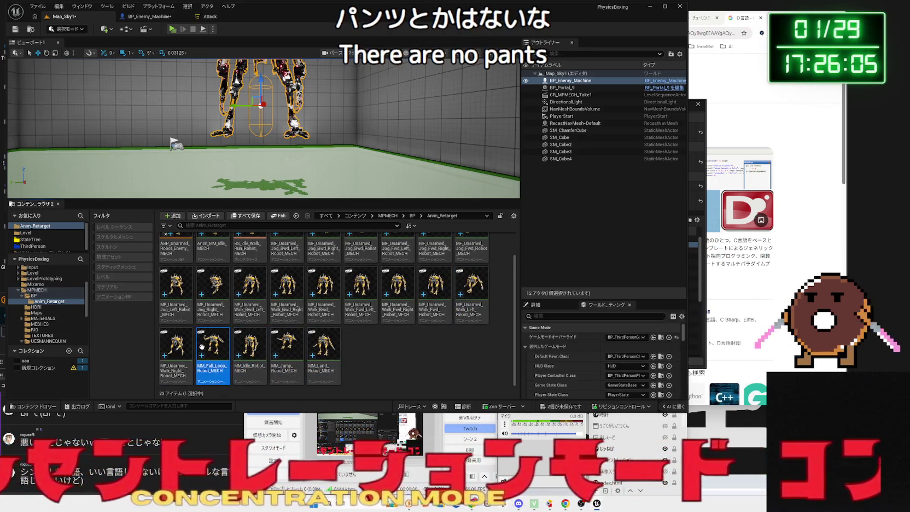
pyautogui.click(385, 350)
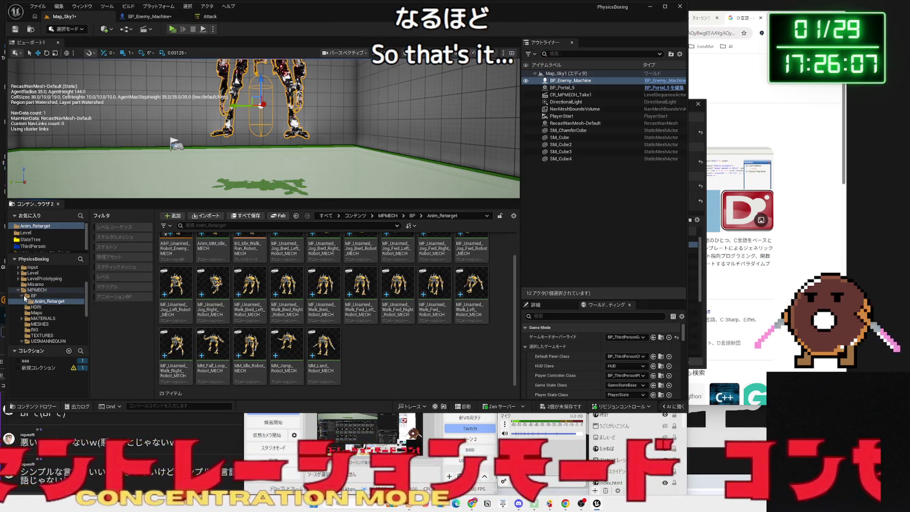
# Expand Blueprint and open the Enemy folder.
pyautogui.scroll(3, 34, 300)
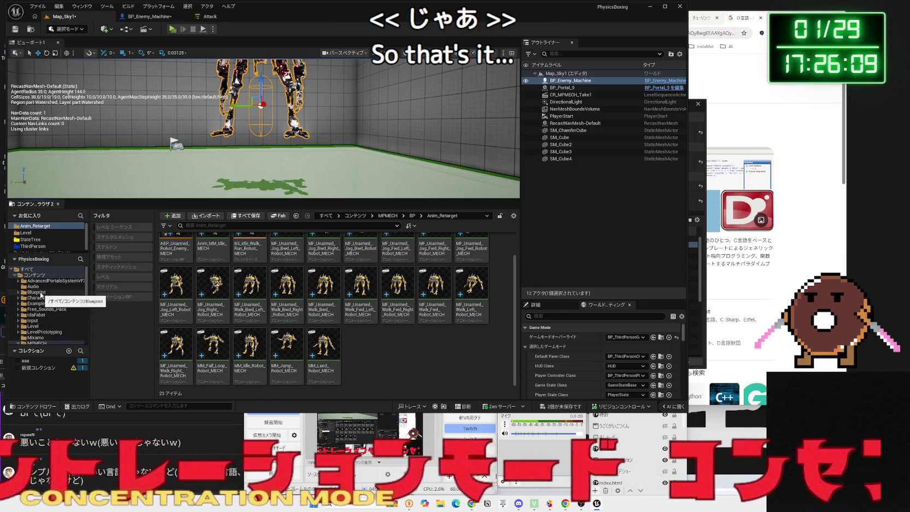
pyautogui.click(41, 292)
pyautogui.doubleClick(209, 251)
pyautogui.click(170, 253)
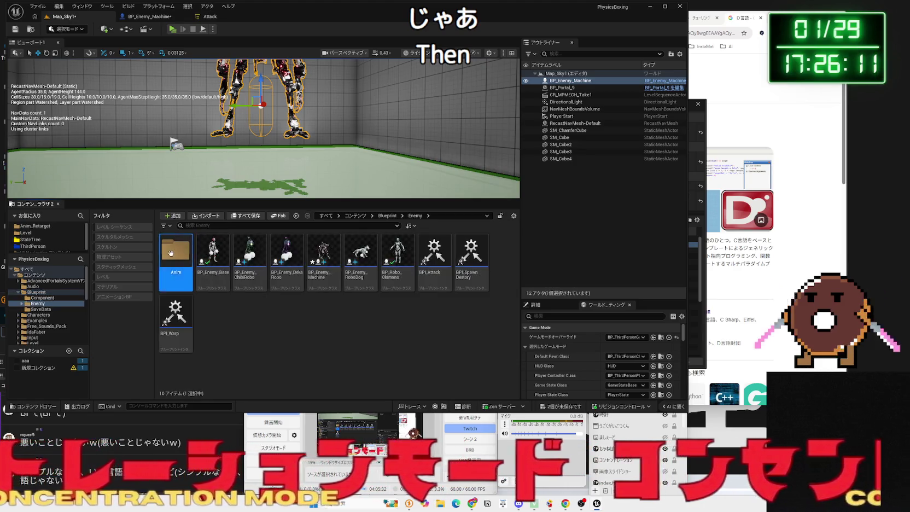
# Open the enemy Anim folder, peek into UAL2_Standard and Materials, then go back.
pyautogui.doubleClick(171, 253)
pyautogui.doubleClick(176, 264)
pyautogui.doubleClick(176, 264)
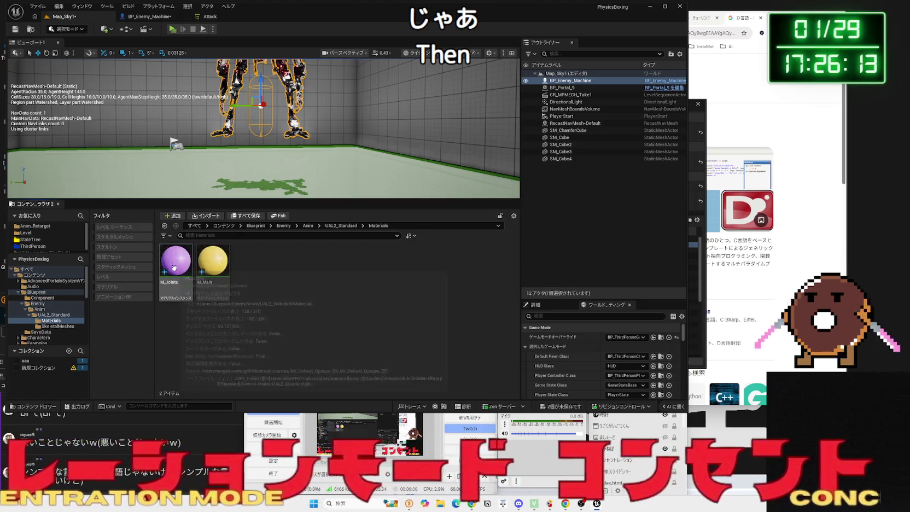
pyautogui.hotkey('alt', 'Left')
pyautogui.hotkey('alt', 'Left')
# Compare the hook montages, then choose Retarget Animations on MM_Left_Hook_Anim_Enemy_Montage.
pyautogui.click(212, 315)
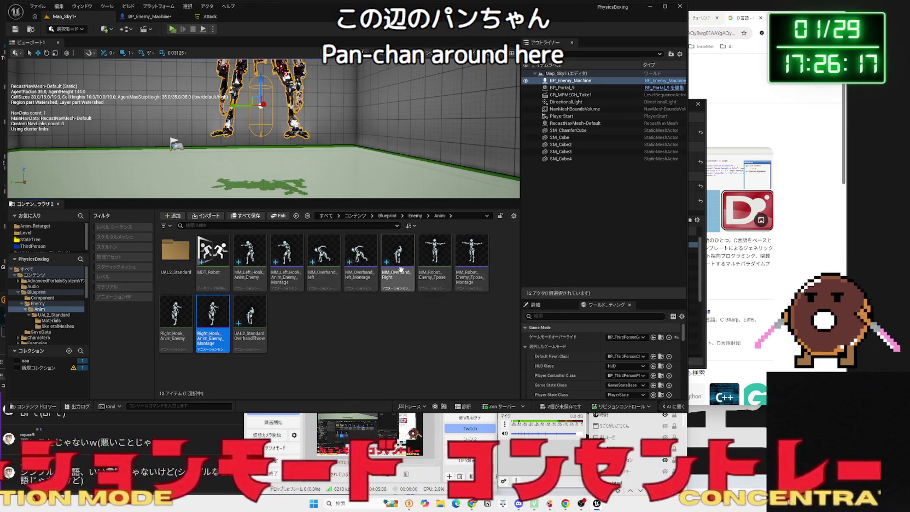
pyautogui.moveTo(349, 270)
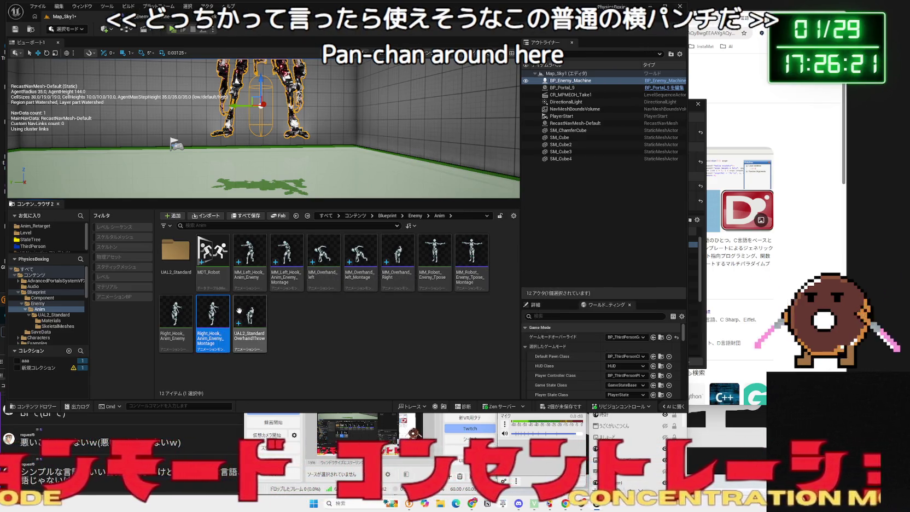
pyautogui.click(279, 284)
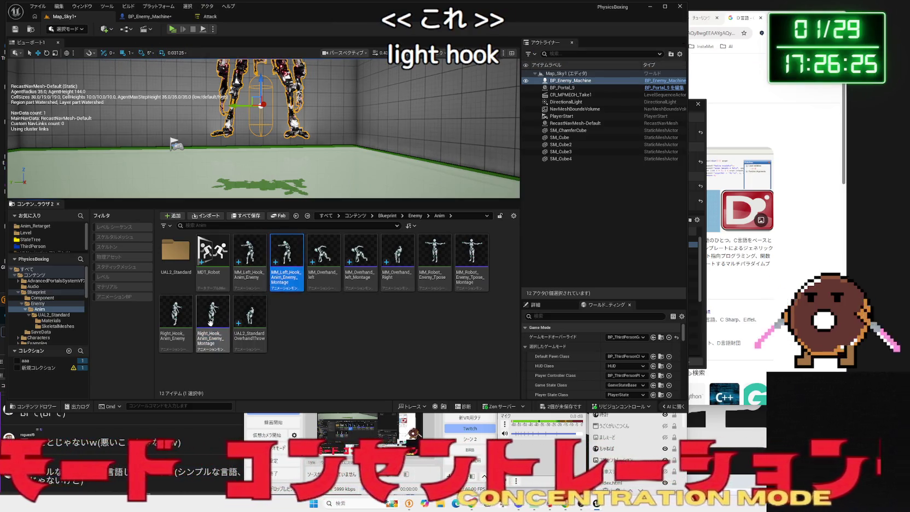
pyautogui.moveTo(278, 278)
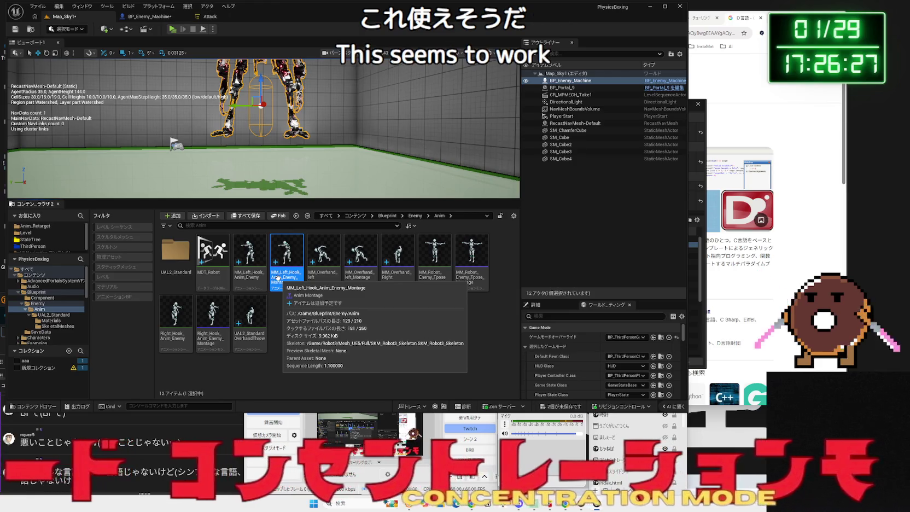
pyautogui.click(225, 307)
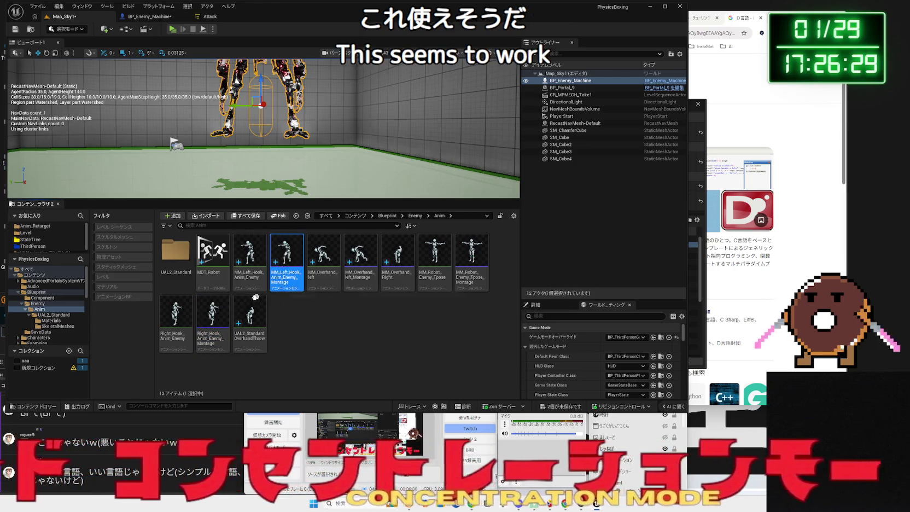
pyautogui.press('Escape')
pyautogui.moveTo(291, 196)
pyautogui.mouseDown()
pyautogui.moveTo(292, 164)
pyautogui.moveTo(291, 197)
pyautogui.mouseUp()
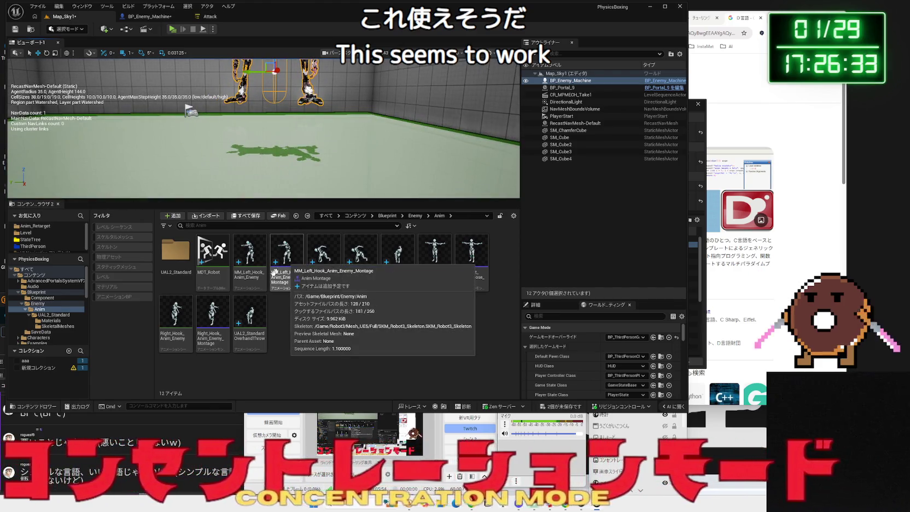
pyautogui.click(282, 266)
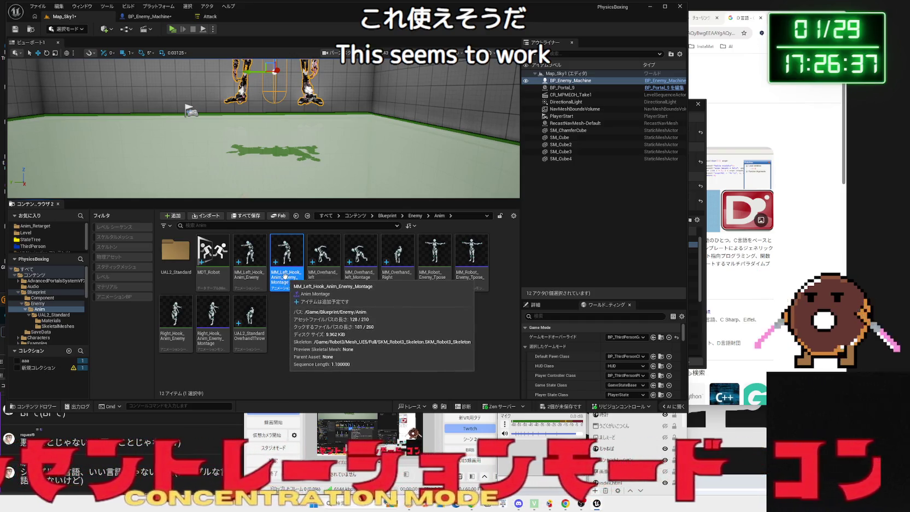
pyautogui.rightClick(285, 284)
pyautogui.click(328, 49)
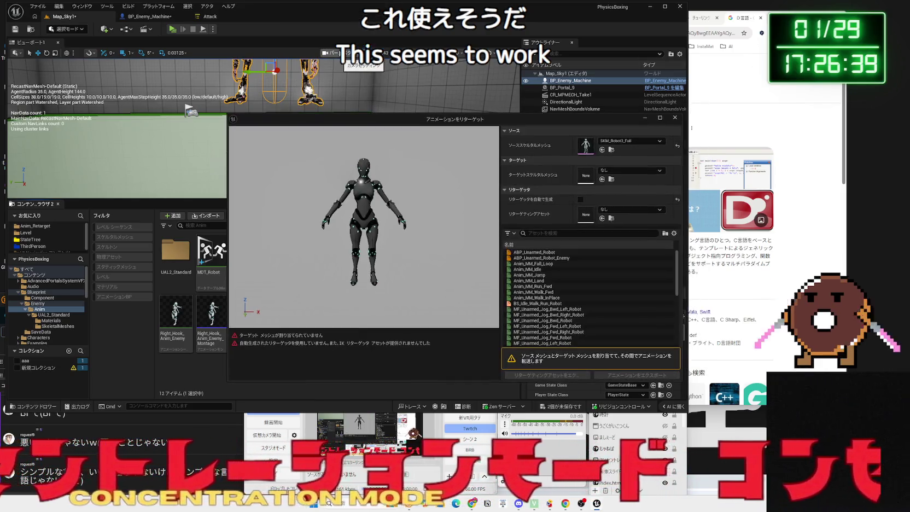
# Set the target mesh to SK_MPMECH_LOD0 and the retargeter to IKR_UE5Manny_MPMECH.
pyautogui.click(614, 171)
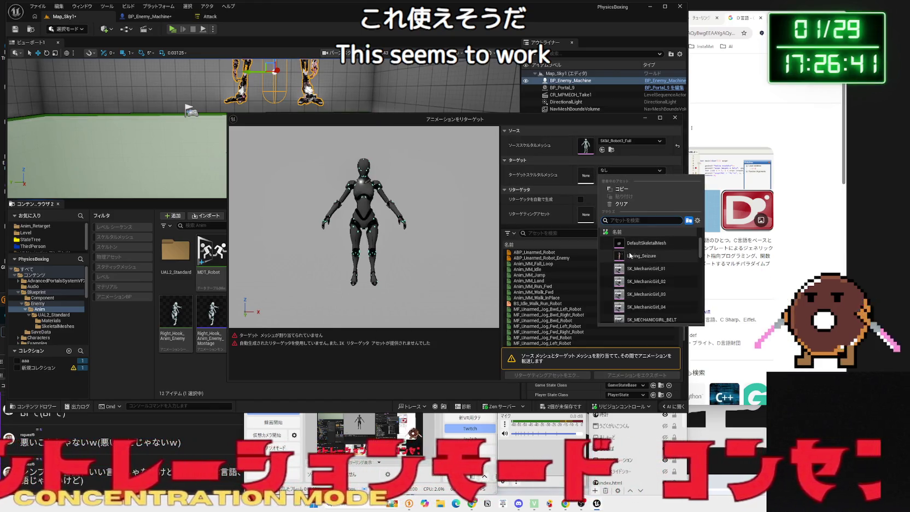
pyautogui.scroll(-3, 642, 267)
pyautogui.scroll(-3, 643, 267)
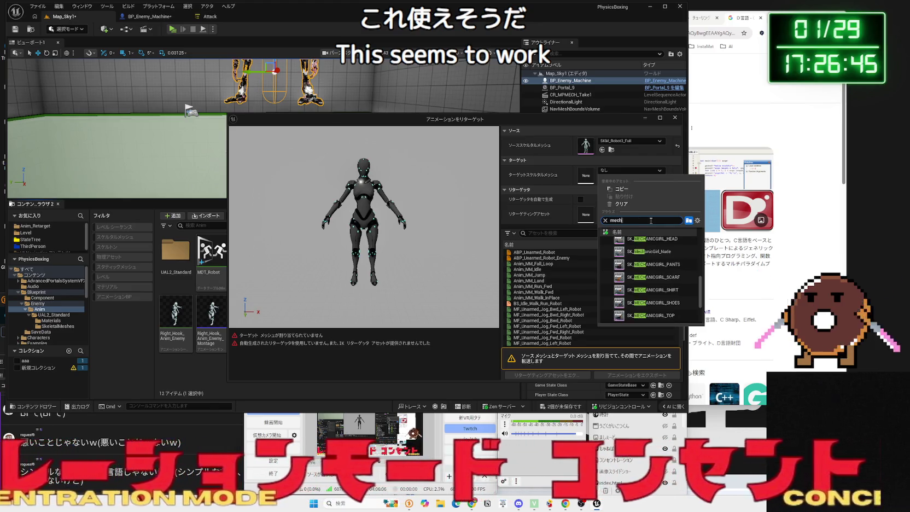
pyautogui.scroll(-3, 671, 284)
pyautogui.click(663, 266)
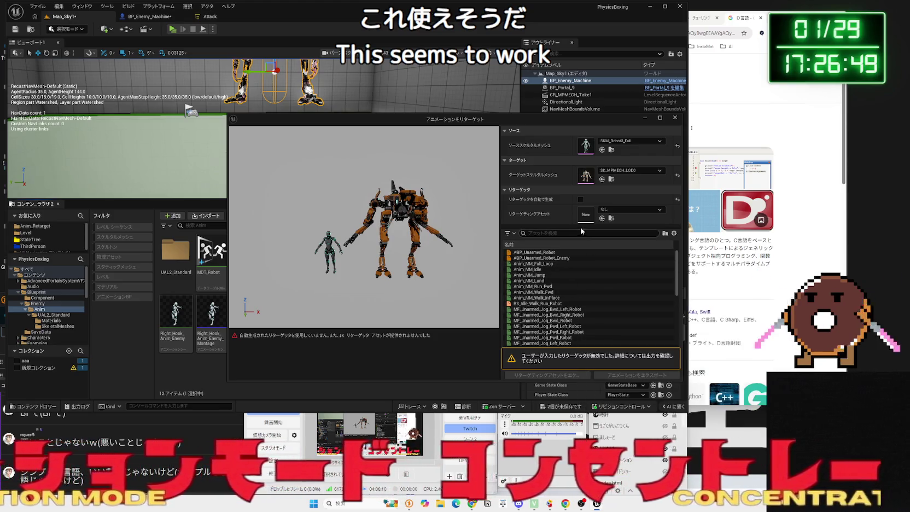
pyautogui.click(618, 212)
pyautogui.click(637, 310)
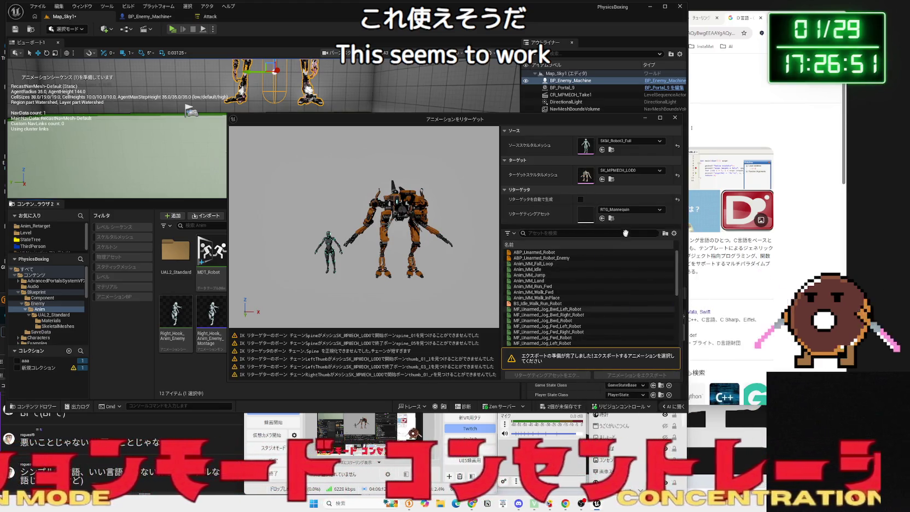
pyautogui.click(623, 212)
pyautogui.click(637, 294)
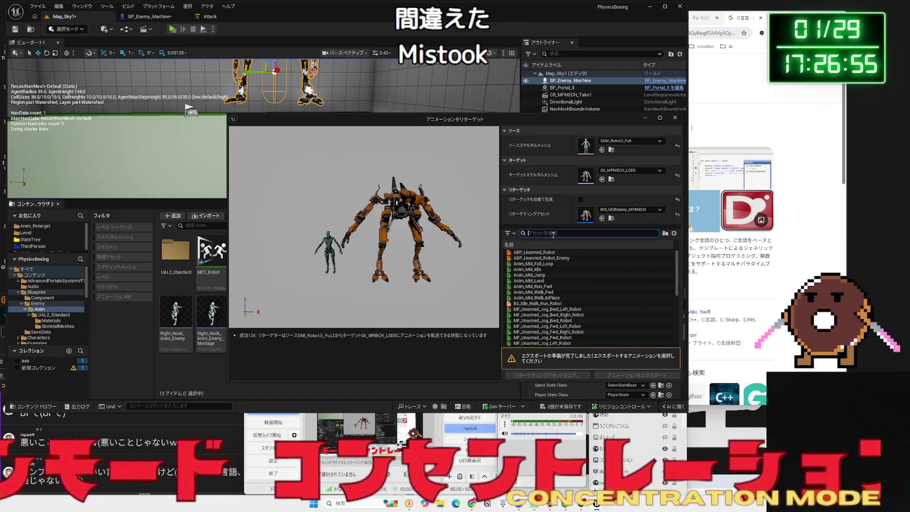
# Filter for 'hook', preview Right_Hook and MM_Left_Hook animations on the mech, then close the window.
pyautogui.write('hook')
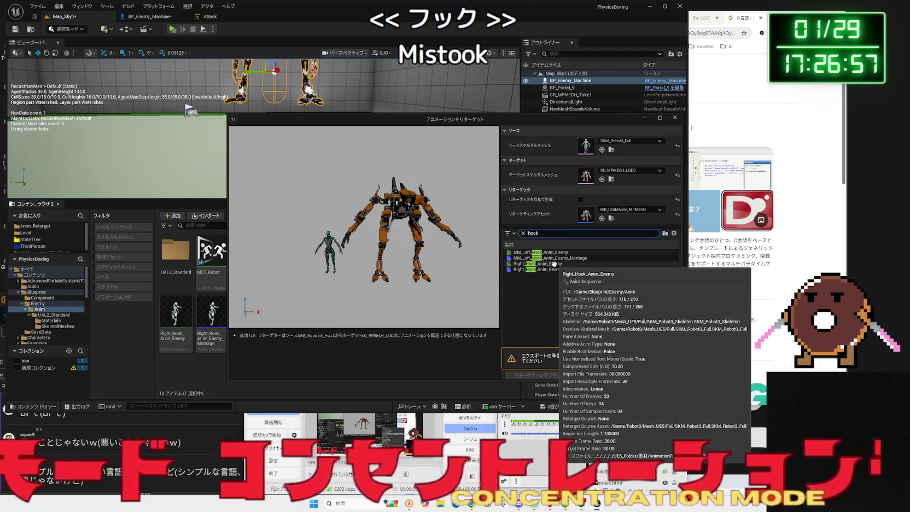
pyautogui.click(552, 263)
pyautogui.click(554, 269)
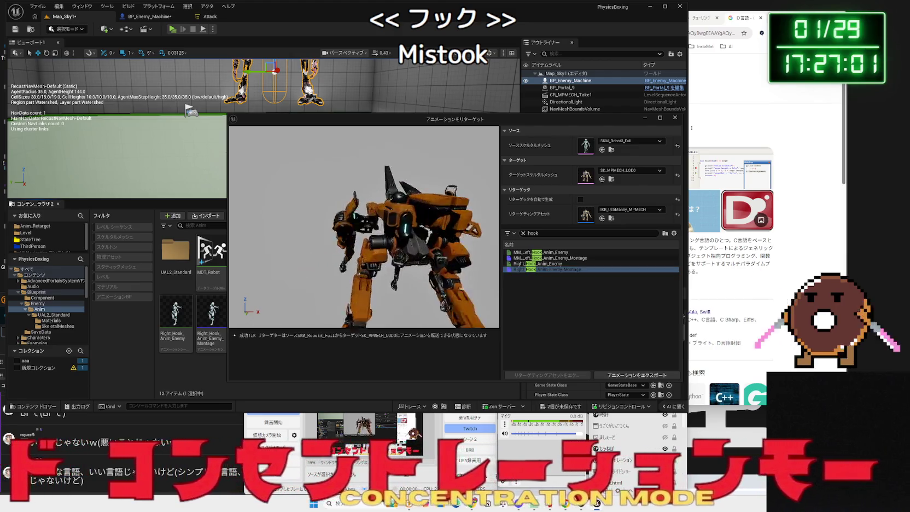
pyautogui.moveTo(229, 320); pyautogui.dragTo(306, 284)
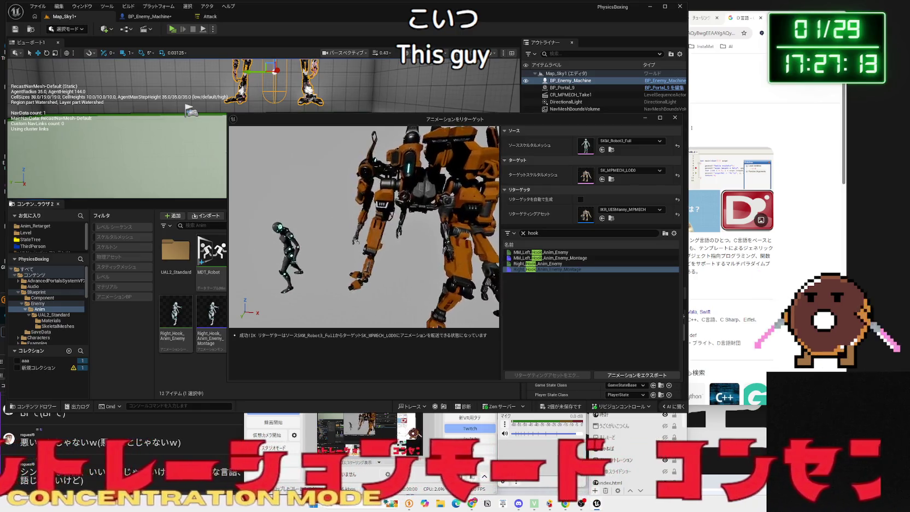
pyautogui.click(537, 263)
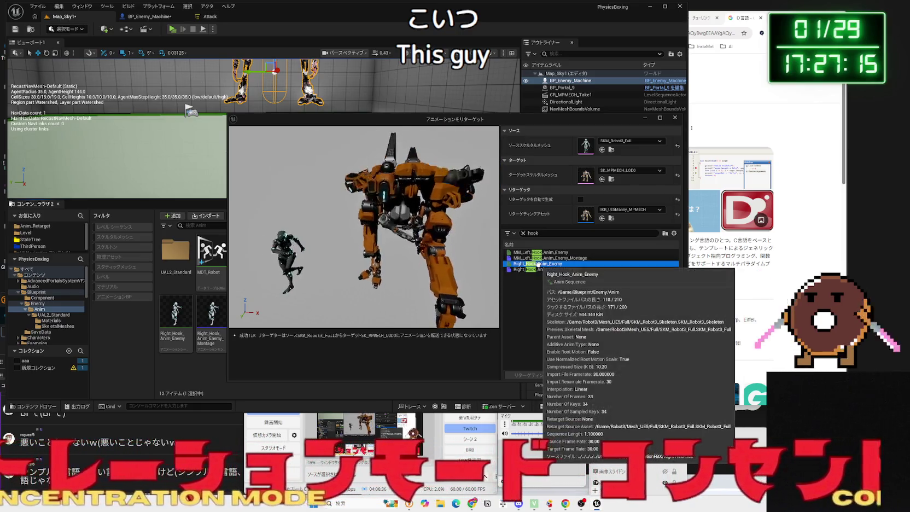
pyautogui.click(549, 257)
pyautogui.click(557, 252)
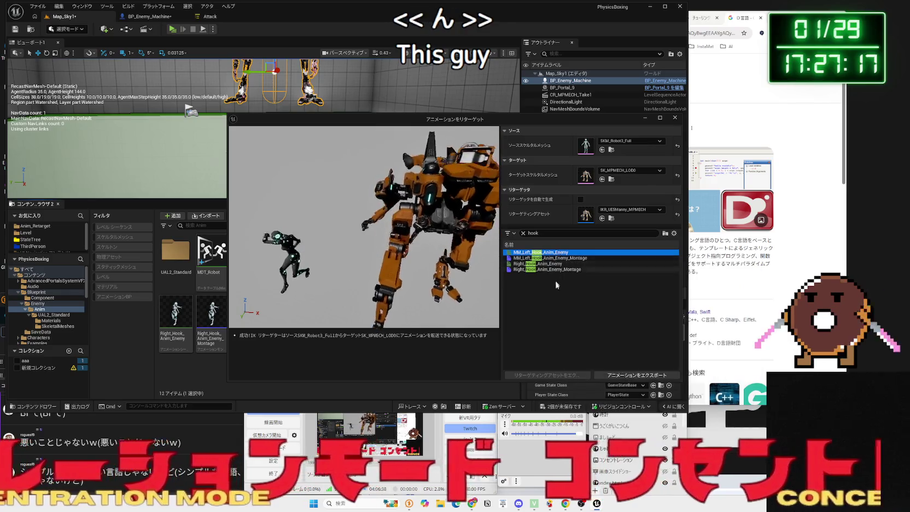
pyautogui.click(564, 291)
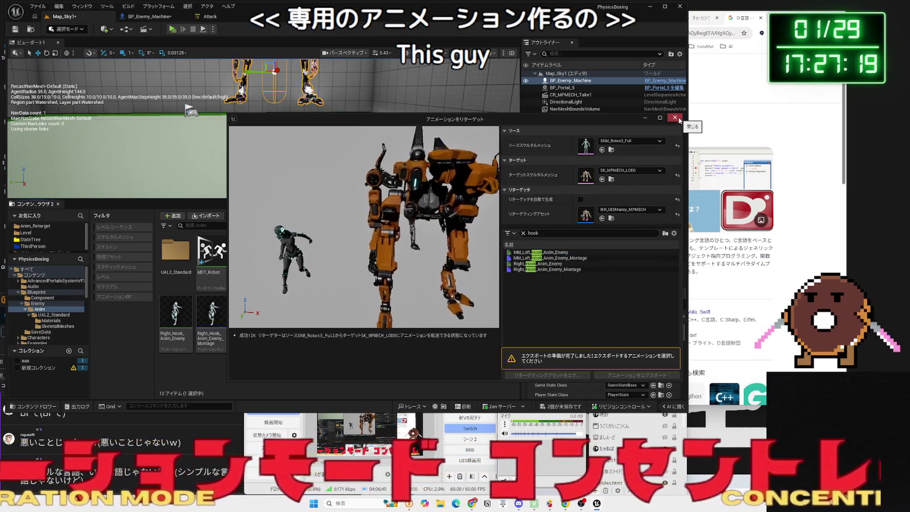
pyautogui.click(678, 119)
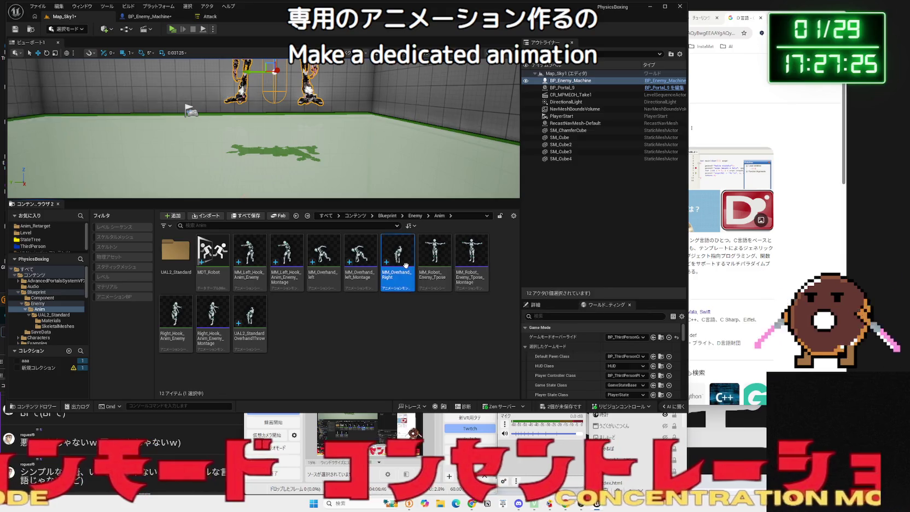
# Save all modified assets, including the MM_Overhand_Right animation.
pyautogui.click(405, 273)
pyautogui.click(563, 406)
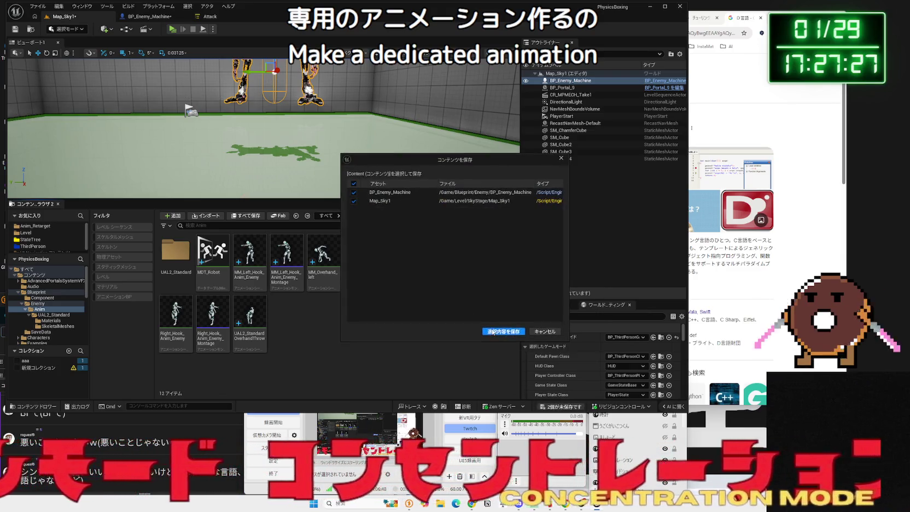
pyautogui.click(503, 331)
# Frame the robot close up in the level view and orbit to see it from the front.
pyautogui.keyDown('ctrl'); pyautogui.click(36, 292); pyautogui.keyUp('ctrl')
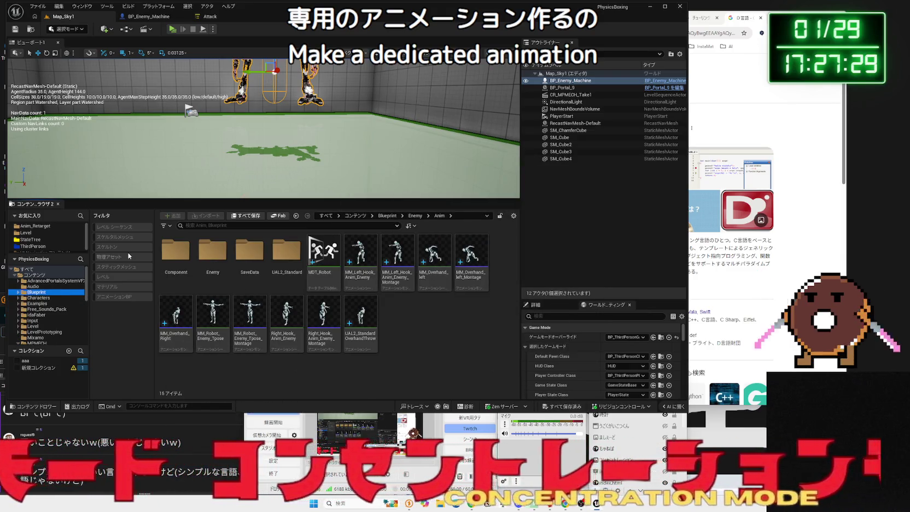
pyautogui.click(21, 332)
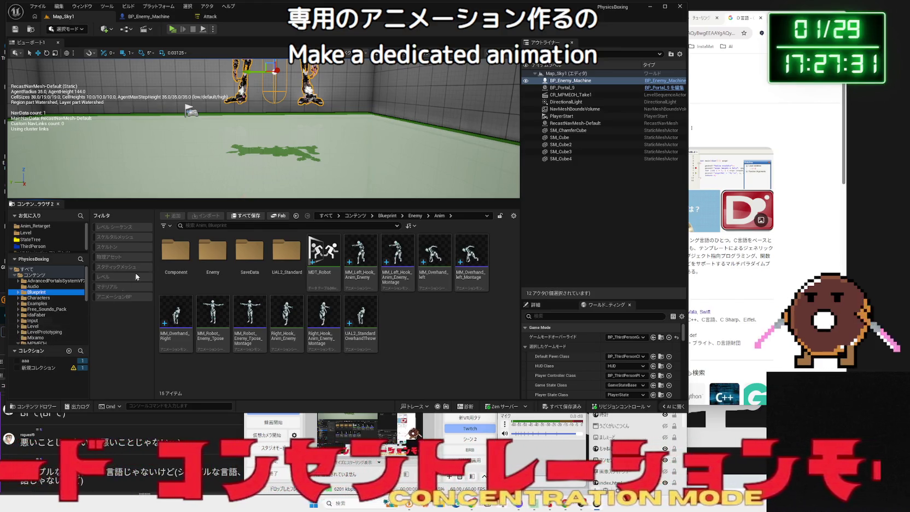
pyautogui.press('f')
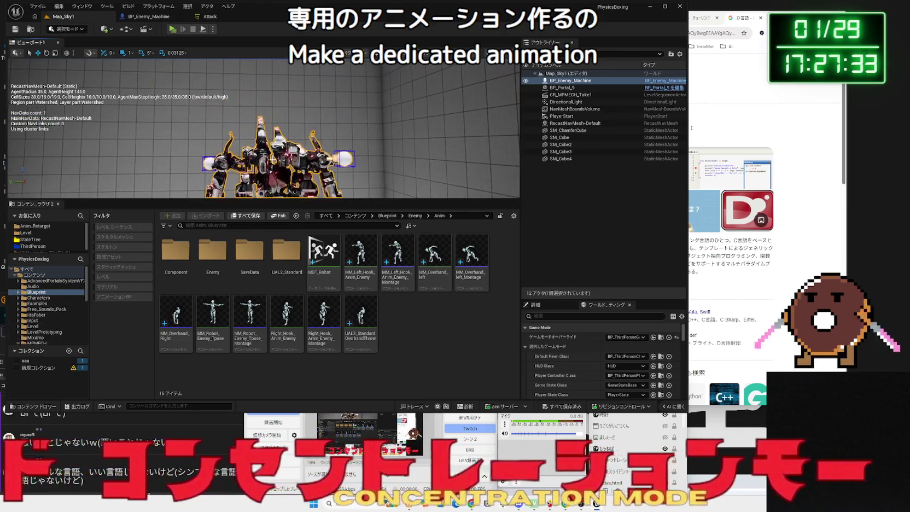
pyautogui.moveTo(290, 163); pyautogui.dragTo(296, 135)
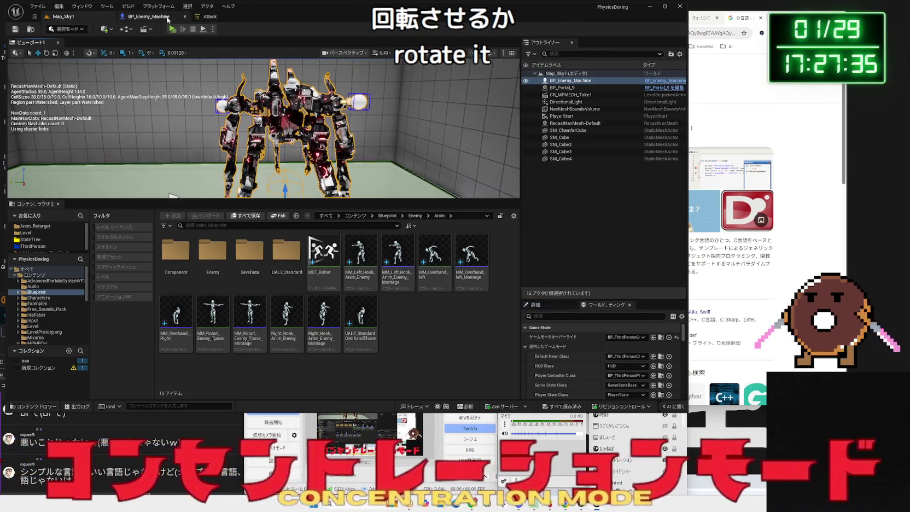
# From BP_Enemy_Machine's mesh, open SK_MPMECH_LOD0 in the MPMECH meshes folder.
pyautogui.click(164, 18)
pyautogui.click(275, 105)
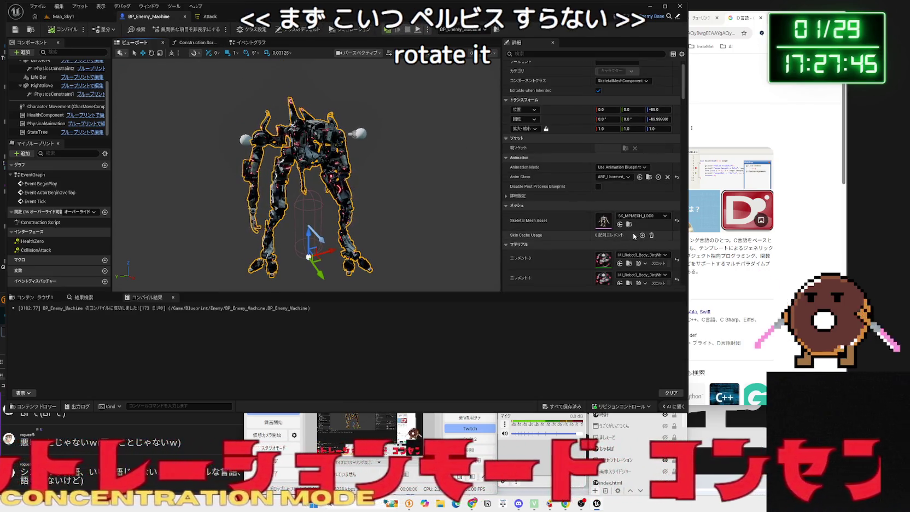
pyautogui.click(629, 246)
pyautogui.doubleClick(169, 262)
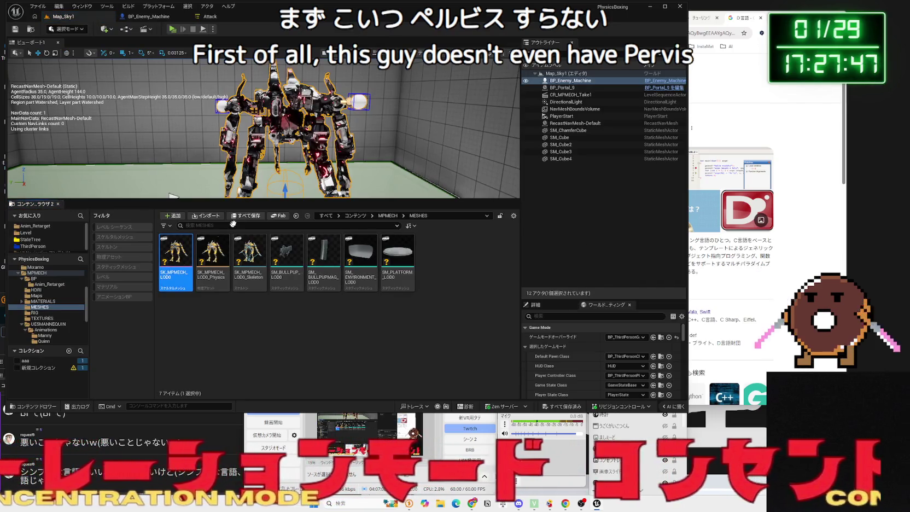
pyautogui.scroll(10, 648, 200)
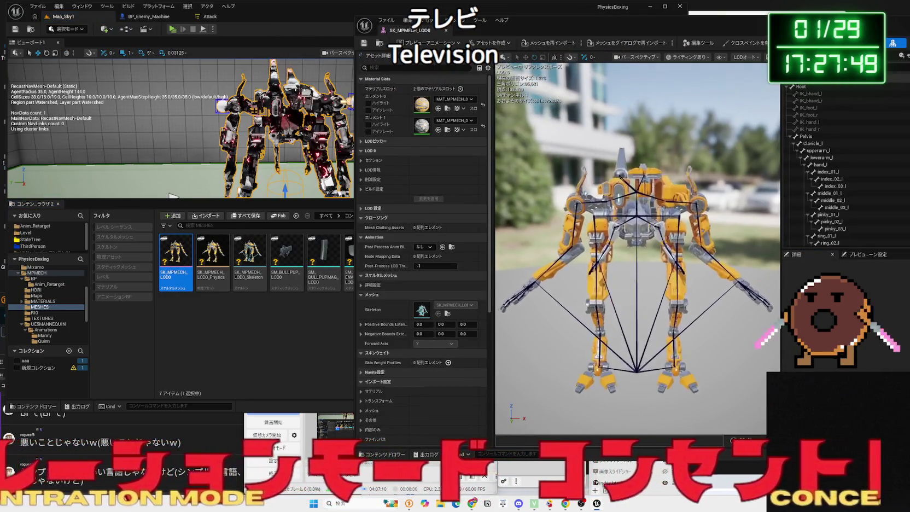
# Select the Pelvis, Root and Hull bones in the skeleton tree.
pyautogui.click(644, 219)
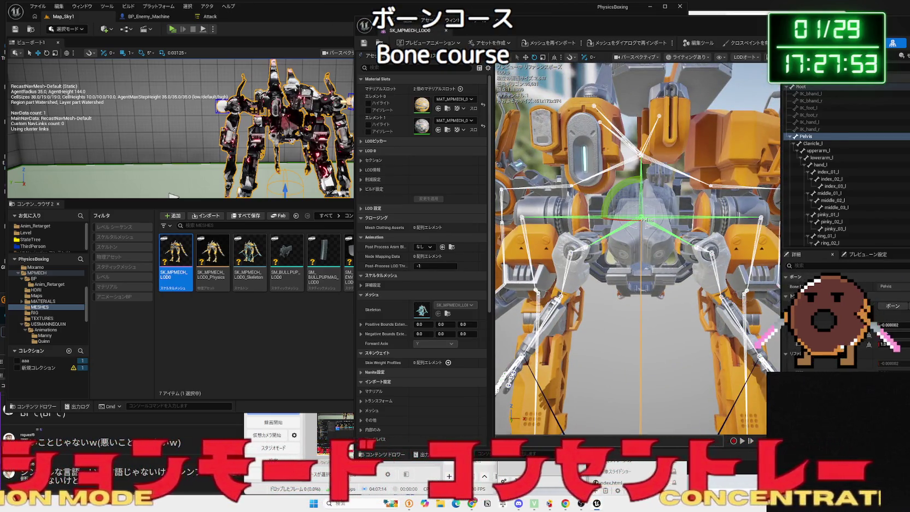
pyautogui.click(800, 86)
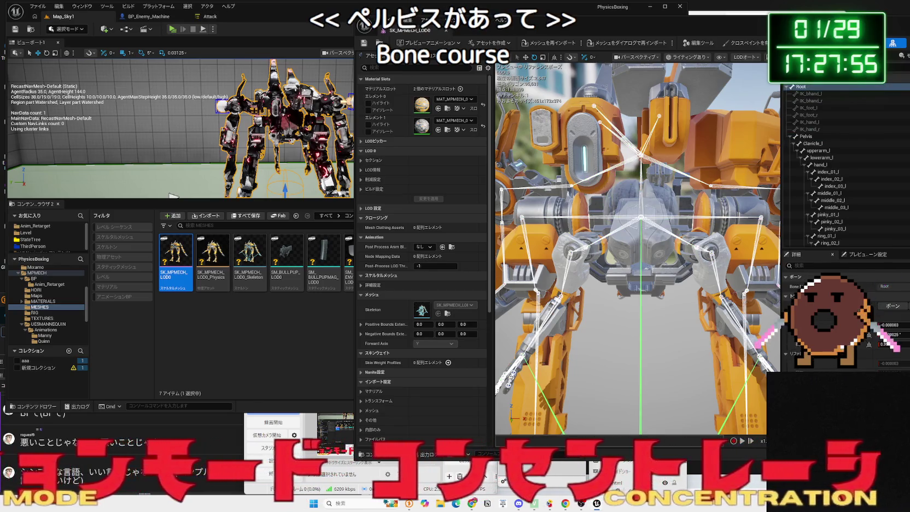
pyautogui.click(640, 155)
pyautogui.scroll(4, 641, 154)
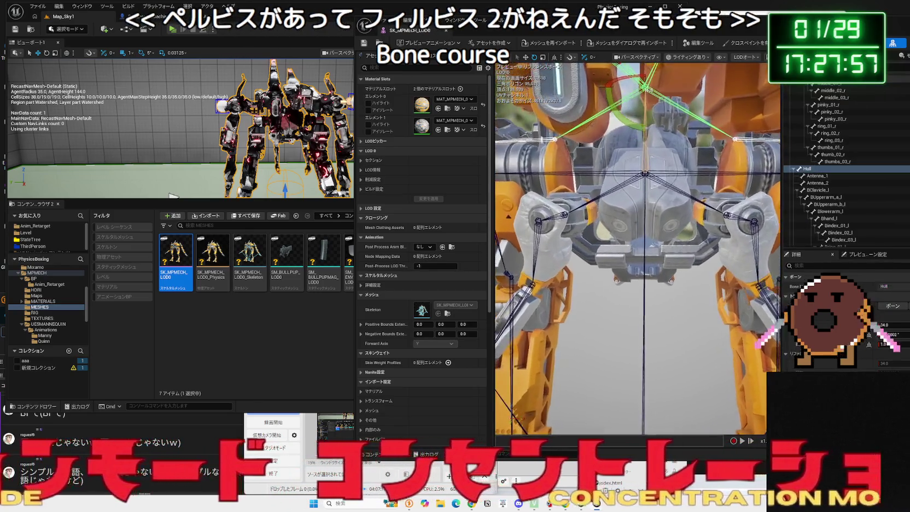
pyautogui.scroll(5, 637, 246)
pyautogui.scroll(5, 653, 155)
# Move and rotate the Hull bone and physics-grab the mech to twist its upper body.
pyautogui.moveTo(654, 150)
pyautogui.mouseDown()
pyautogui.moveTo(654, 88)
pyautogui.moveTo(653, 131)
pyautogui.moveTo(652, 121)
pyautogui.moveTo(690, 150)
pyautogui.moveTo(707, 137)
pyautogui.mouseUp()
pyautogui.scroll(-10, 651, 123)
pyautogui.moveTo(676, 131)
pyautogui.mouseDown()
pyautogui.moveTo(686, 119)
pyautogui.moveTo(671, 183)
pyautogui.moveTo(535, 190)
pyautogui.moveTo(548, 202)
pyautogui.moveTo(558, 203)
pyautogui.moveTo(539, 193)
pyautogui.moveTo(695, 198)
pyautogui.moveTo(629, 202)
pyautogui.moveTo(729, 211)
pyautogui.moveTo(690, 236)
pyautogui.moveTo(547, 240)
pyautogui.moveTo(494, 256)
pyautogui.mouseUp()
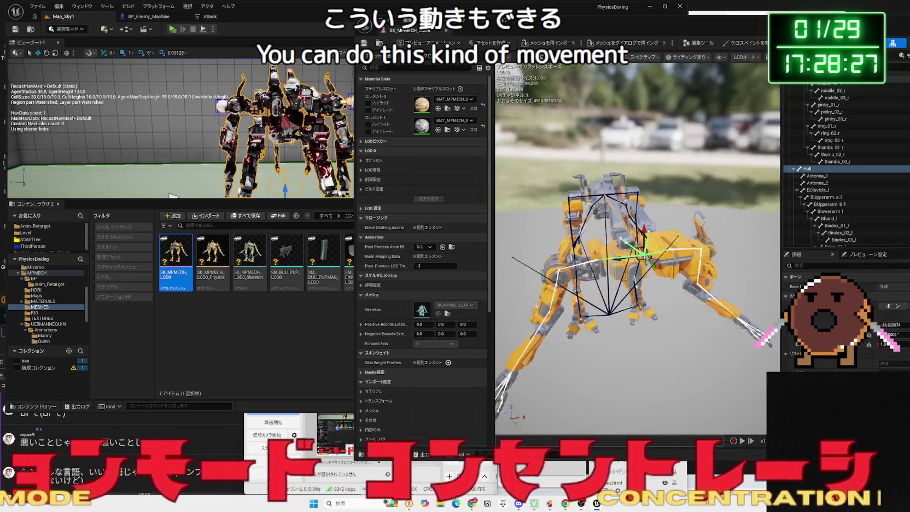
pyautogui.moveTo(601, 241)
pyautogui.mouseDown()
pyautogui.moveTo(700, 247)
pyautogui.moveTo(690, 186)
pyautogui.moveTo(677, 187)
pyautogui.moveTo(666, 190)
pyautogui.moveTo(659, 219)
pyautogui.moveTo(720, 215)
pyautogui.moveTo(703, 221)
pyautogui.moveTo(733, 229)
pyautogui.moveTo(687, 212)
pyautogui.moveTo(600, 232)
pyautogui.mouseUp()
pyautogui.moveTo(527, 209)
pyautogui.mouseDown()
pyautogui.moveTo(678, 217)
pyautogui.moveTo(577, 234)
pyautogui.moveTo(595, 217)
pyautogui.moveTo(637, 216)
pyautogui.moveTo(611, 180)
pyautogui.mouseUp()
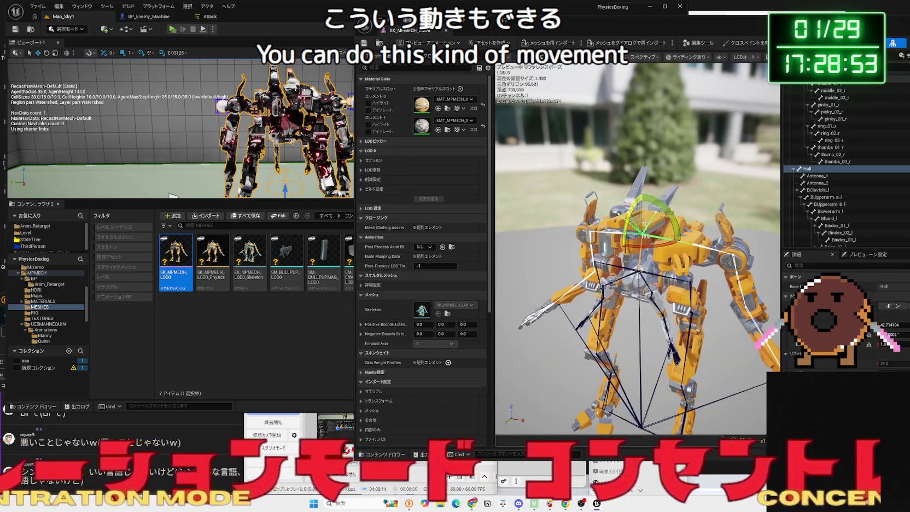
pyautogui.moveTo(666, 250)
pyautogui.mouseDown()
pyautogui.moveTo(656, 255)
pyautogui.moveTo(595, 222)
pyautogui.moveTo(628, 224)
pyautogui.moveTo(670, 252)
pyautogui.moveTo(620, 245)
pyautogui.moveTo(616, 232)
pyautogui.moveTo(615, 252)
pyautogui.moveTo(615, 200)
pyautogui.moveTo(604, 278)
pyautogui.moveTo(617, 201)
pyautogui.mouseUp()
# Insert a Set Body Name Spine 04 node set to Hull between the BeginPlay nodes, then return to Map_Sky1.
pyautogui.press('w')
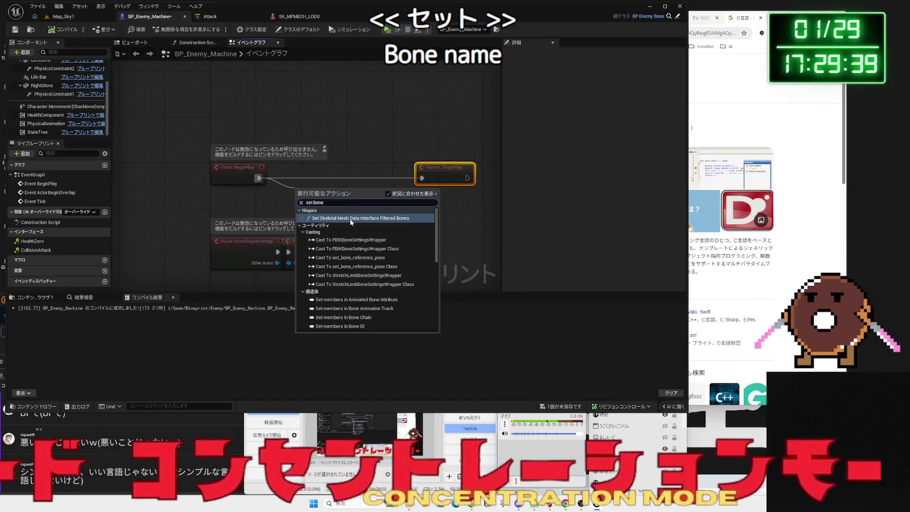
pyautogui.write('bo')
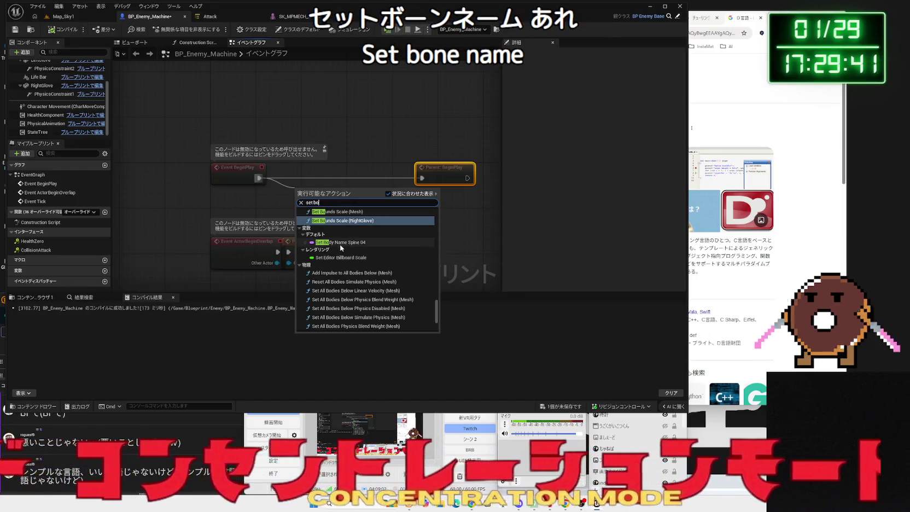
pyautogui.click(340, 243)
pyautogui.moveTo(331, 198); pyautogui.dragTo(330, 179)
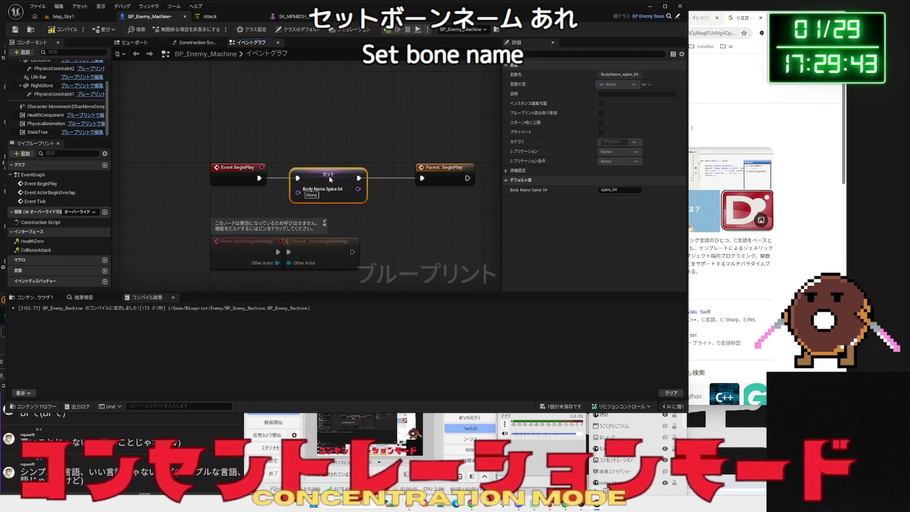
pyautogui.click(423, 213)
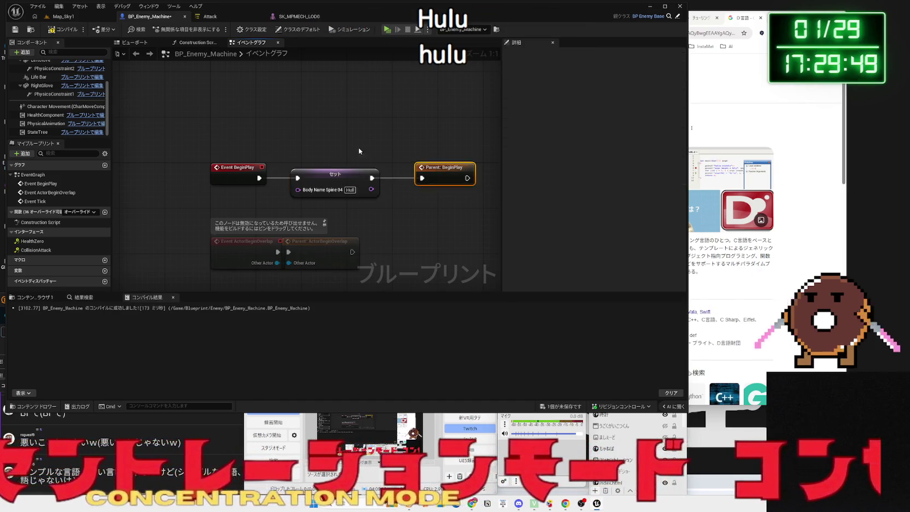
pyautogui.click(61, 16)
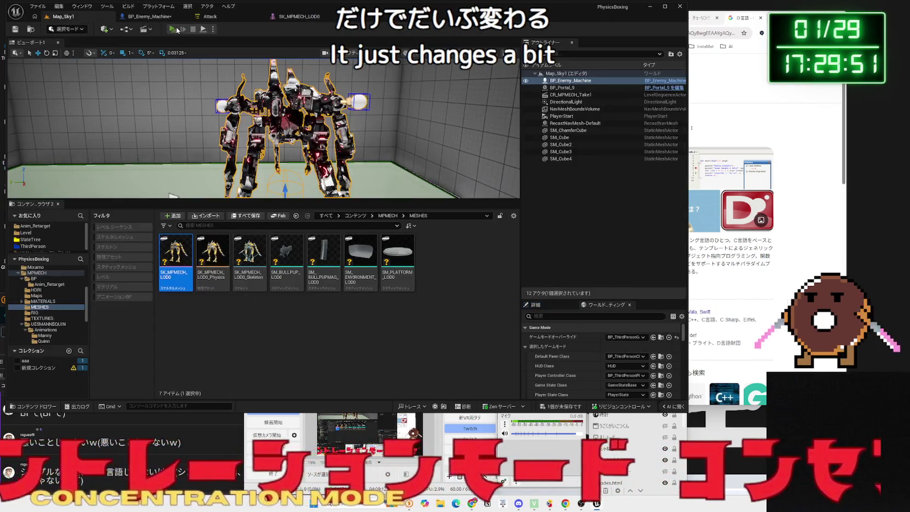
# Run and stop a Map_Sky1 test play, then return to BP_Enemy_Machine's Event Graph.
pyautogui.click(173, 29)
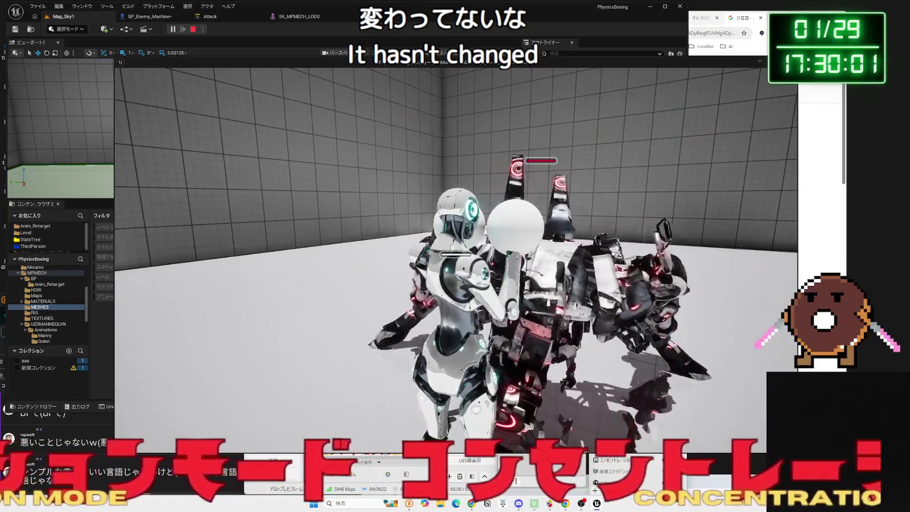
pyautogui.press('Escape')
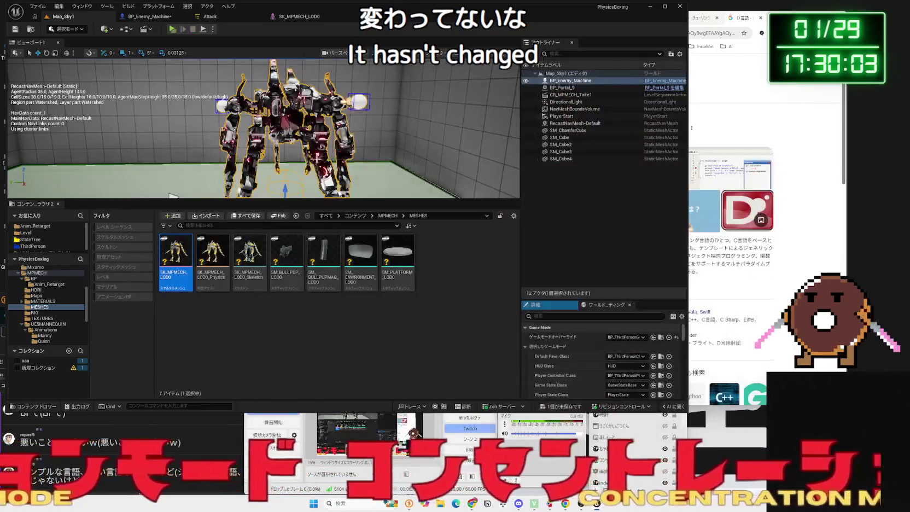
pyautogui.click(156, 18)
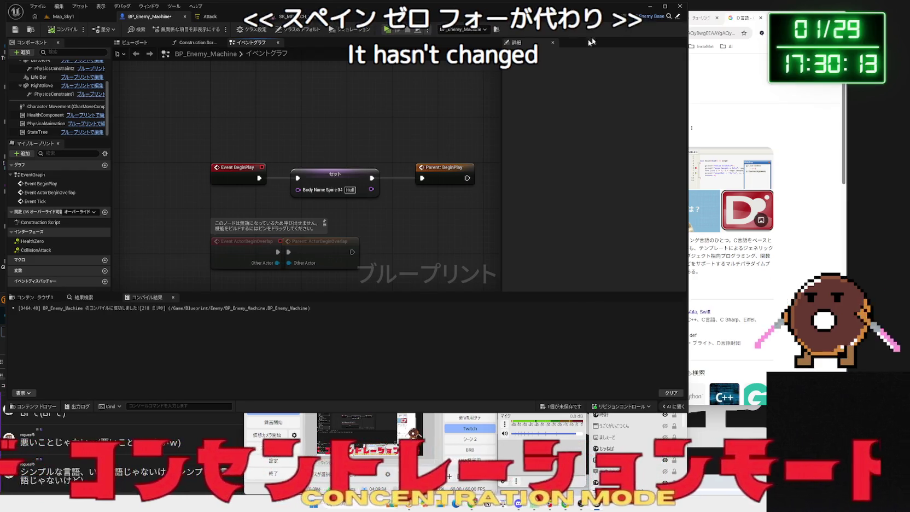
# In SK_MPMECH_LOD0, orbit around the robot mesh and pause its preview animation.
pyautogui.click(228, 18)
pyautogui.click(302, 24)
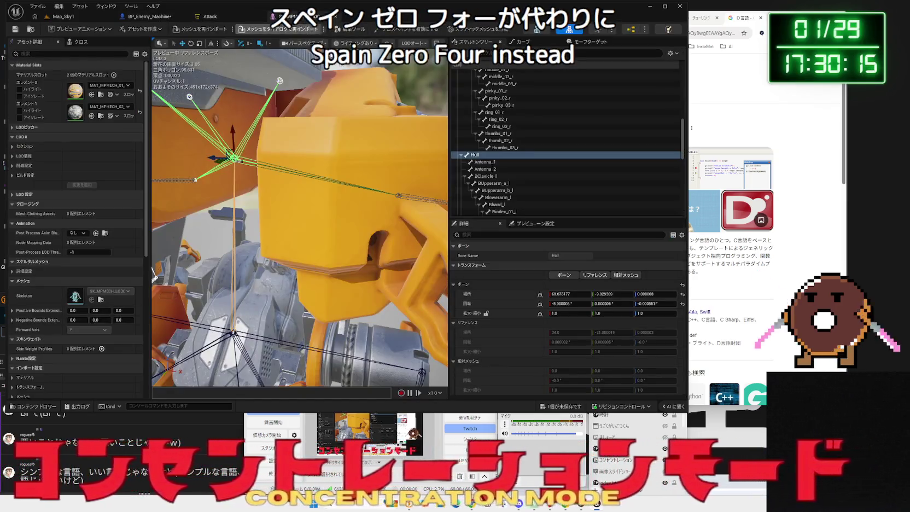
pyautogui.moveTo(333, 151)
pyautogui.mouseDown()
pyautogui.moveTo(328, 174)
pyautogui.moveTo(178, 194)
pyautogui.mouseUp()
pyautogui.press('space')
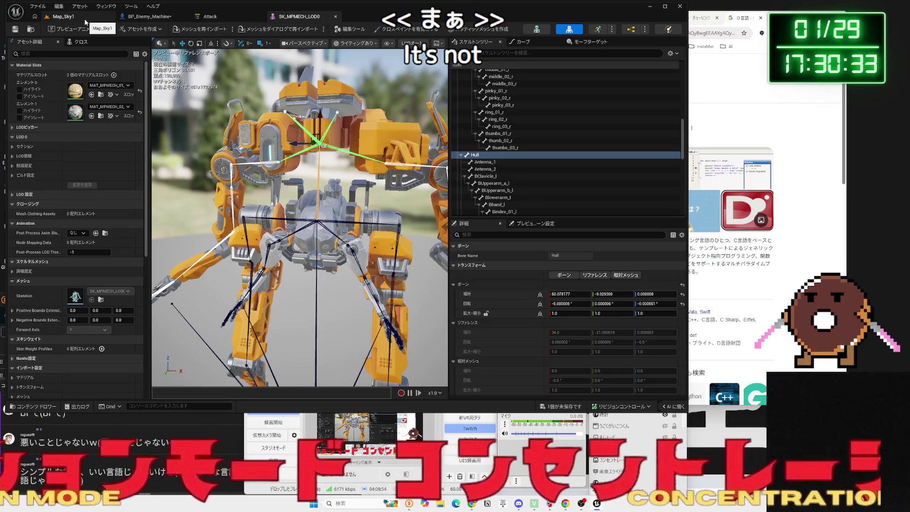
# Compare BP_Enemy_Machine's 3D viewport with the skeletal mesh and select the RightGlove sphere.
pyautogui.click(137, 21)
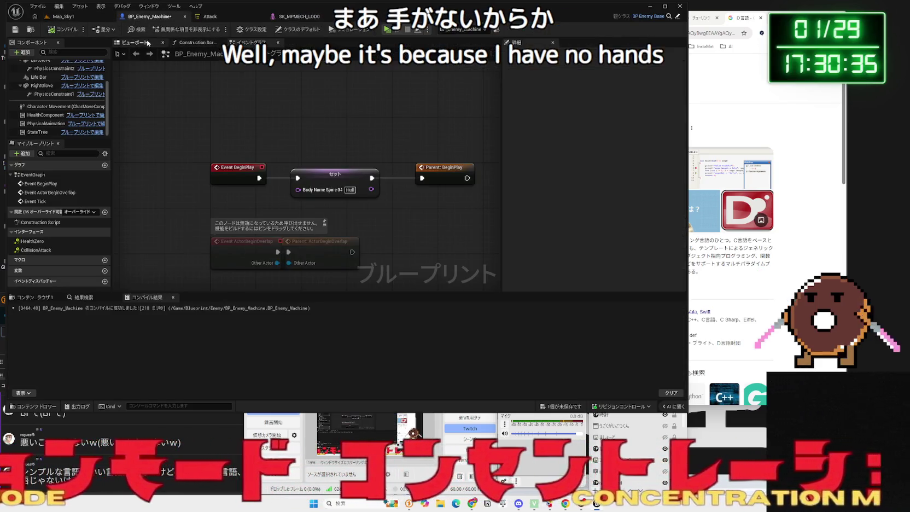
pyautogui.click(149, 42)
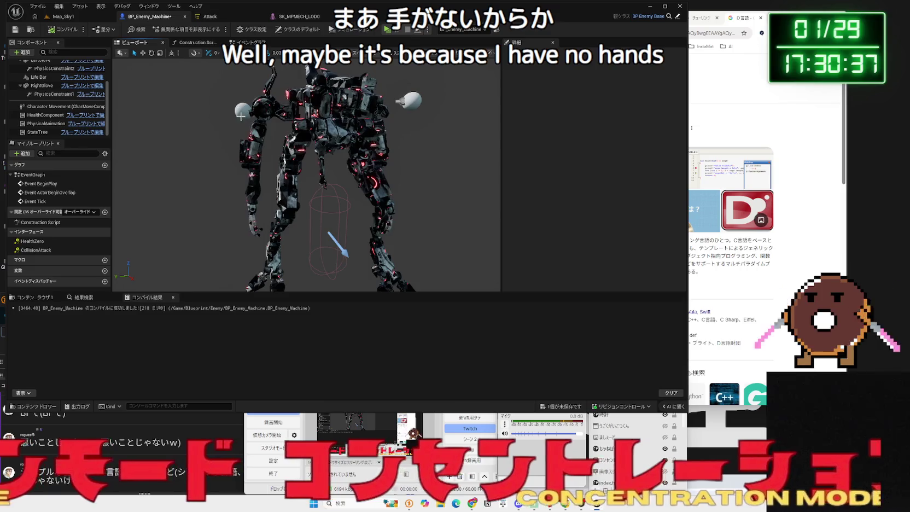
pyautogui.click(210, 17)
pyautogui.click(300, 17)
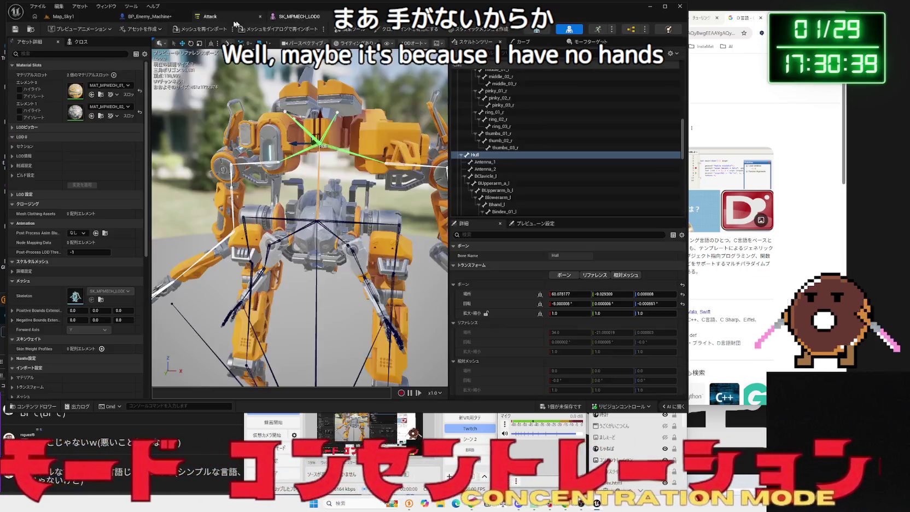
pyautogui.click(248, 19)
pyautogui.click(280, 19)
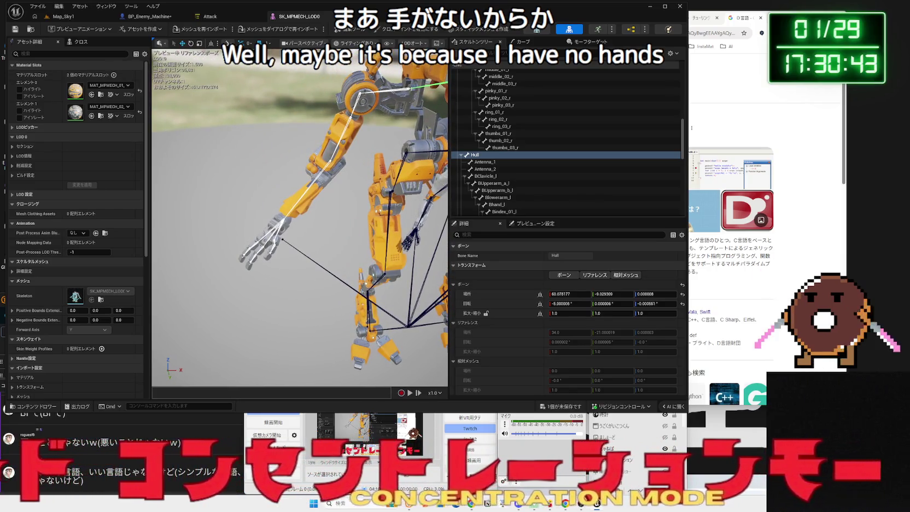
pyautogui.click(210, 16)
pyautogui.click(149, 18)
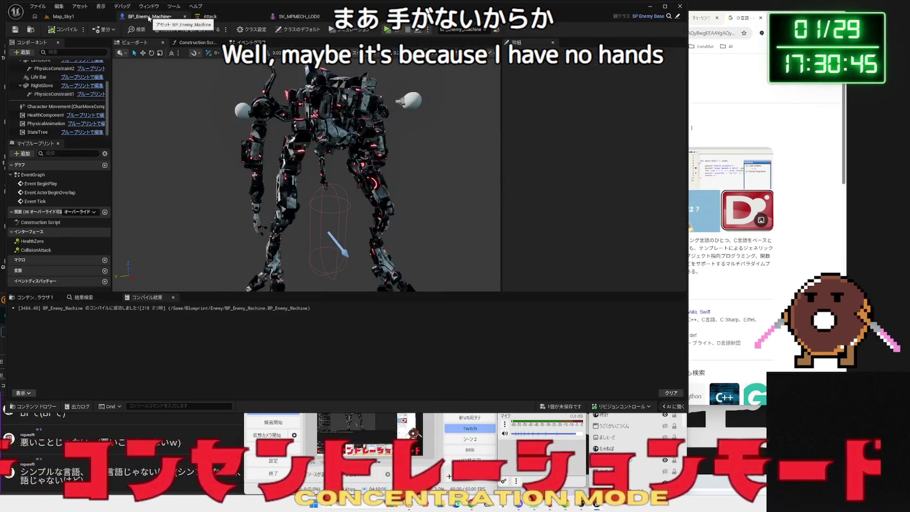
pyautogui.click(241, 107)
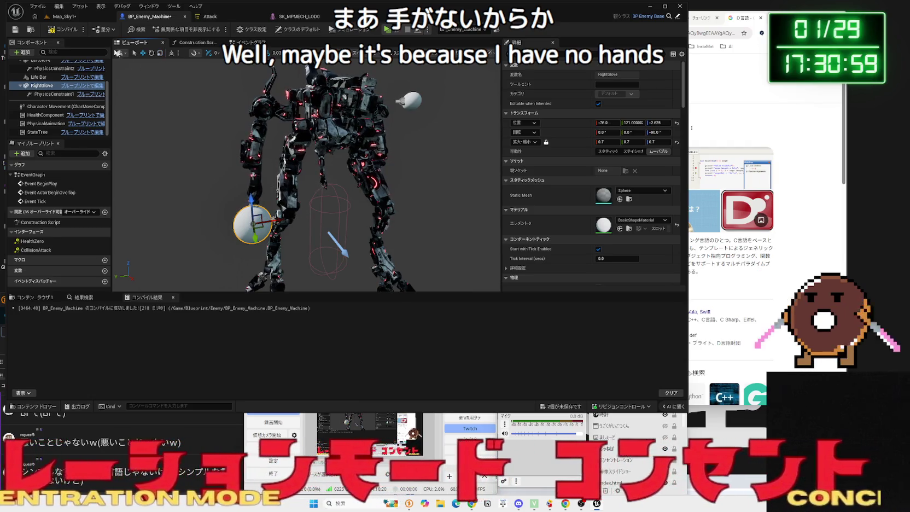
# Play-test Map_Sky1 to check the right glove, then stop.
pyautogui.click(64, 17)
pyautogui.hotkey('alt', 'p')
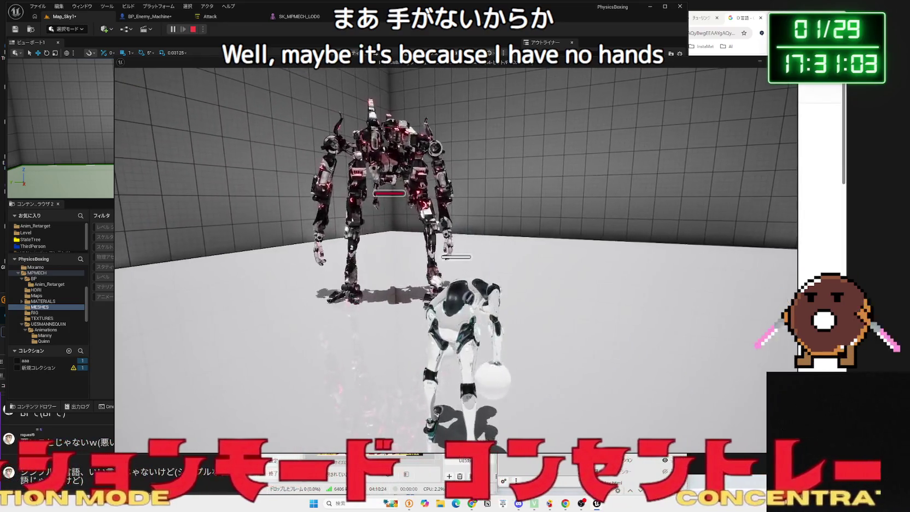
pyautogui.press('Escape')
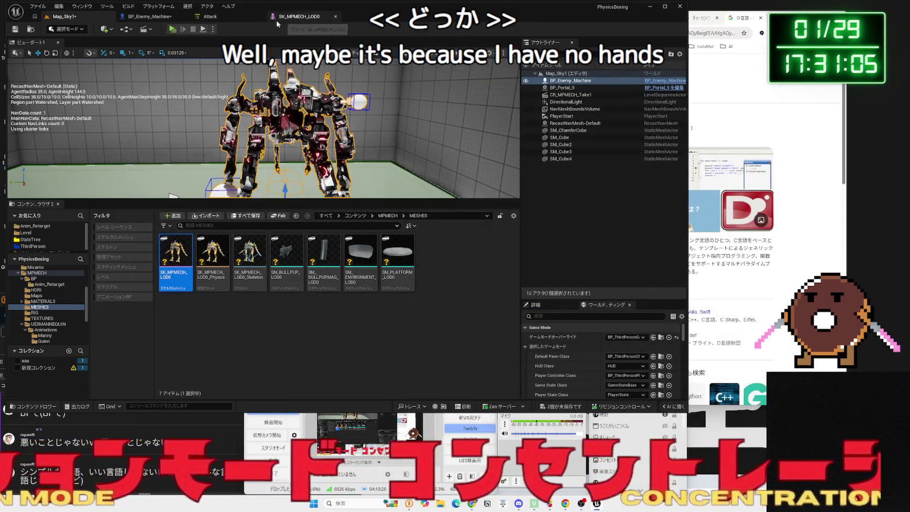
# Reopen SK_MPMECH_LOD0 and bring the robot's right hand into close view.
pyautogui.scroll(10, 240, 114)
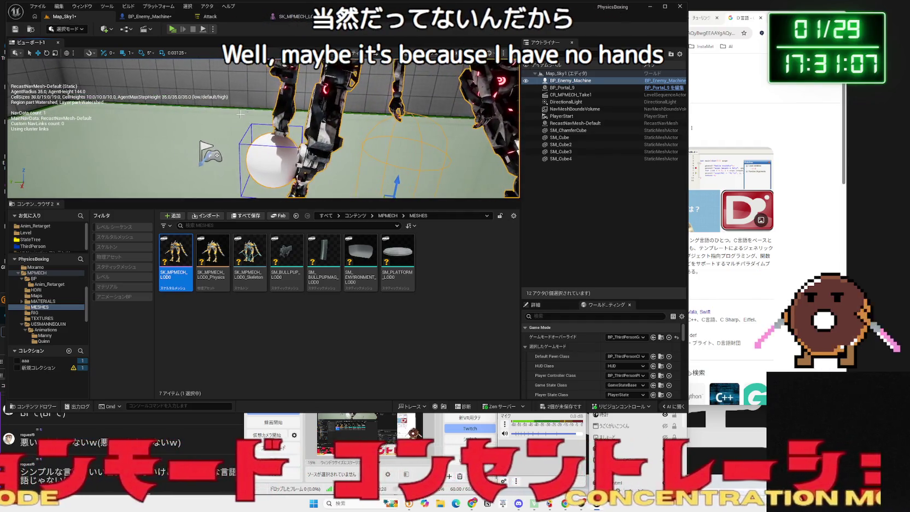
pyautogui.doubleClick(175, 254)
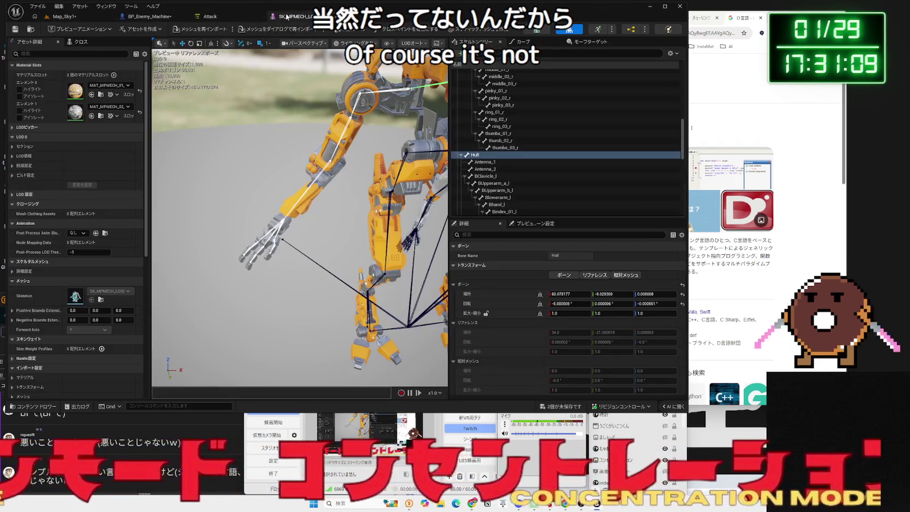
pyautogui.moveTo(301, 218); pyautogui.dragTo(282, 180)
# Find the Bhand_r hand bone below Blowerarm_r in the skeleton tree.
pyautogui.click(317, 190)
pyautogui.click(309, 230)
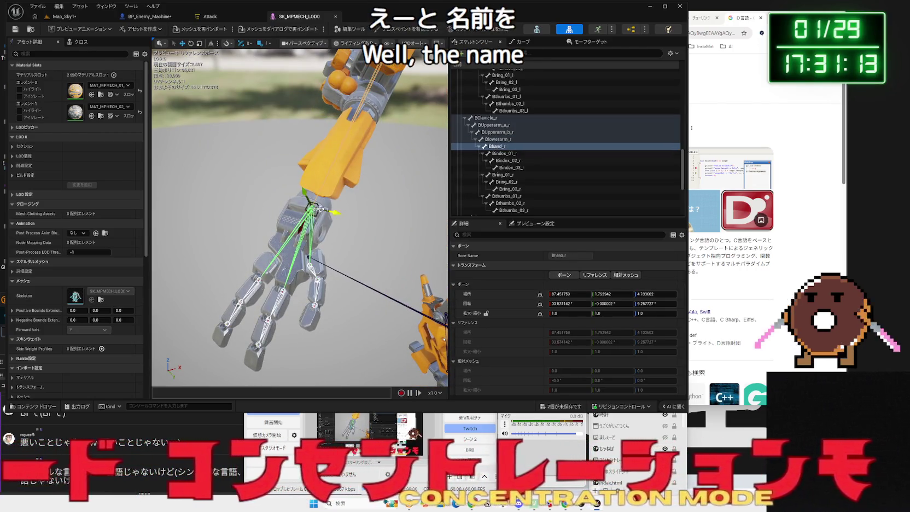
pyautogui.scroll(3, 309, 230)
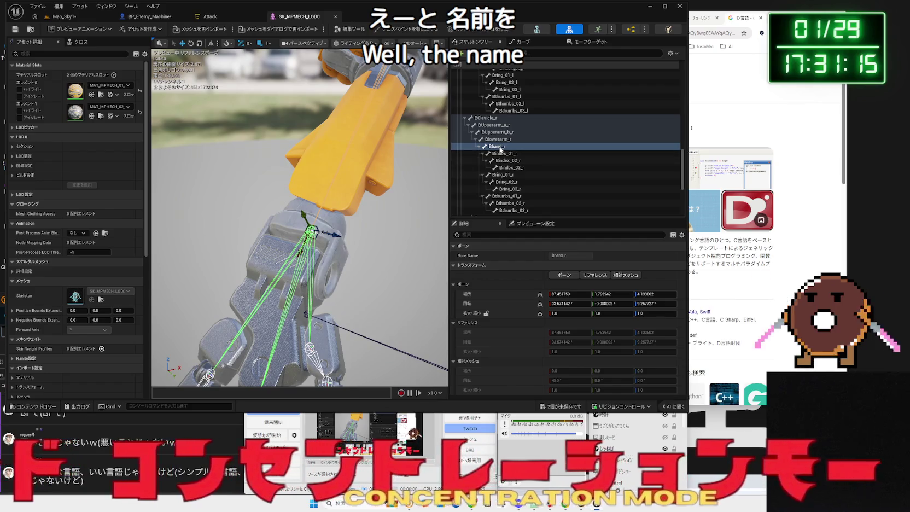
pyautogui.click(499, 148)
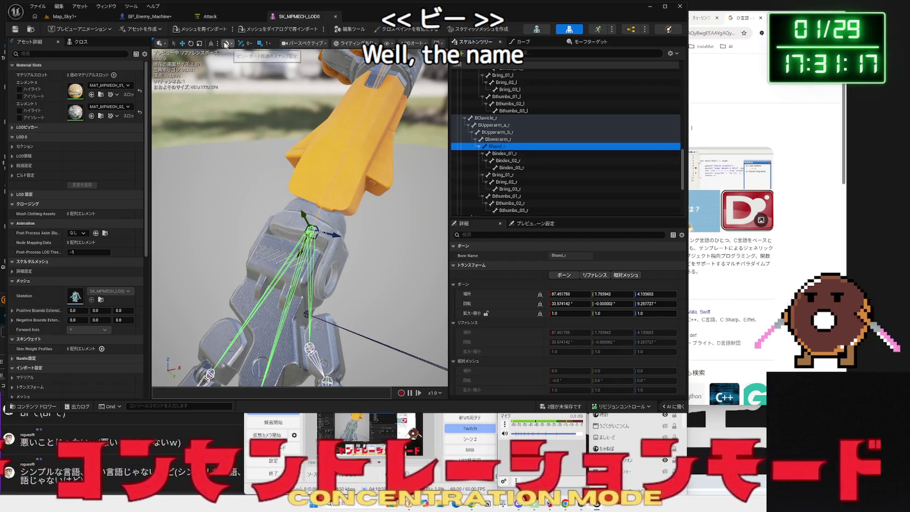
# Replace lowerarm_r with Bhand_r as PhysicsConstraint1's Constraint Bone 1.
pyautogui.click(81, 22)
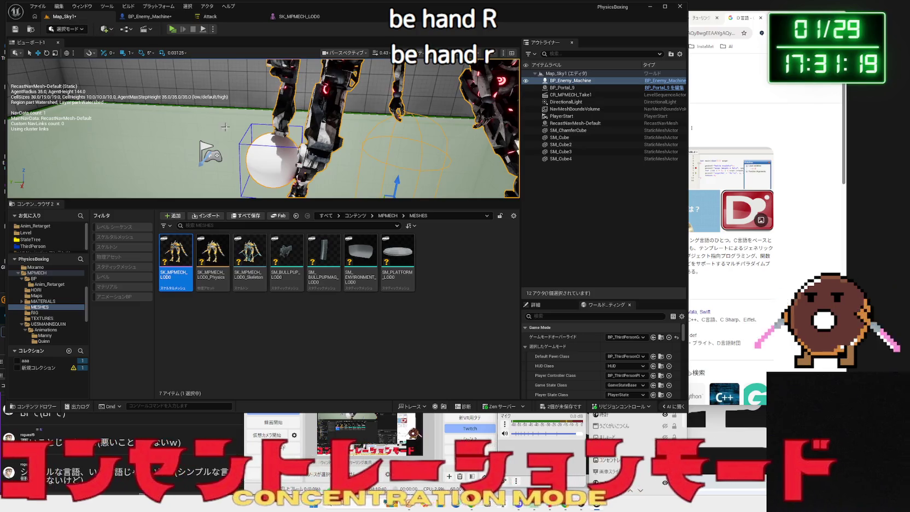
pyautogui.click(158, 18)
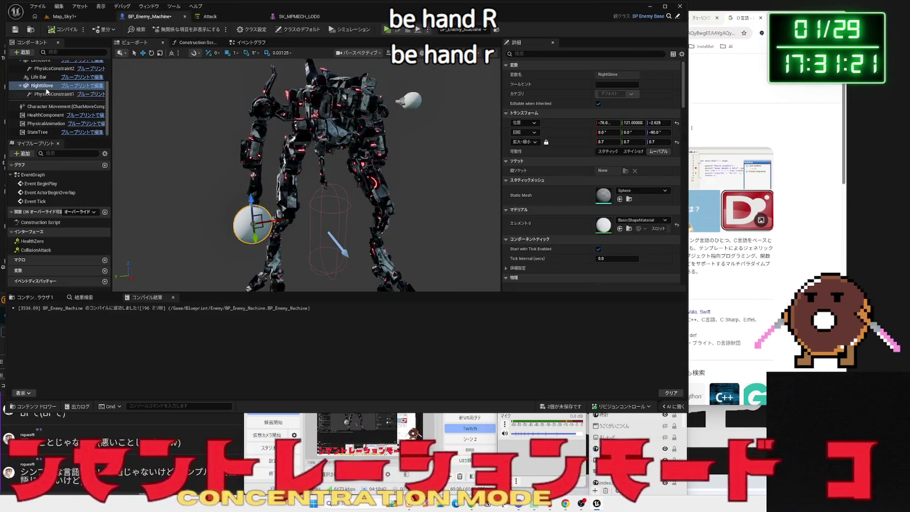
pyautogui.click(49, 94)
pyautogui.scroll(-5, 625, 226)
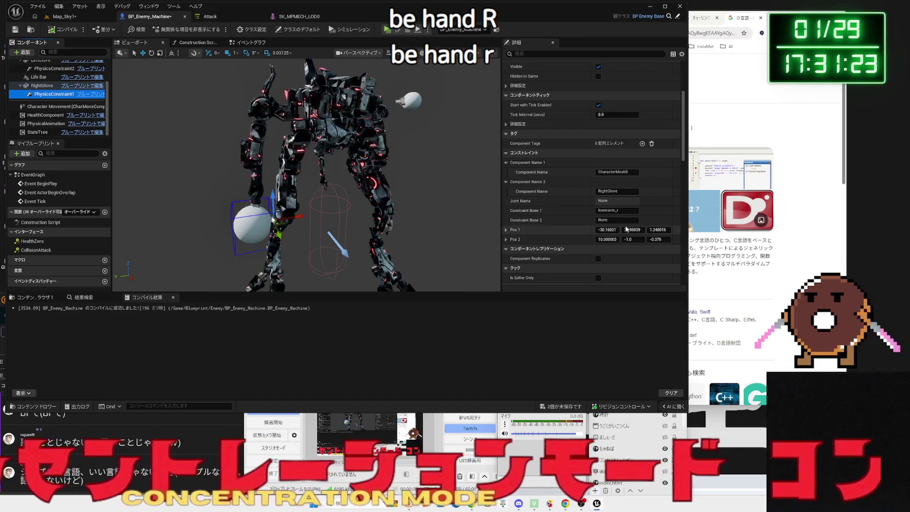
pyautogui.click(601, 213)
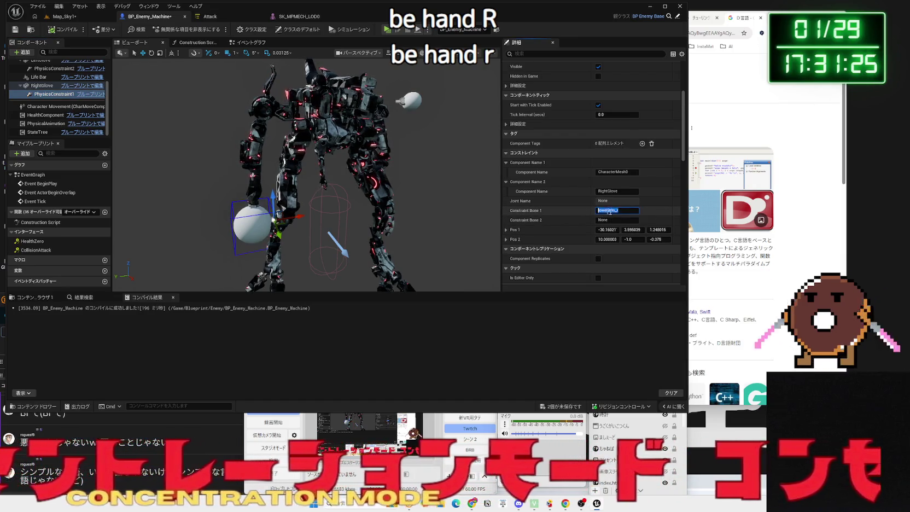
pyautogui.press('BackSpace')
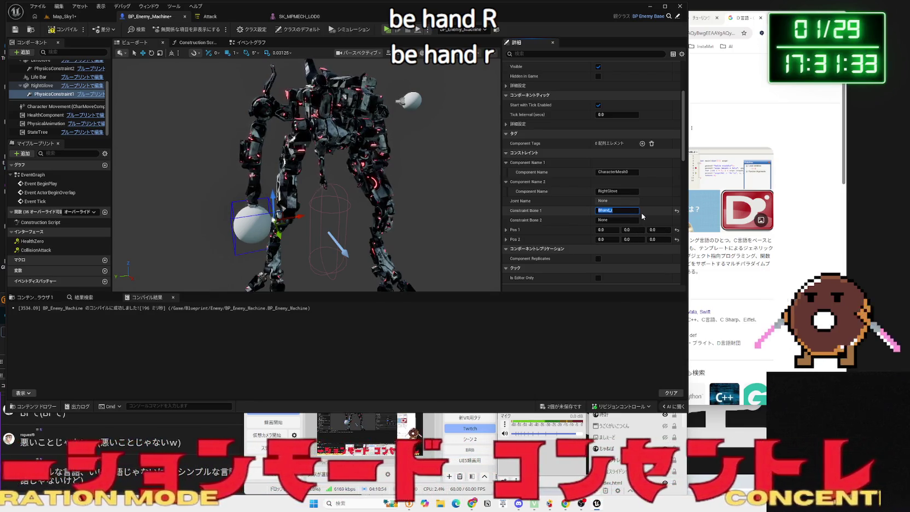
pyautogui.write('r')
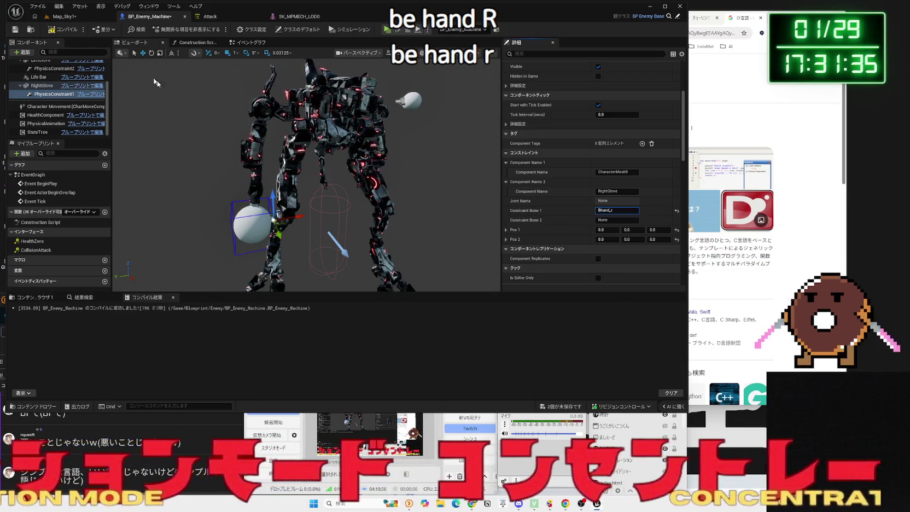
pyautogui.write('f')
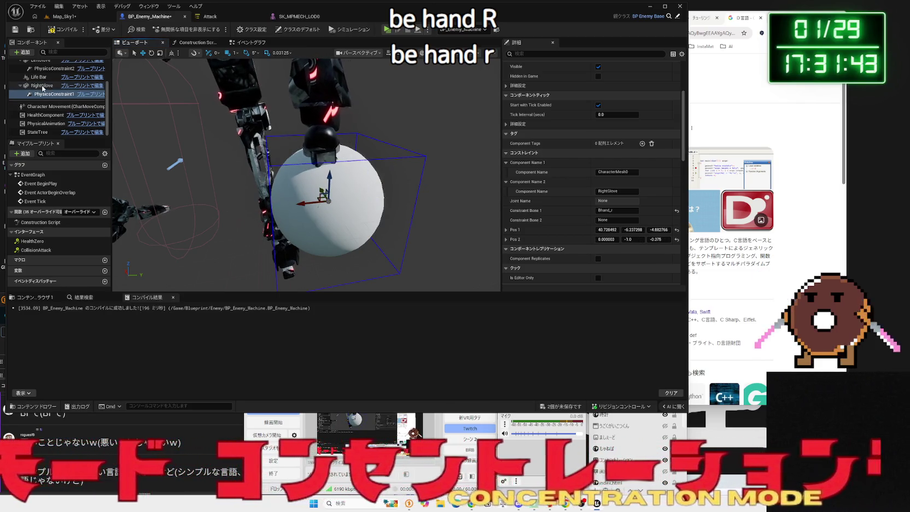
# Nudge the RightGlove sphere along X and recompile BP_Enemy_Machine.
pyautogui.click(42, 88)
pyautogui.moveTo(305, 202)
pyautogui.mouseDown()
pyautogui.moveTo(411, 197)
pyautogui.moveTo(323, 204)
pyautogui.moveTo(366, 198)
pyautogui.mouseUp()
pyautogui.click(43, 94)
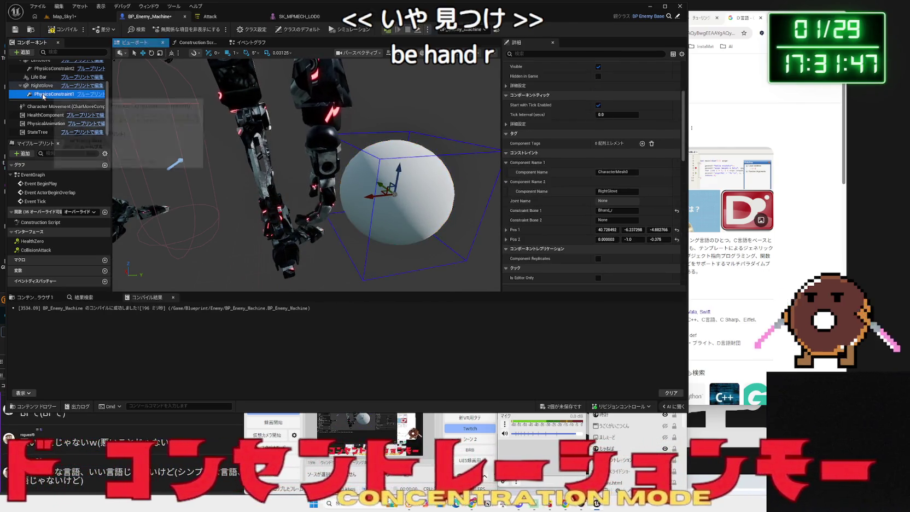
pyautogui.click(55, 29)
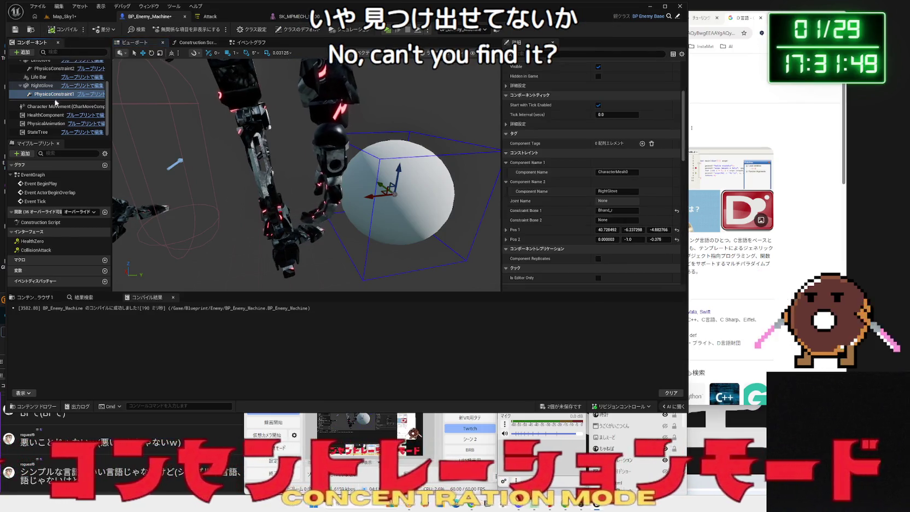
# Confirm the Bhand_r bone in SK_MPMECH_LOD0, then return to BP_Enemy_Machine.
pyautogui.click(300, 20)
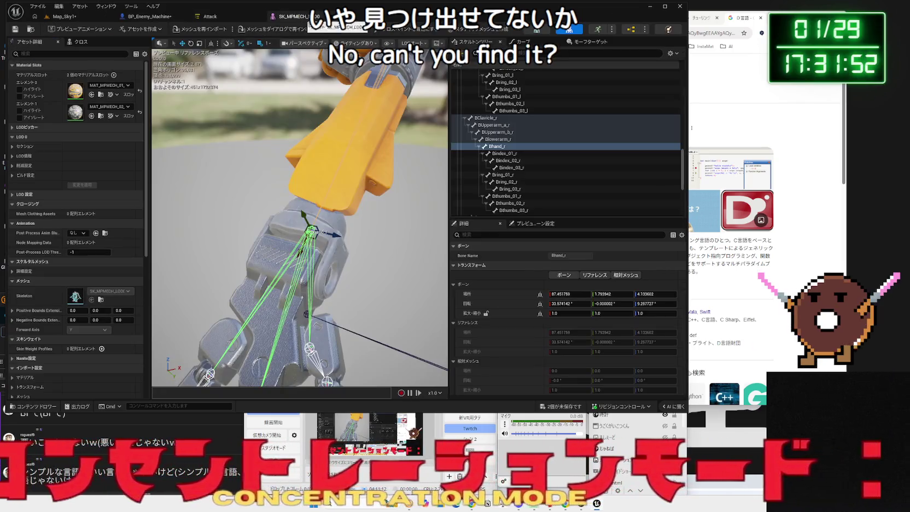
pyautogui.click(503, 146)
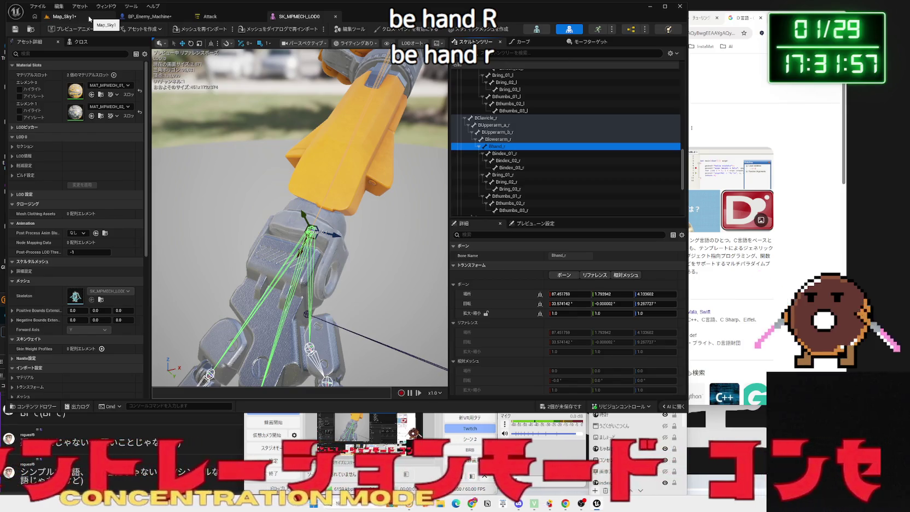
pyautogui.click(90, 18)
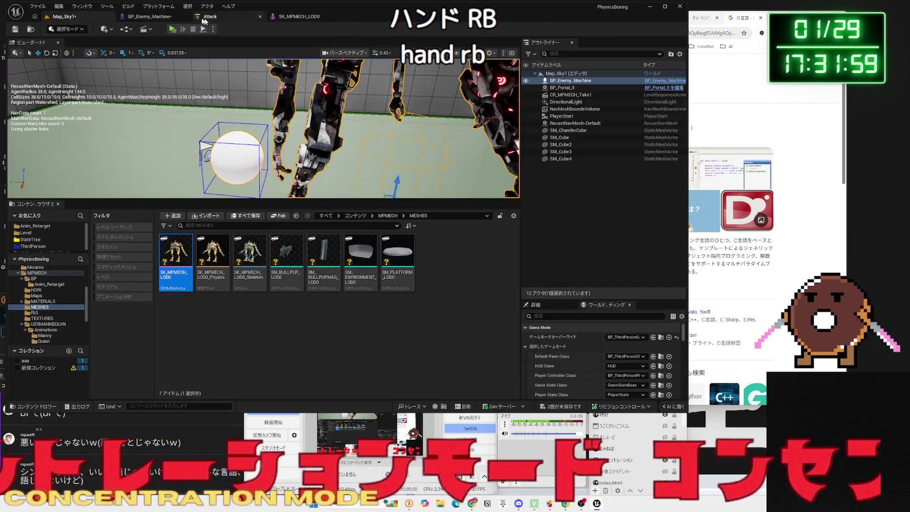
pyautogui.click(149, 16)
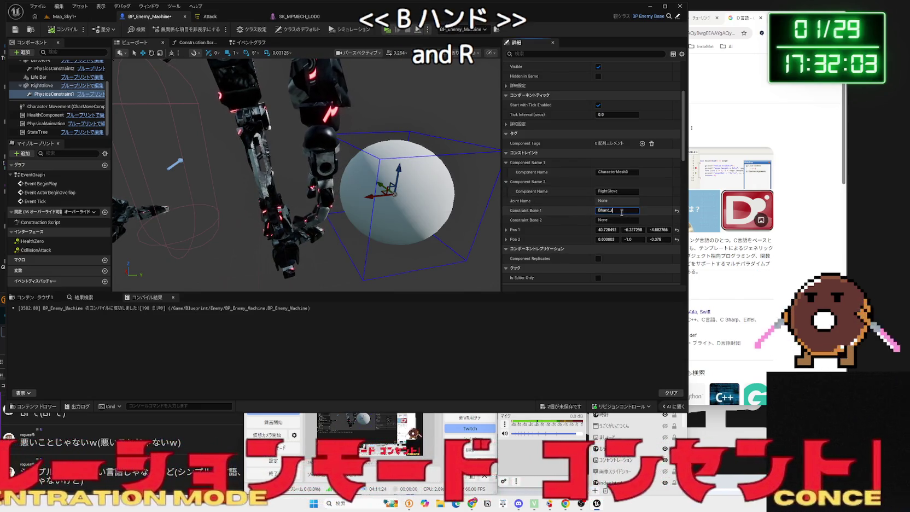
# Recheck the right glove constraint's Constraint Bone 1 value in the Details panel.
pyautogui.click(621, 212)
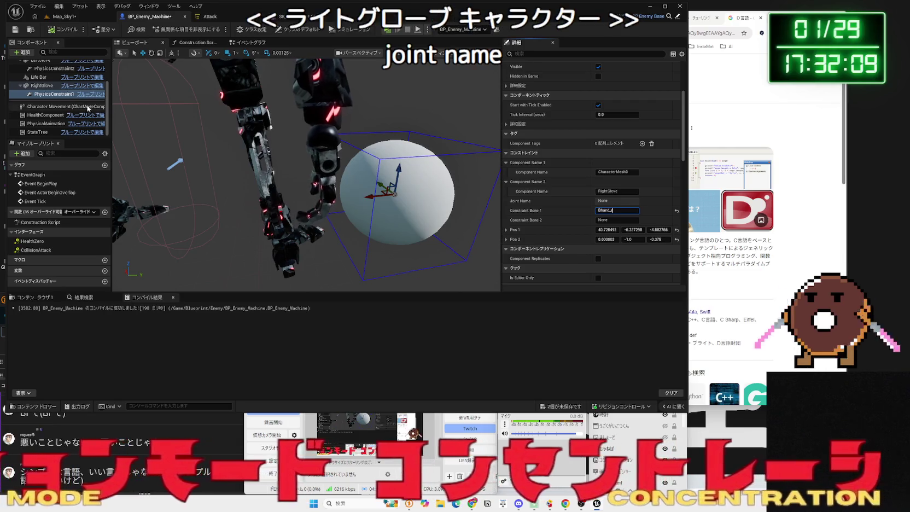
pyautogui.scroll(2, 58, 103)
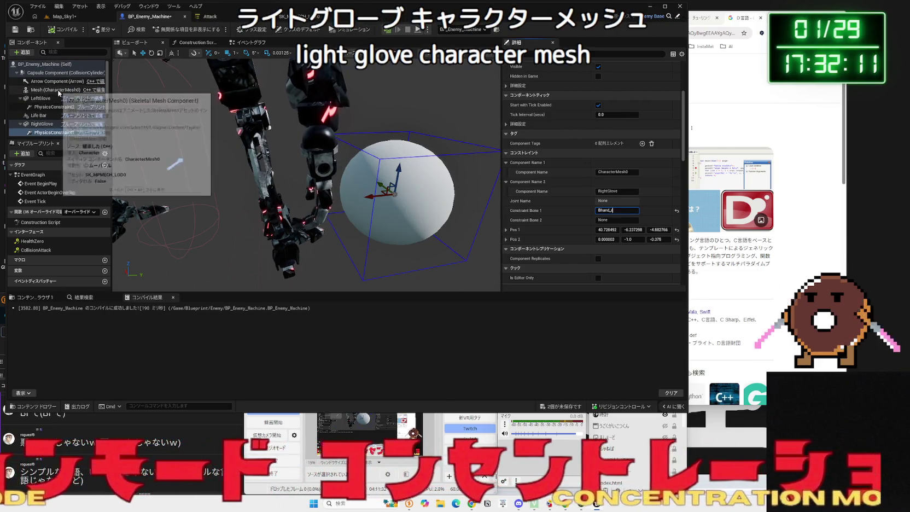
pyautogui.click(57, 90)
pyautogui.click(49, 123)
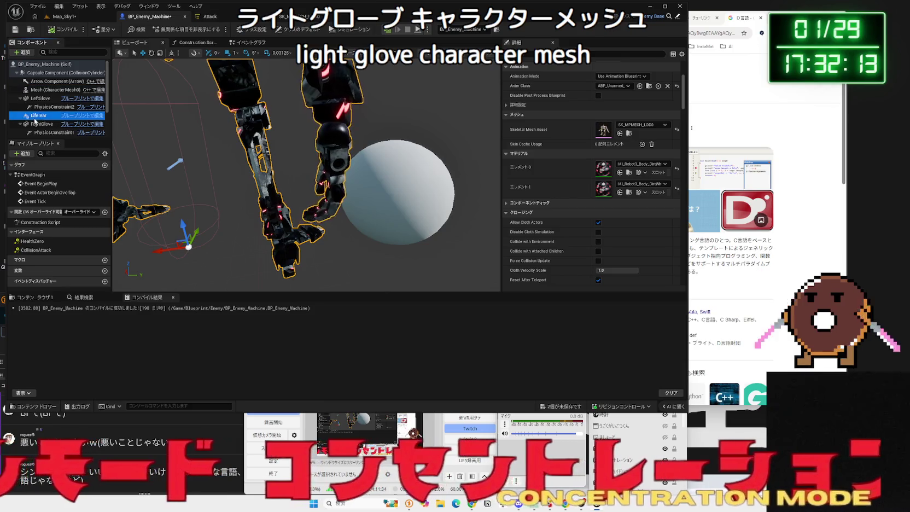
pyautogui.click(54, 132)
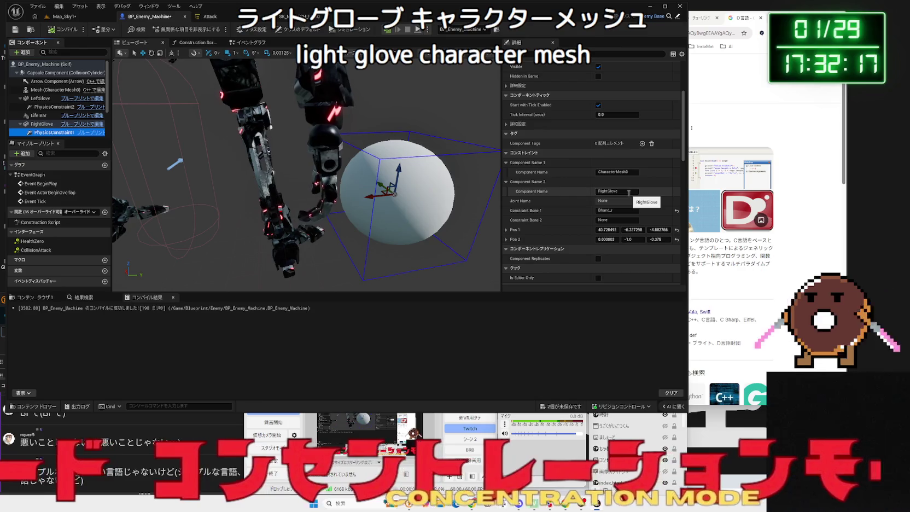
pyautogui.click(626, 211)
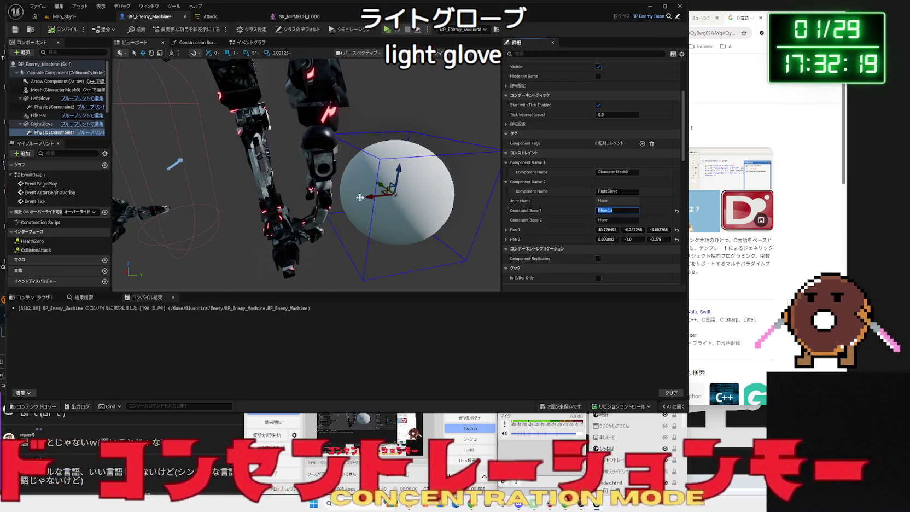
pyautogui.scroll(-3, 363, 198)
# Orbit around the robot, recompile BP_Enemy_Machine, and reopen SK_MPMECH_LOD0.
pyautogui.click(370, 179)
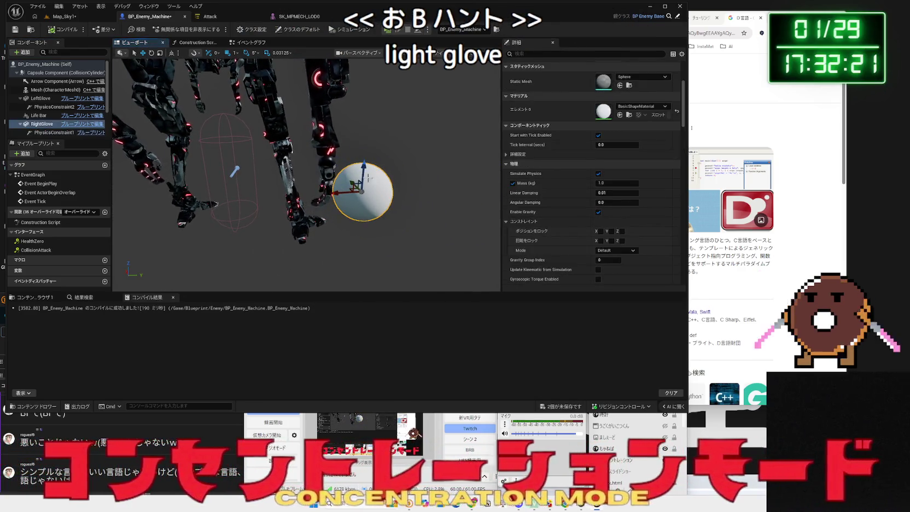
pyautogui.click(342, 193)
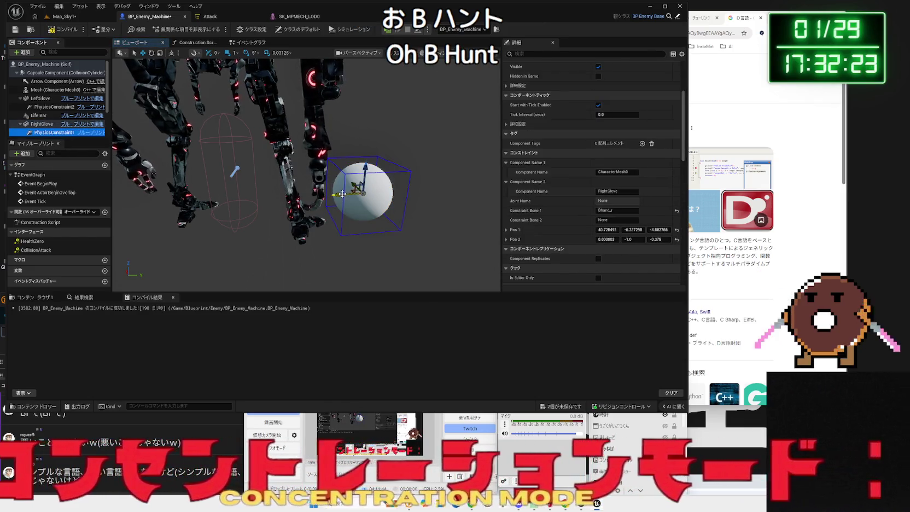
pyautogui.scroll(-3, 343, 193)
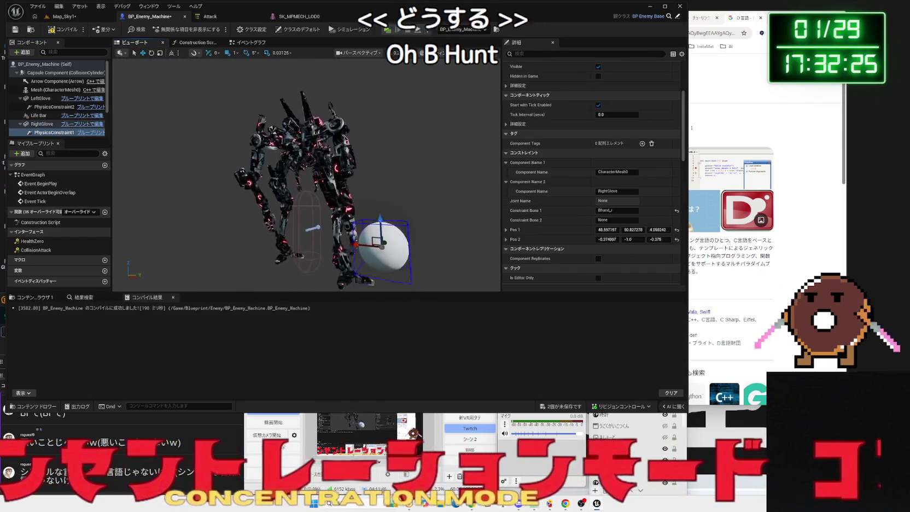
pyautogui.moveTo(342, 193); pyautogui.dragTo(383, 183)
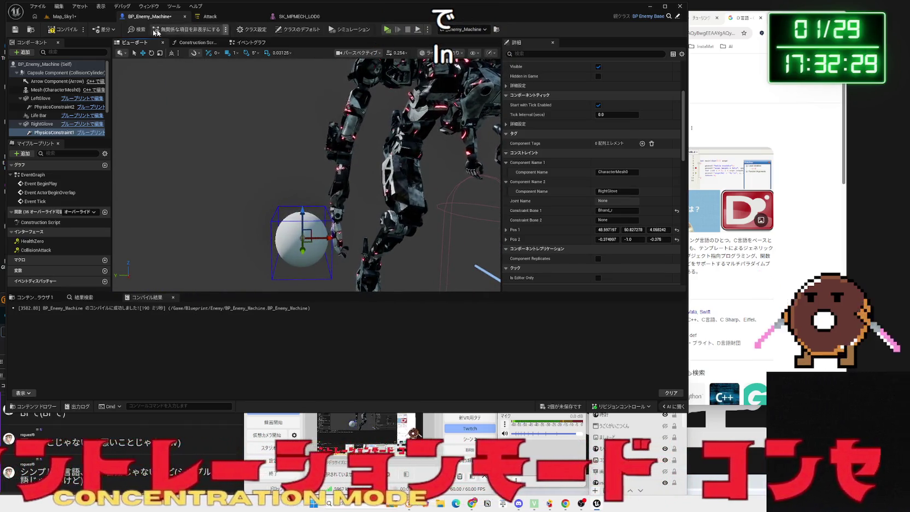
pyautogui.click(65, 30)
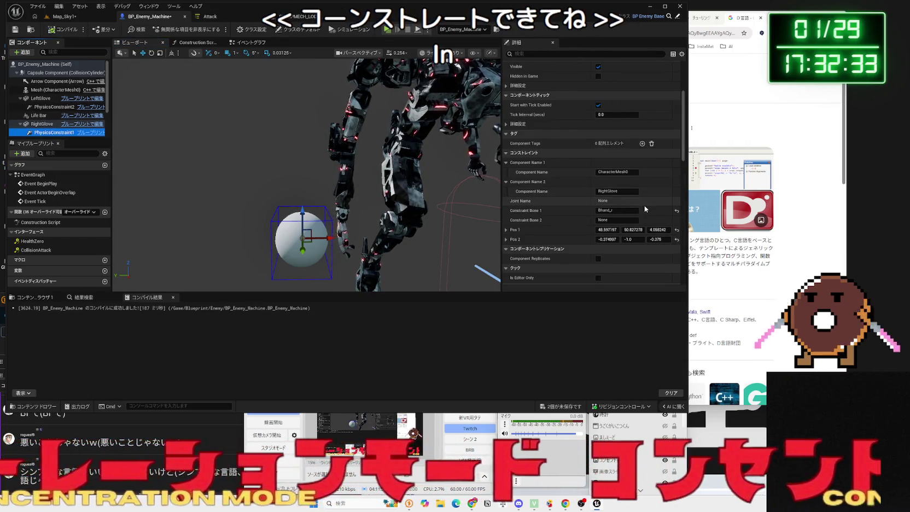
pyautogui.click(626, 211)
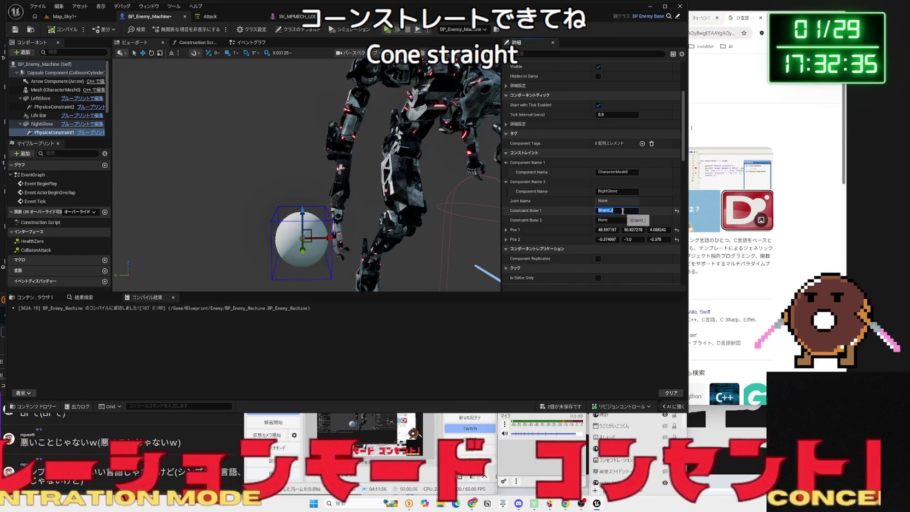
pyautogui.click(301, 19)
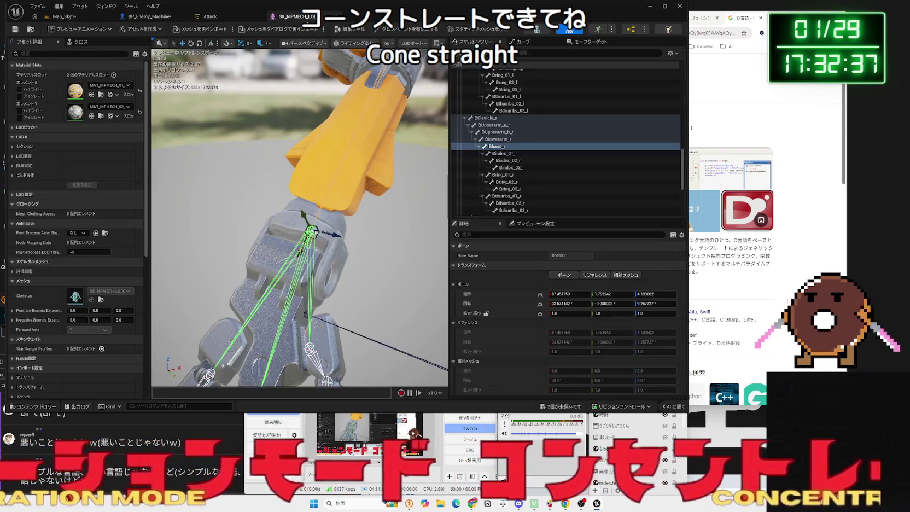
# Inspect the Bindex_01_r, Bhand_r and Blowerarm_r bones, then return to BP_Enemy_Machine.
pyautogui.click(506, 155)
pyautogui.click(501, 147)
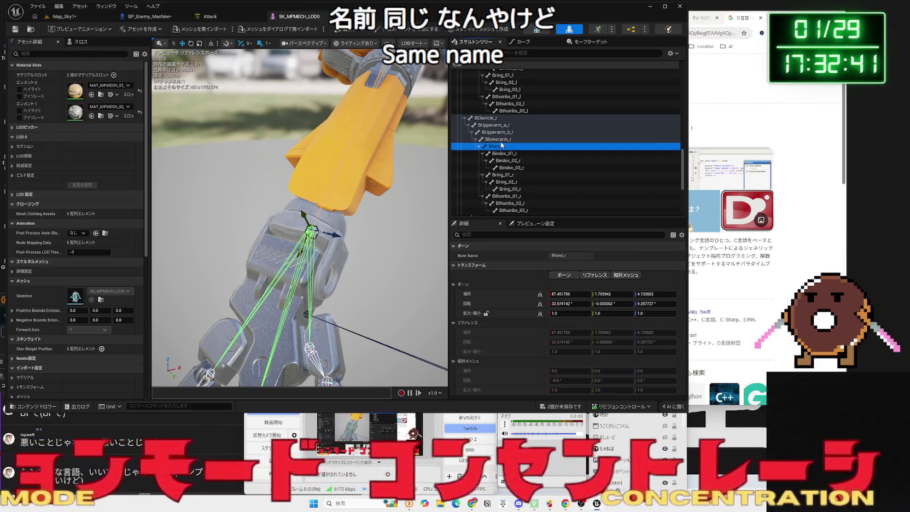
pyautogui.click(501, 140)
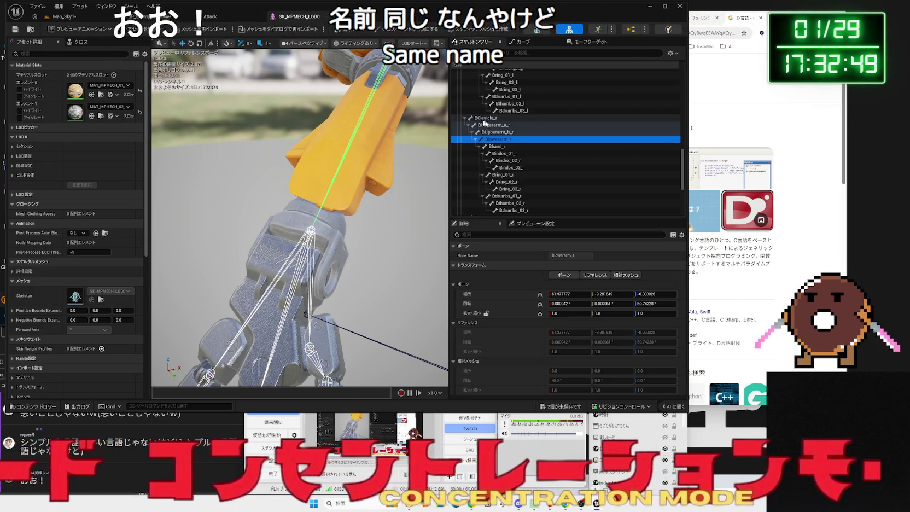
pyautogui.click(65, 16)
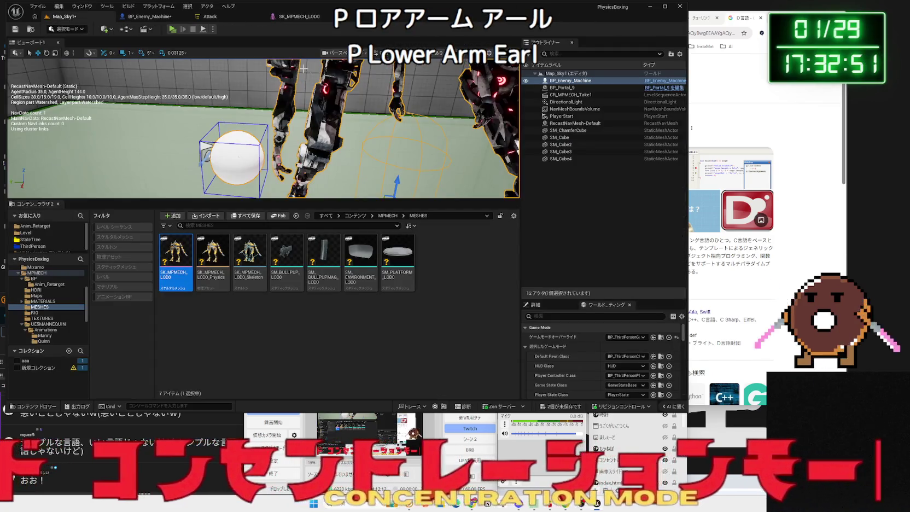
pyautogui.click(152, 20)
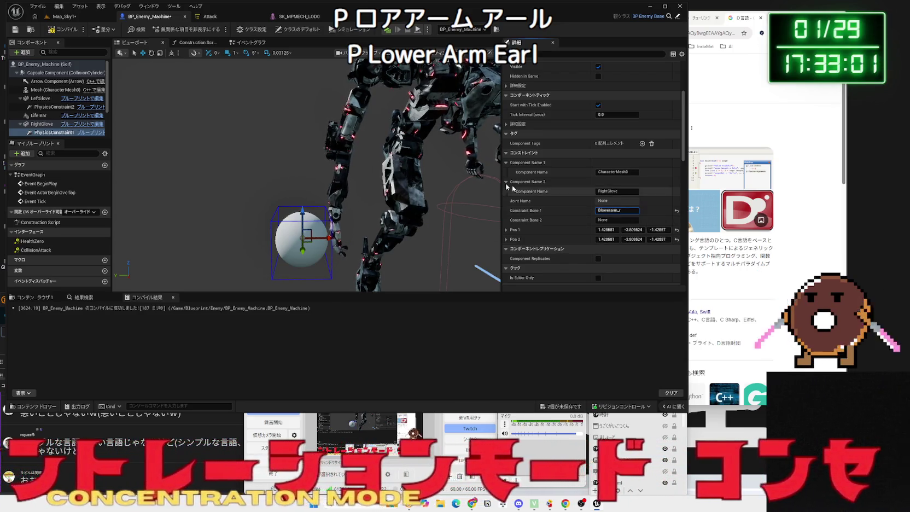
# Recompile with RightGlove on Blowerarm_r, then inspect the LeftGlove constraint PhysicsConstraint2.
pyautogui.click(66, 31)
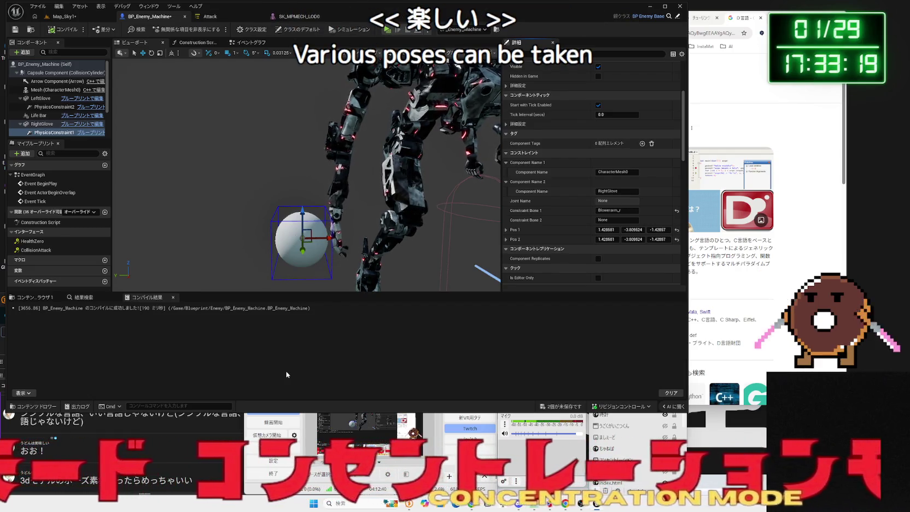
pyautogui.click(42, 107)
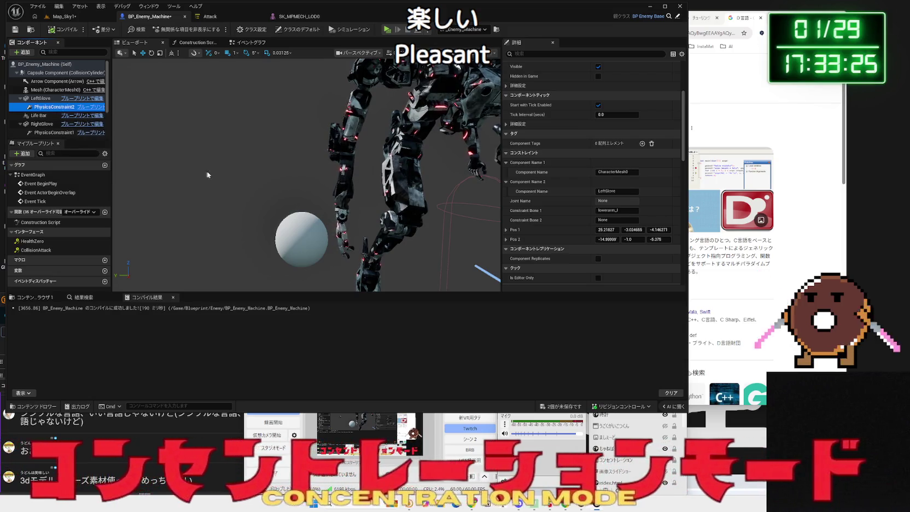
# Pull the view back over the whole MPMECH robot and check the RightGlove constraint and Mesh settings.
pyautogui.moveTo(199, 173); pyautogui.dragTo(181, 208)
pyautogui.moveTo(211, 175); pyautogui.dragTo(205, 175)
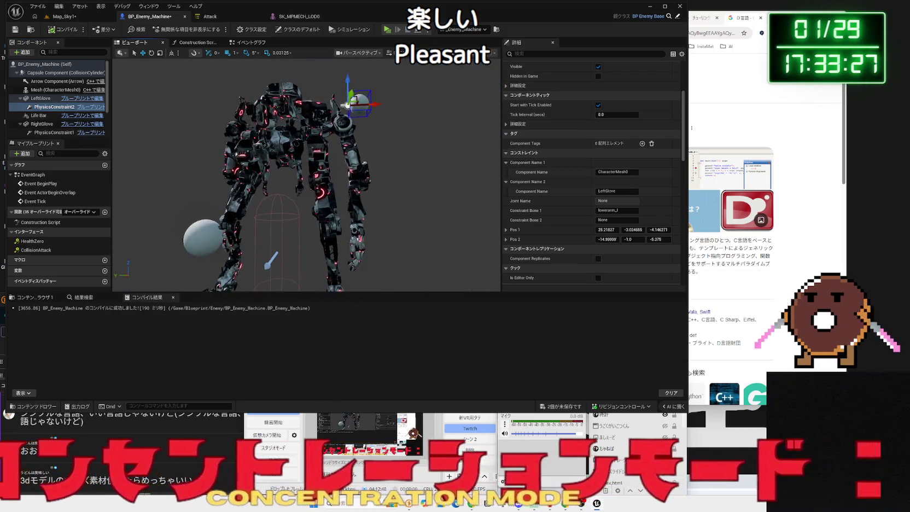
pyautogui.click(50, 132)
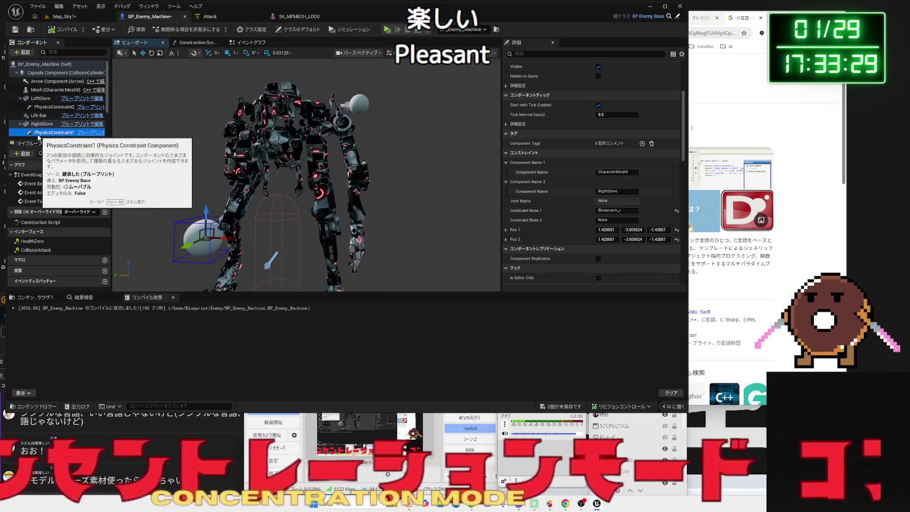
pyautogui.click(51, 90)
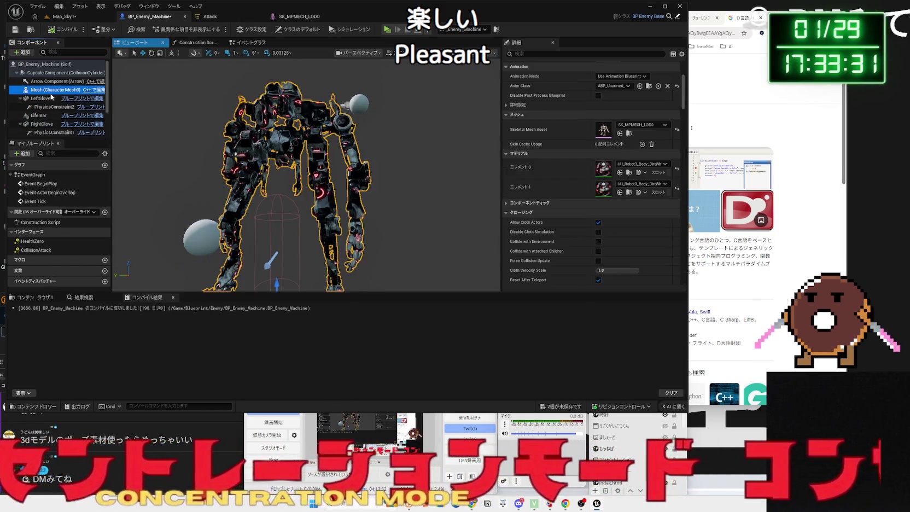
# Recheck the RightGlove sphere and constraint settings, then bring the OneComme window forward.
pyautogui.click(49, 132)
pyautogui.click(49, 125)
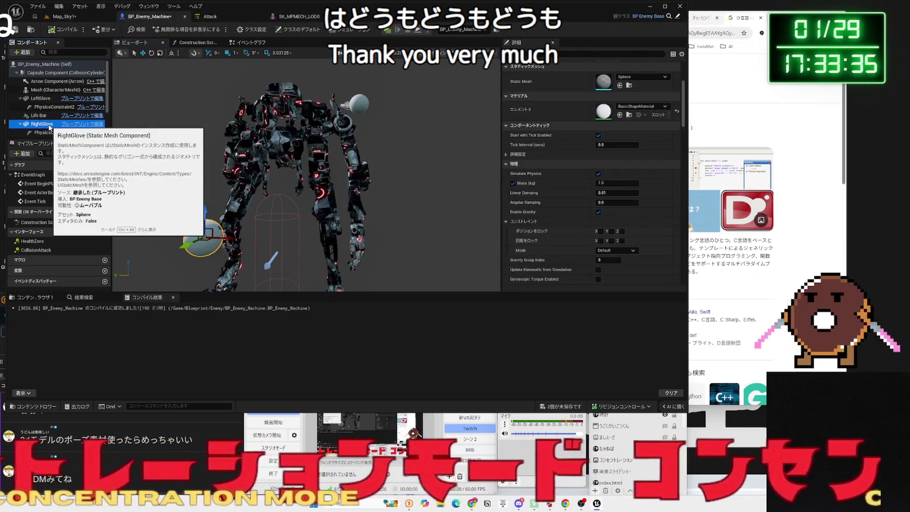
pyautogui.click(49, 132)
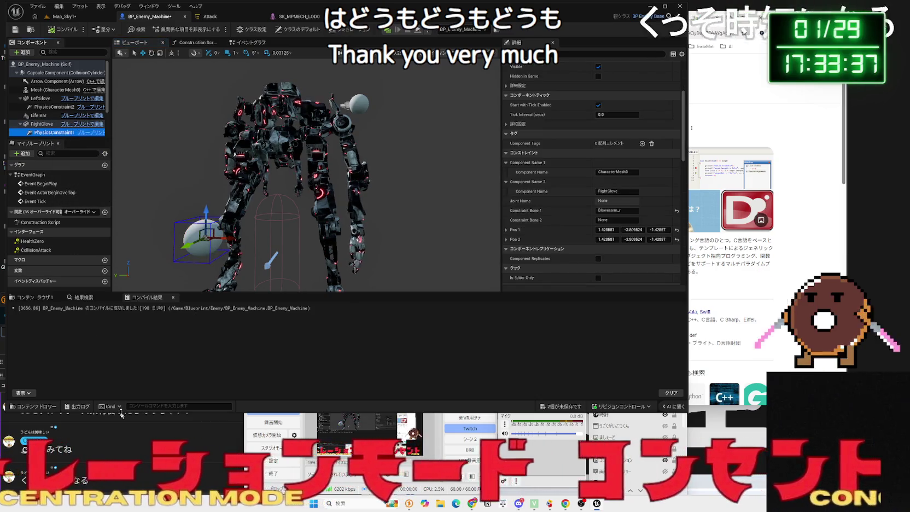
pyautogui.click(123, 435)
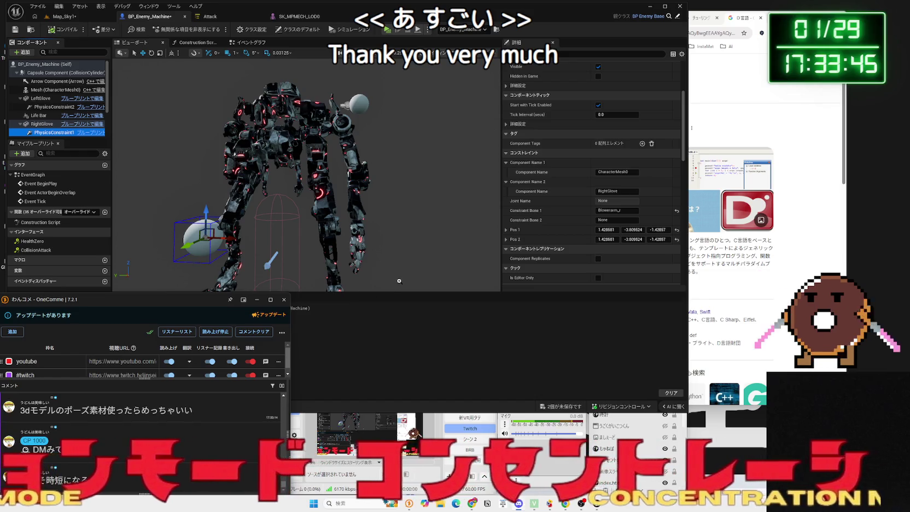
# Open the viewer's shared drawing from the OneComme comment list in Chrome.
pyautogui.click(421, 335)
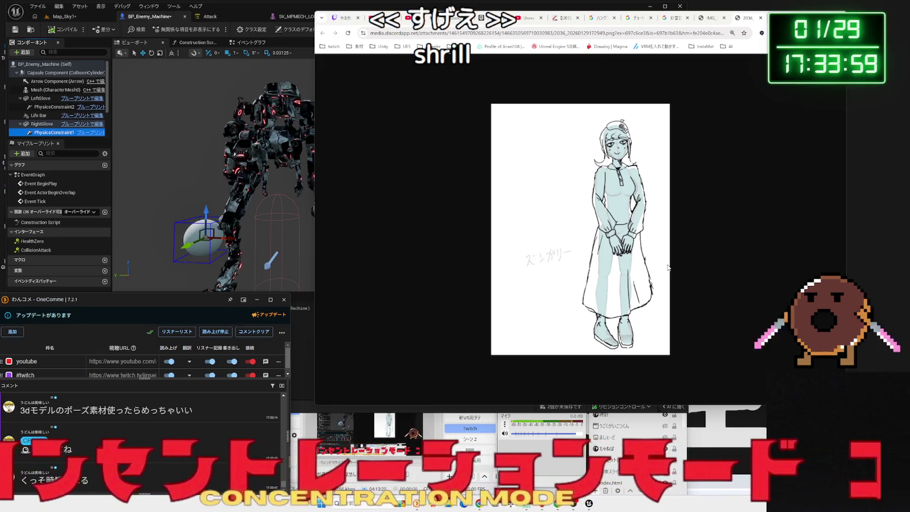
# Flip between the mannequin image and coloured sketch tabs, then open a blank new tab.
pyautogui.click(709, 23)
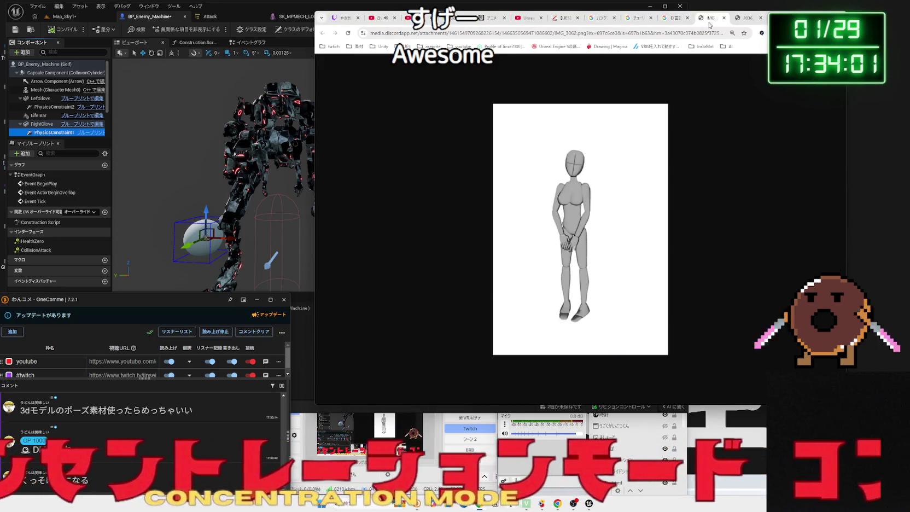
pyautogui.click(743, 22)
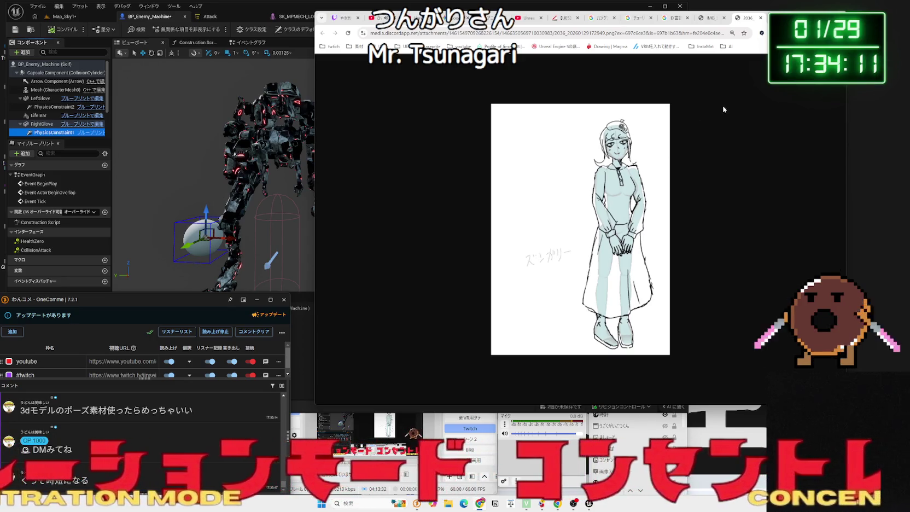
pyautogui.click(714, 21)
pyautogui.click(742, 23)
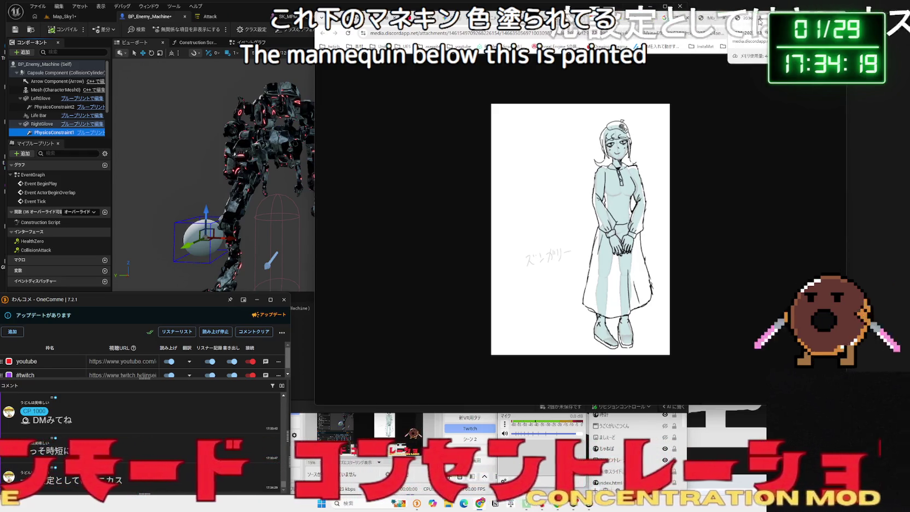
pyautogui.hotkey('ctrl', 't')
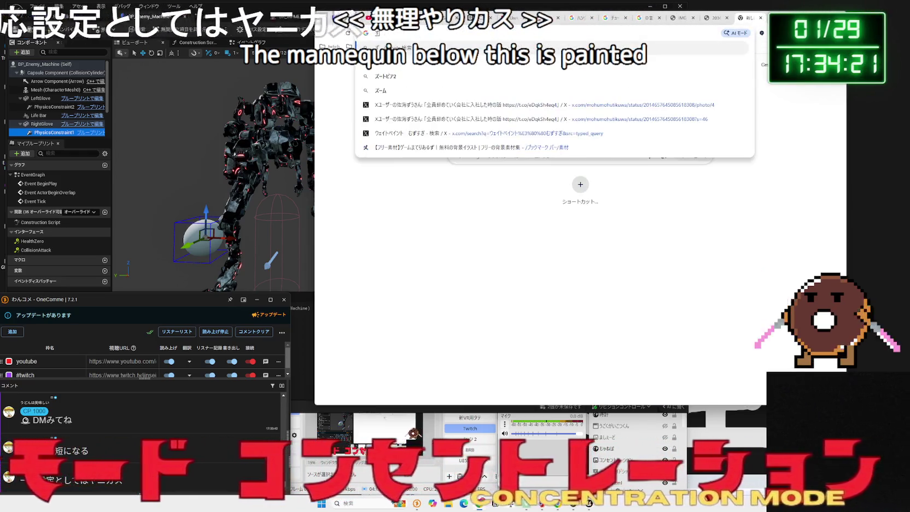
# Google ズンガリー and open its Paleo.GG page.
pyautogui.write('ズンガリー')
pyautogui.press('Return')
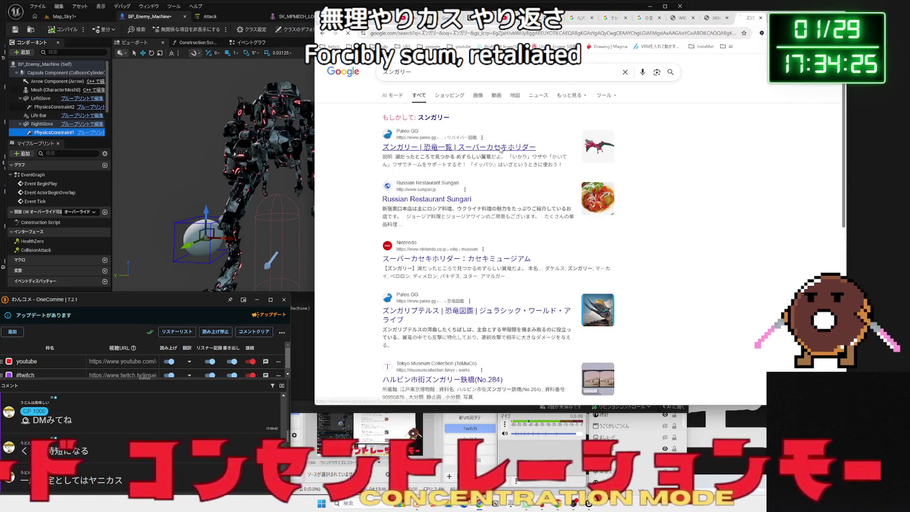
pyautogui.click(500, 150)
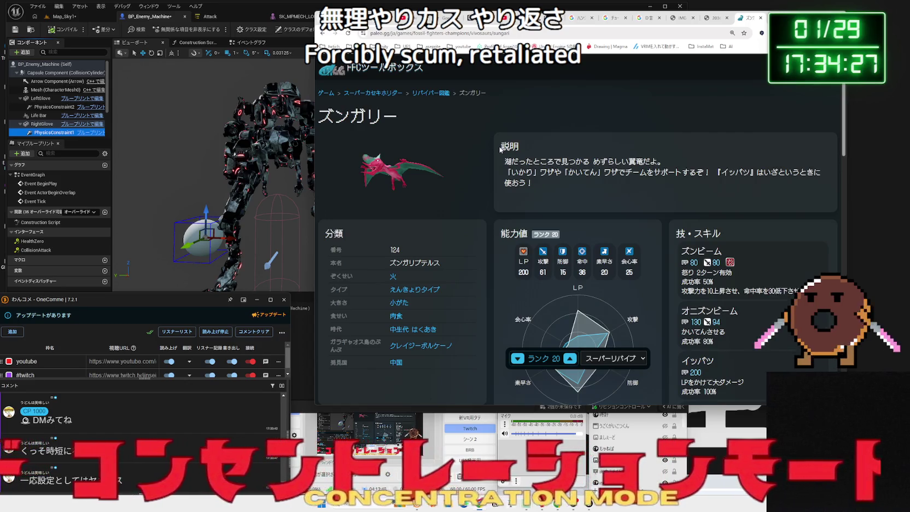
# Highlight the creature description and the イッパツ skill's 200 value, then return to the D言語 results.
pyautogui.moveTo(517, 161)
pyautogui.mouseDown()
pyautogui.moveTo(629, 184)
pyautogui.moveTo(547, 174)
pyautogui.mouseUp()
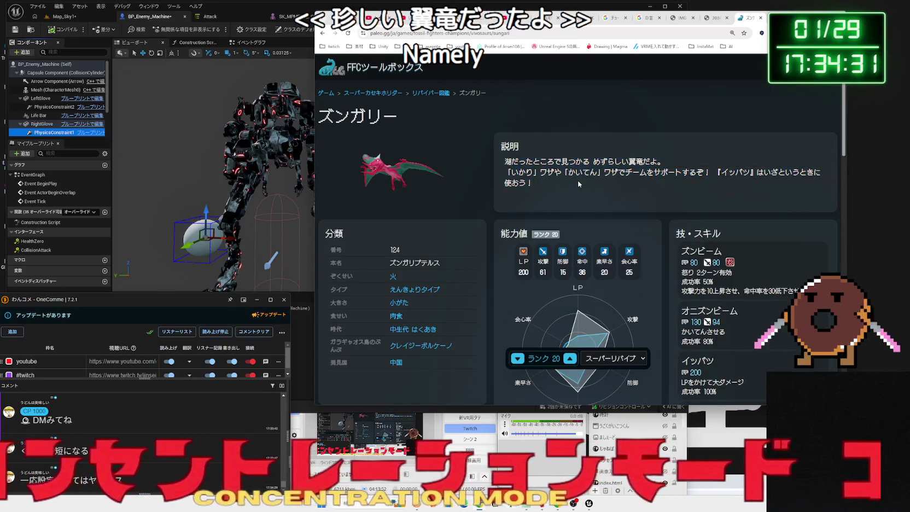
pyautogui.tripleClick(506, 163)
pyautogui.click(572, 185)
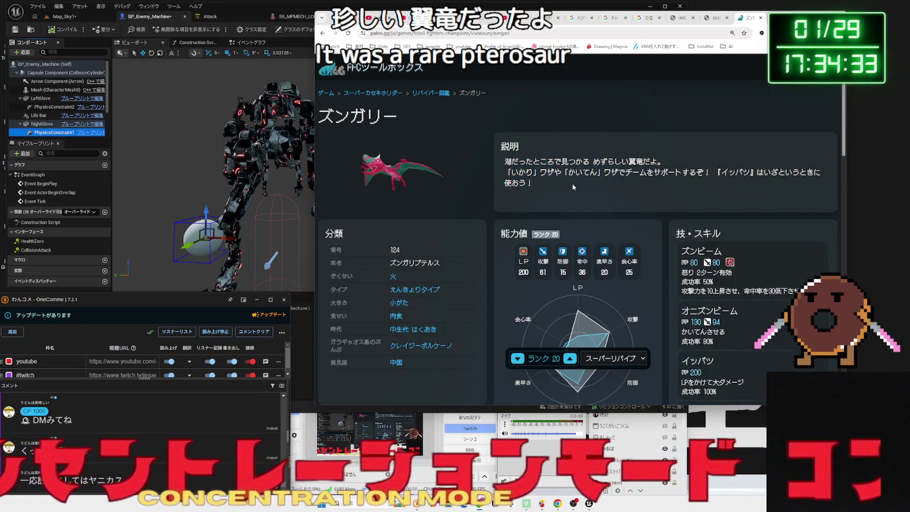
pyautogui.scroll(-2, 572, 183)
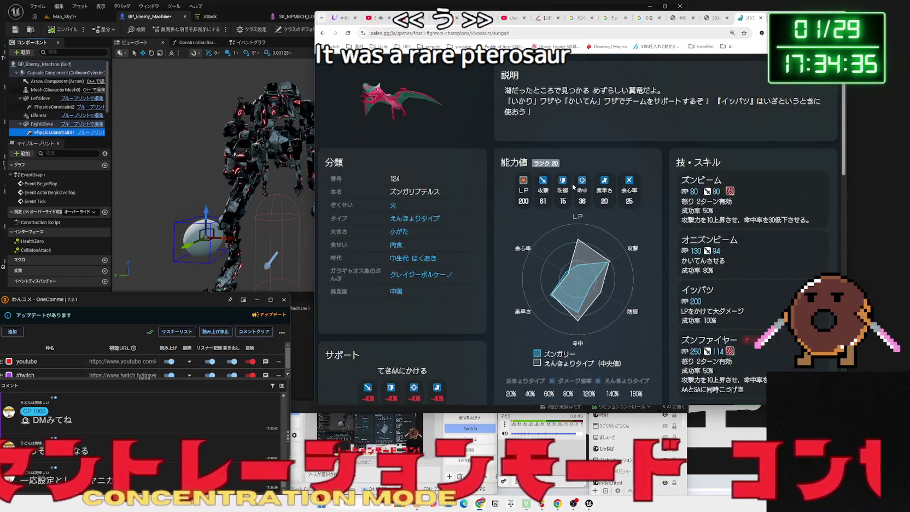
pyautogui.moveTo(742, 321); pyautogui.dragTo(684, 301)
pyautogui.doubleClick(695, 301)
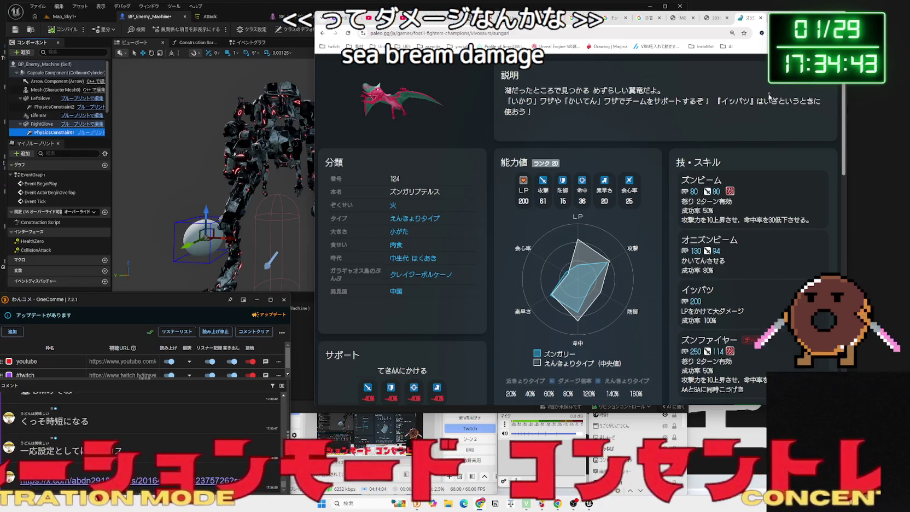
pyautogui.hotkey('ctrl', 'shift', 'Tab')
pyautogui.hotkey('ctrl', 'shift', 'Tab')
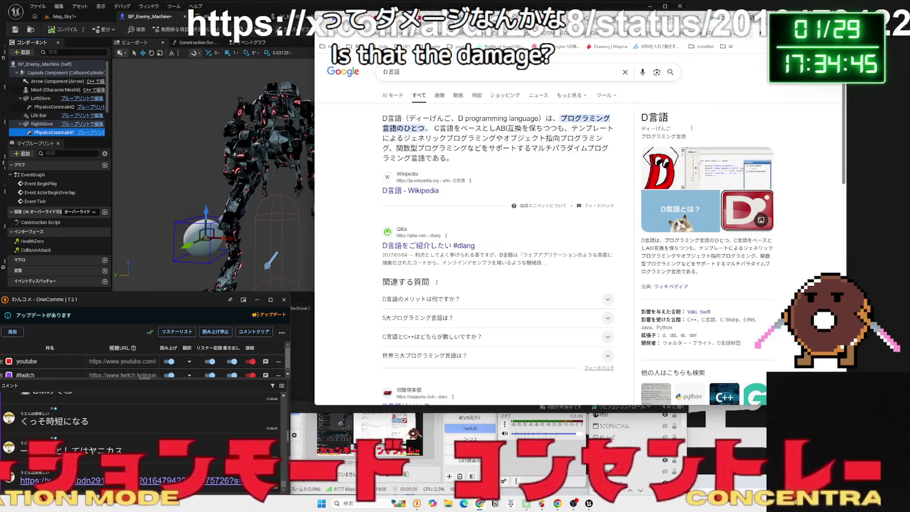
# Open the chat-linked X post, view its guitarist illustration full size, and like it.
pyautogui.click(87, 480)
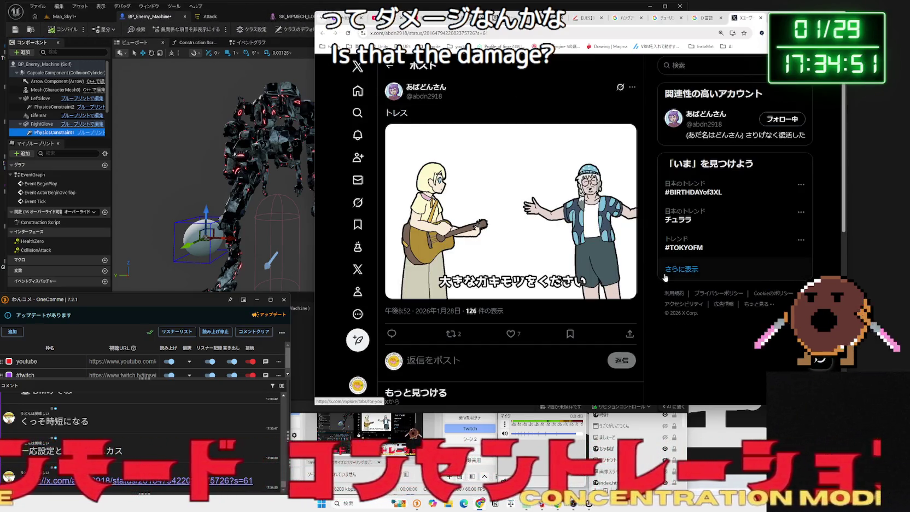
pyautogui.click(592, 249)
pyautogui.press('Escape')
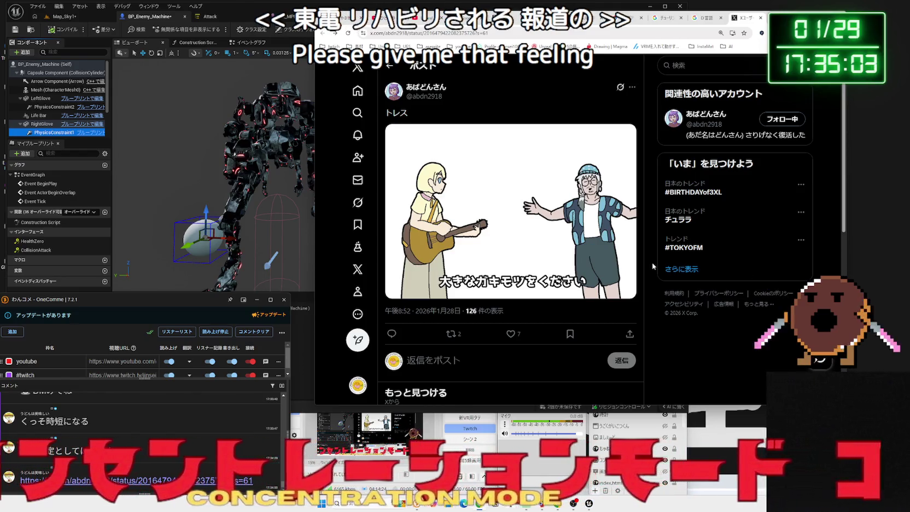
pyautogui.press('l')
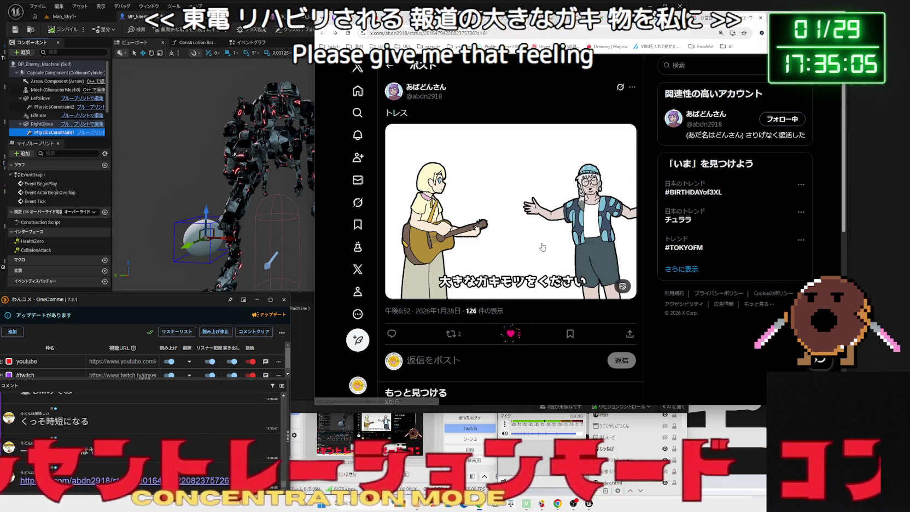
# View the illustration full size once more, then return to Unreal Editor.
pyautogui.click(542, 248)
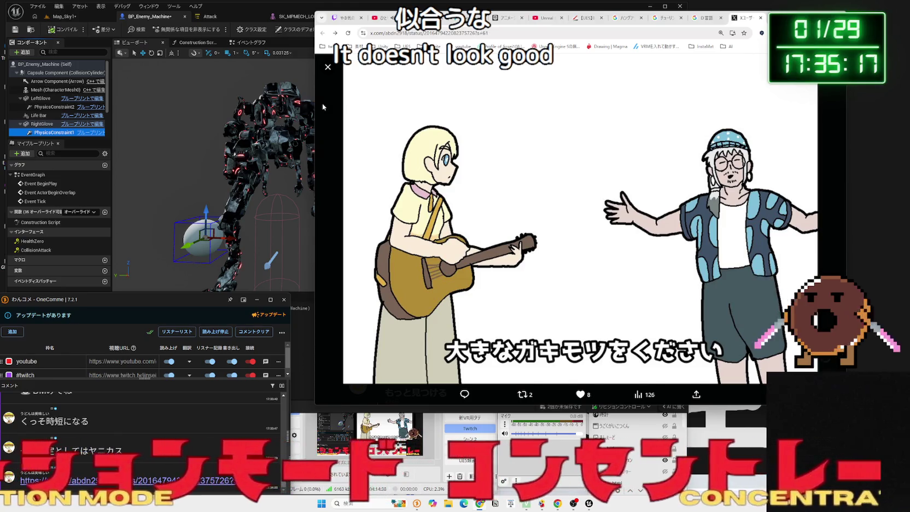
pyautogui.press('Escape')
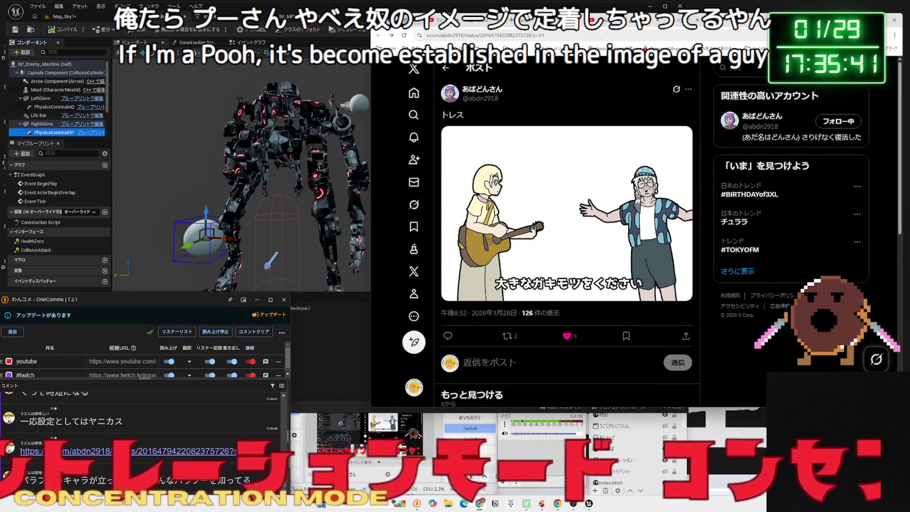
pyautogui.hotkey('alt', 'Tab')
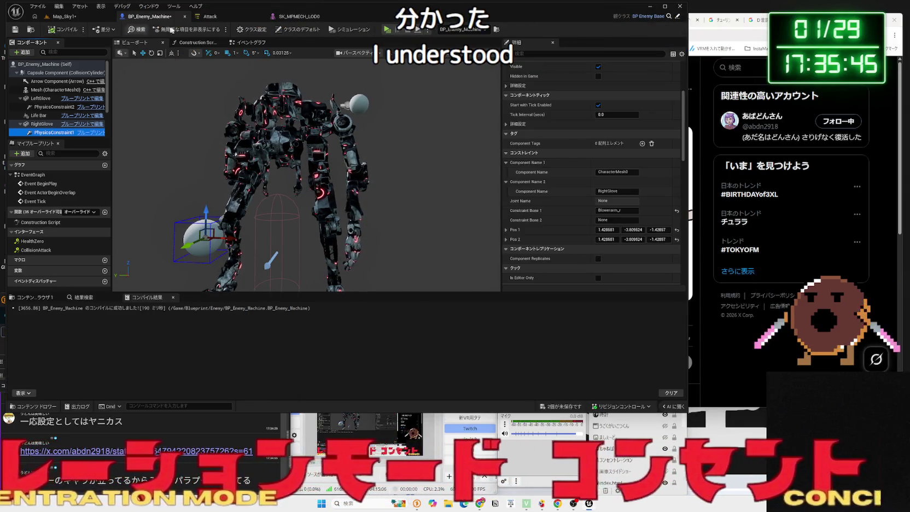
# Frame and inspect the Bhand_r body in SK_MPMECH_LOD0's physics asset, then return to BP_Enemy_Machine.
pyautogui.click(299, 15)
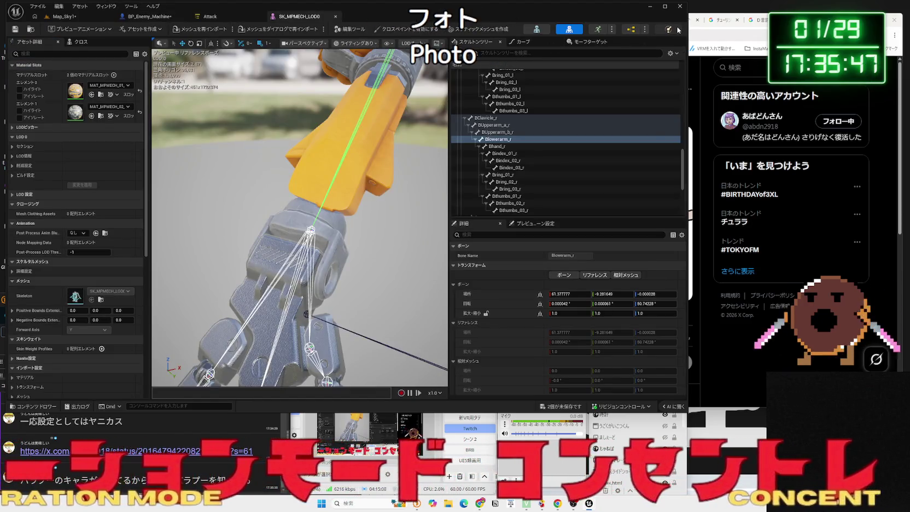
pyautogui.click(678, 30)
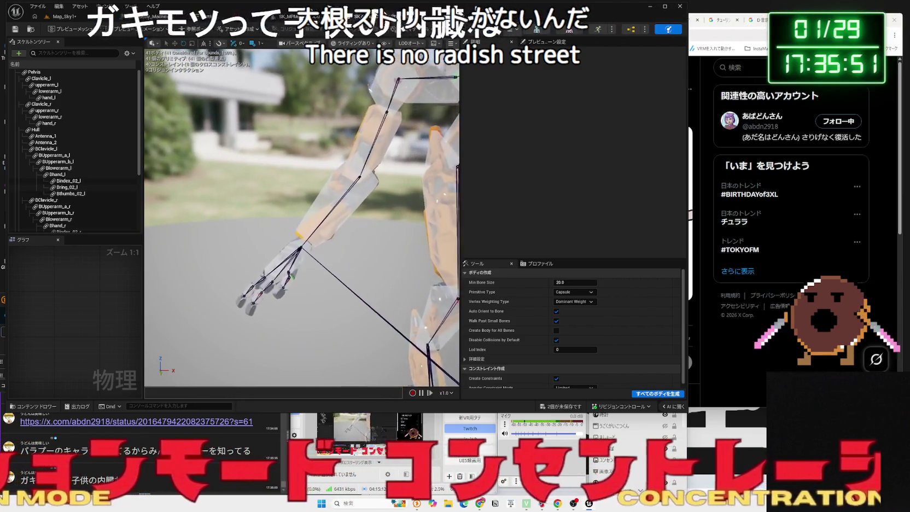
pyautogui.click(57, 225)
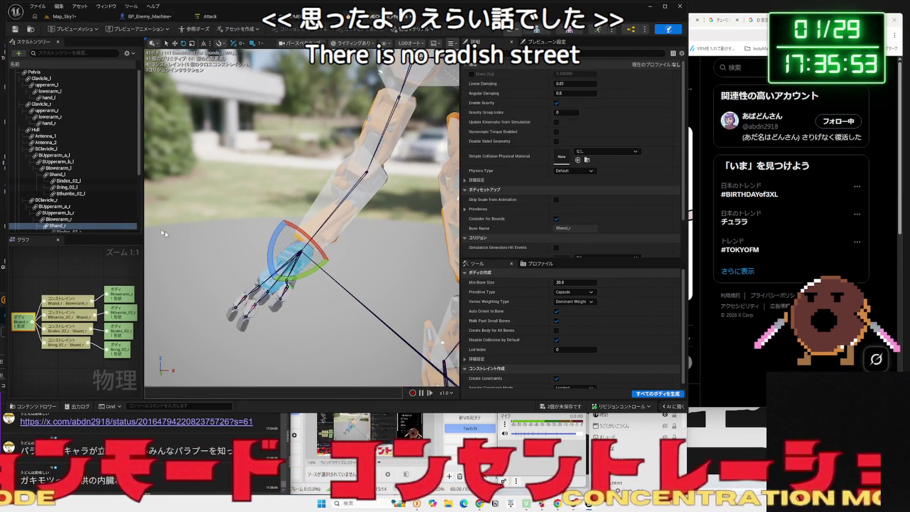
pyautogui.press('f')
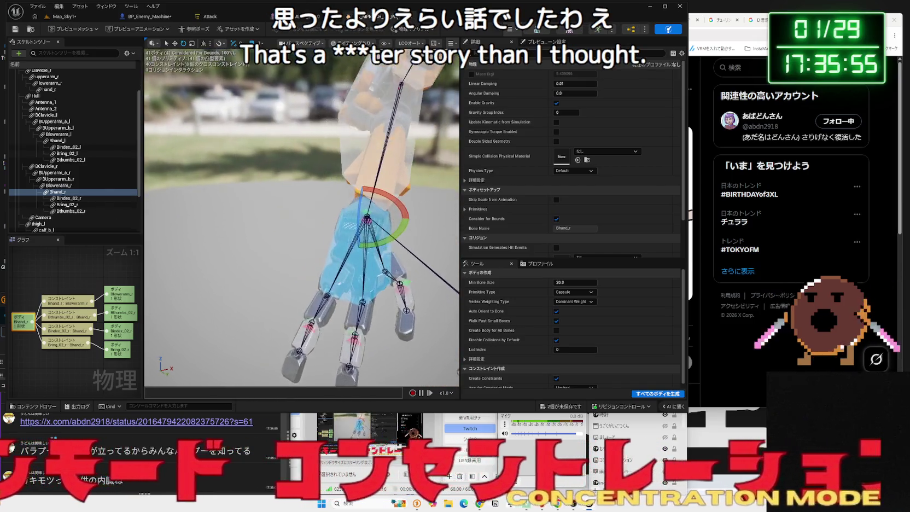
pyautogui.moveTo(279, 281)
pyautogui.mouseDown()
pyautogui.moveTo(289, 274)
pyautogui.moveTo(280, 280)
pyautogui.mouseUp()
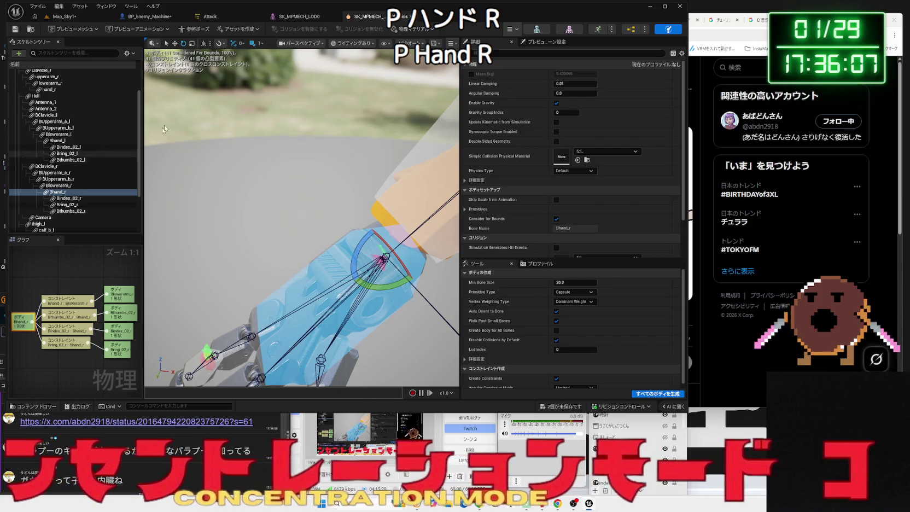
pyautogui.click(147, 16)
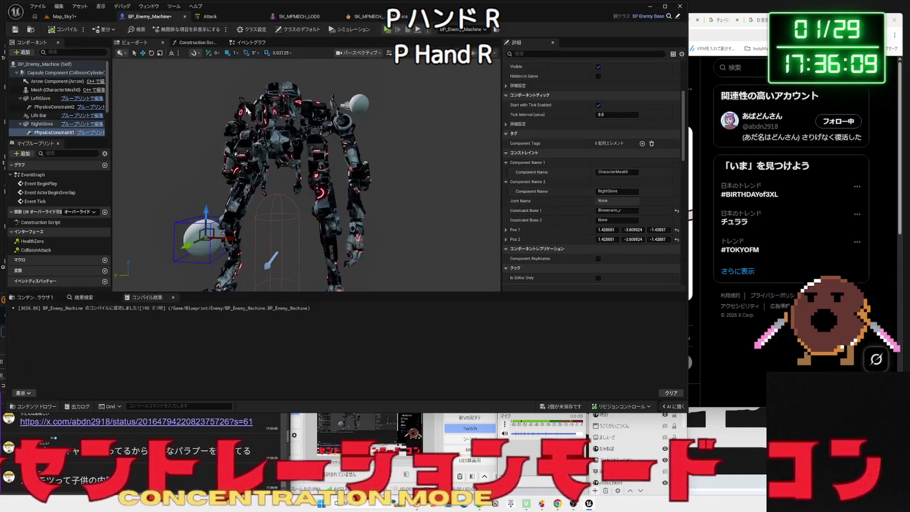
# Set RightGlove's Constraint Bone 1 to Bhand_r, compile BP_Enemy_Machine, and open the next chat-linked X post.
pyautogui.click(625, 211)
pyautogui.press('BackSpace')
pyautogui.write('Bhand')
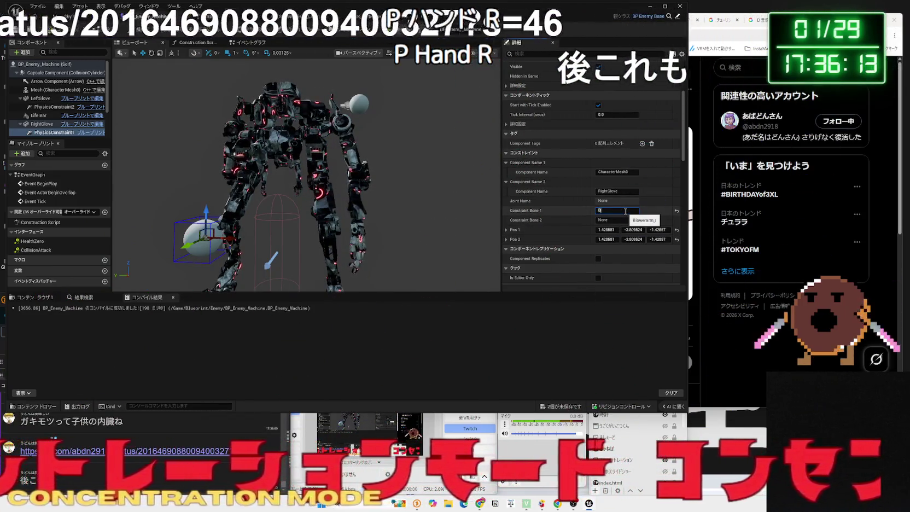
pyautogui.write('_r')
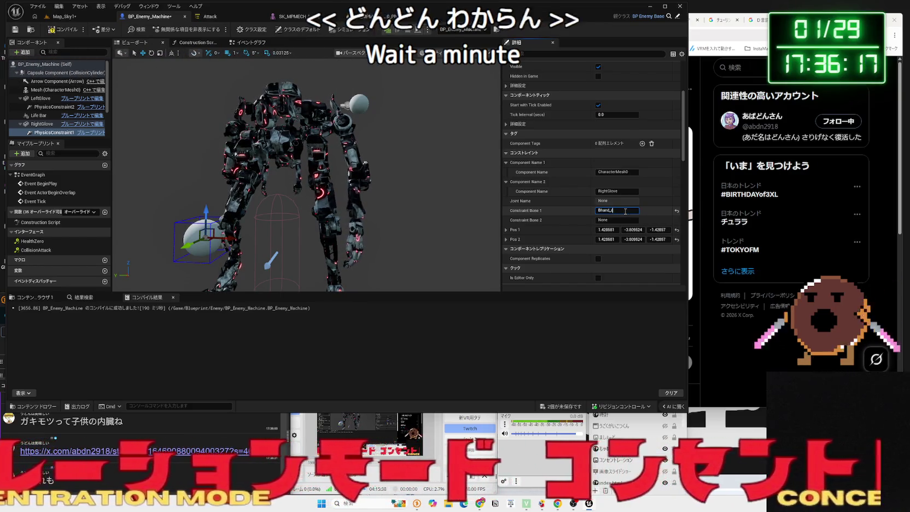
pyautogui.click(63, 29)
pyautogui.press('f')
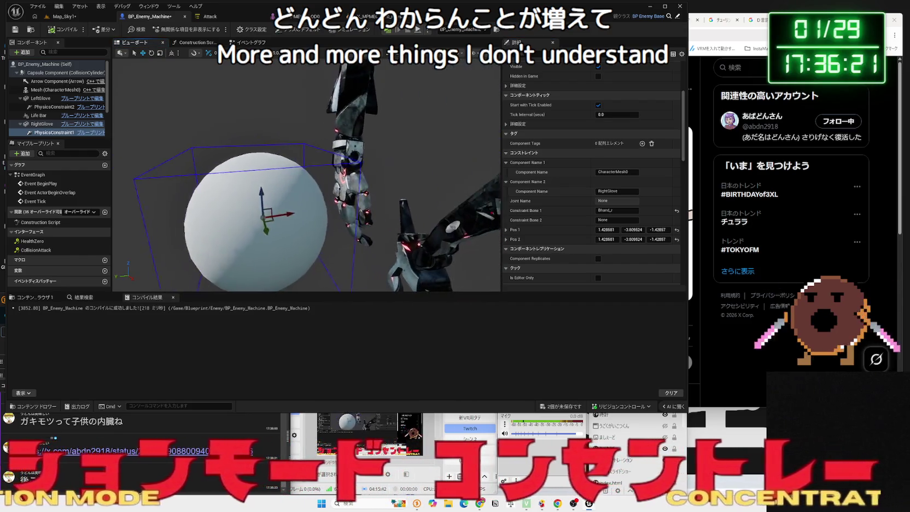
pyautogui.click(33, 132)
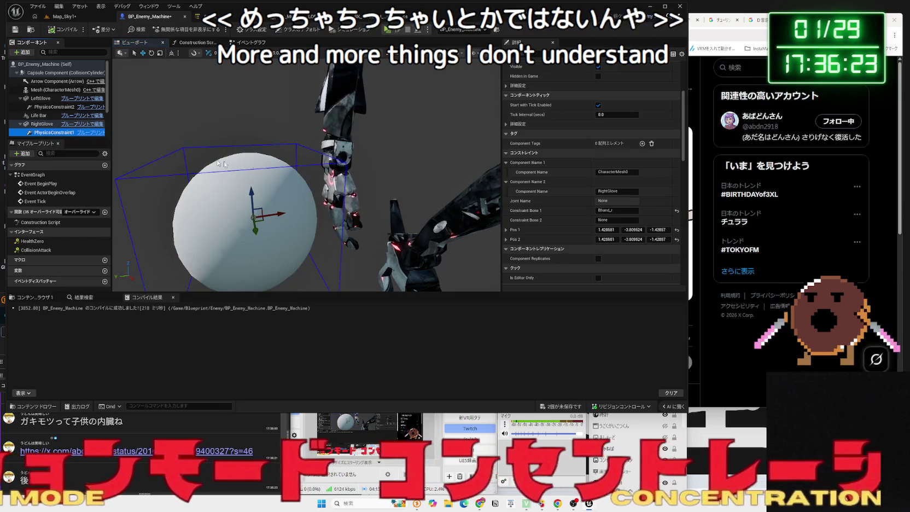
pyautogui.click(82, 451)
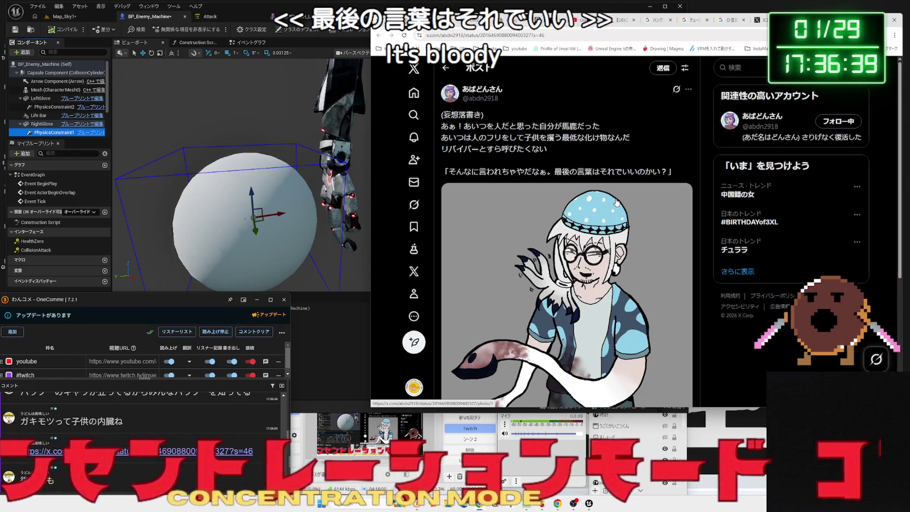
pyautogui.scroll(-1, 616, 206)
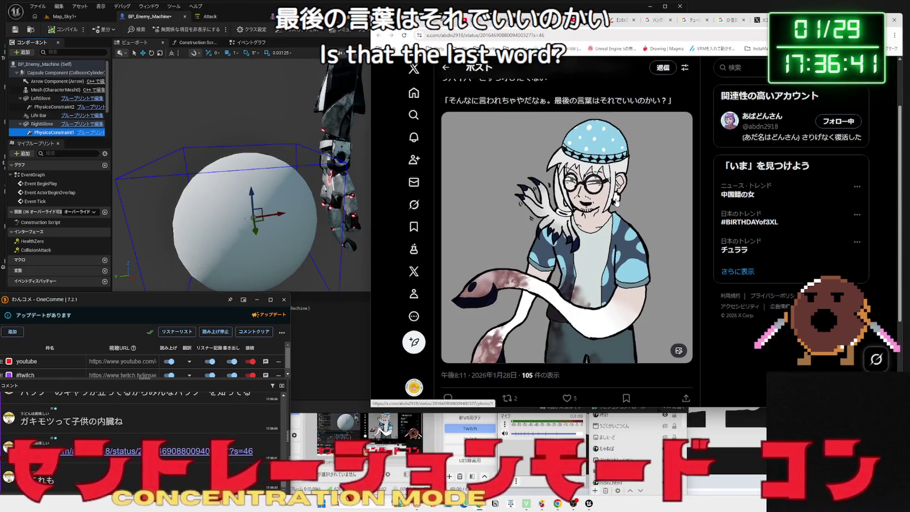
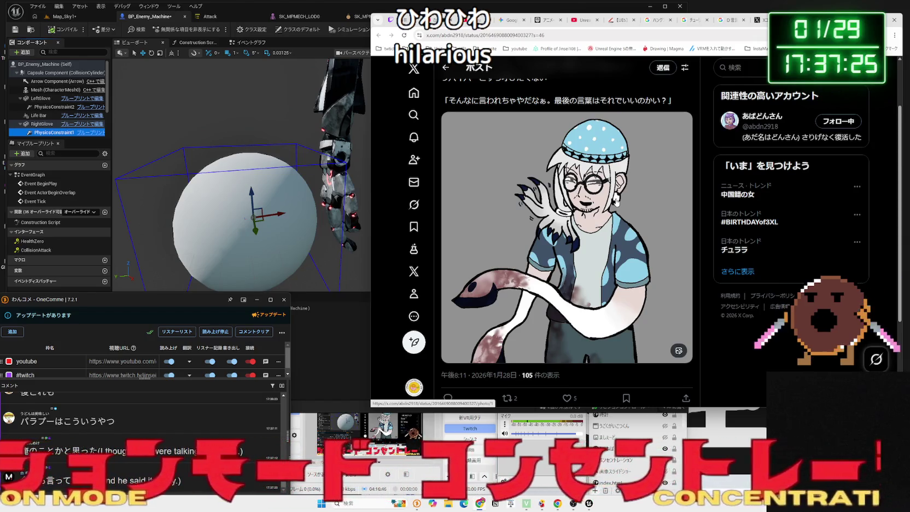
# Select parts of the illustrated post's quoted line, then go back to the snake illustration post.
pyautogui.scroll(1, 596, 184)
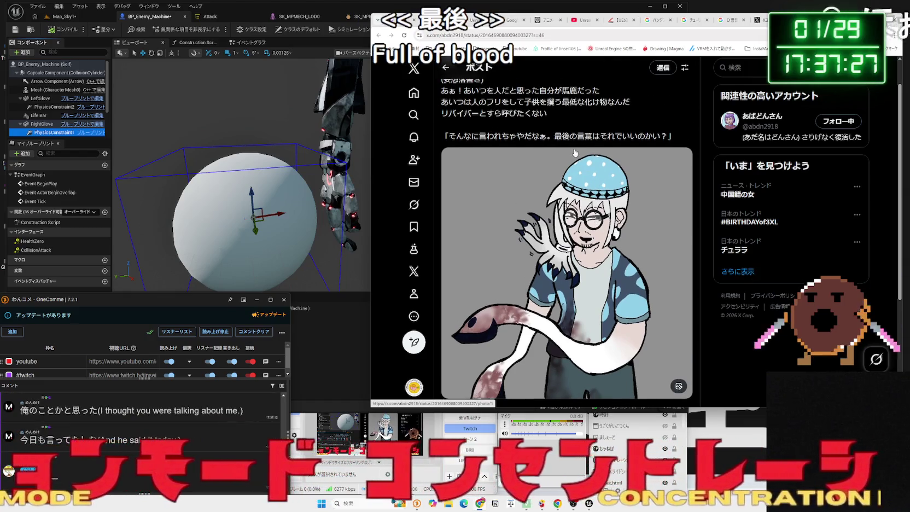
pyautogui.moveTo(568, 136); pyautogui.dragTo(660, 136)
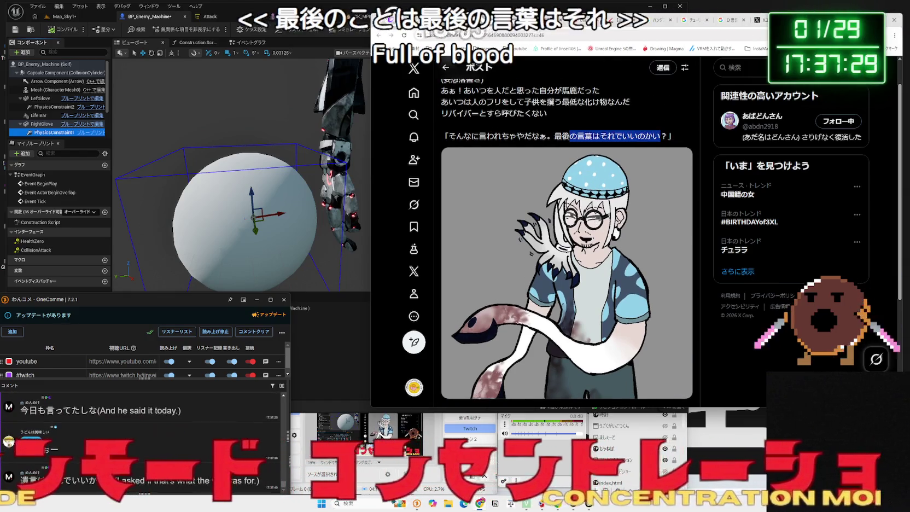
pyautogui.click(663, 136)
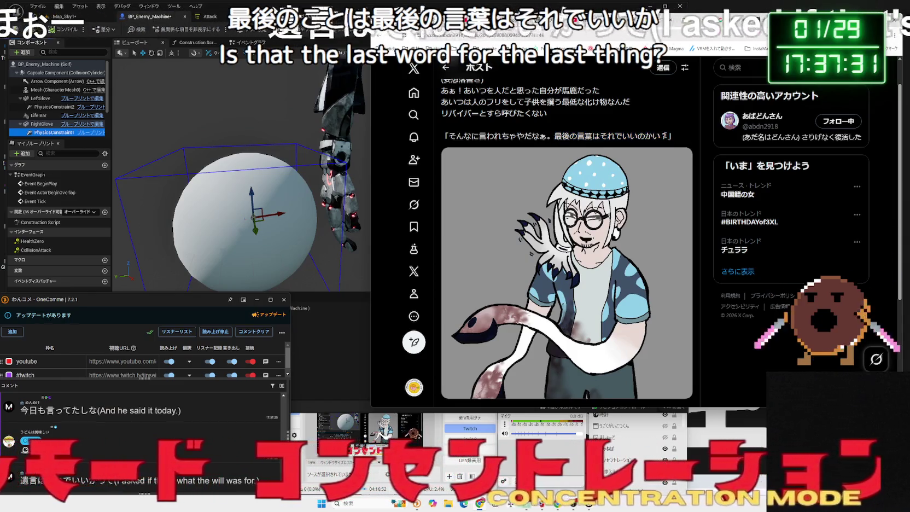
pyautogui.moveTo(643, 136)
pyautogui.mouseDown()
pyautogui.moveTo(554, 136)
pyautogui.moveTo(660, 136)
pyautogui.moveTo(563, 137)
pyautogui.mouseUp()
pyautogui.scroll(-1, 594, 234)
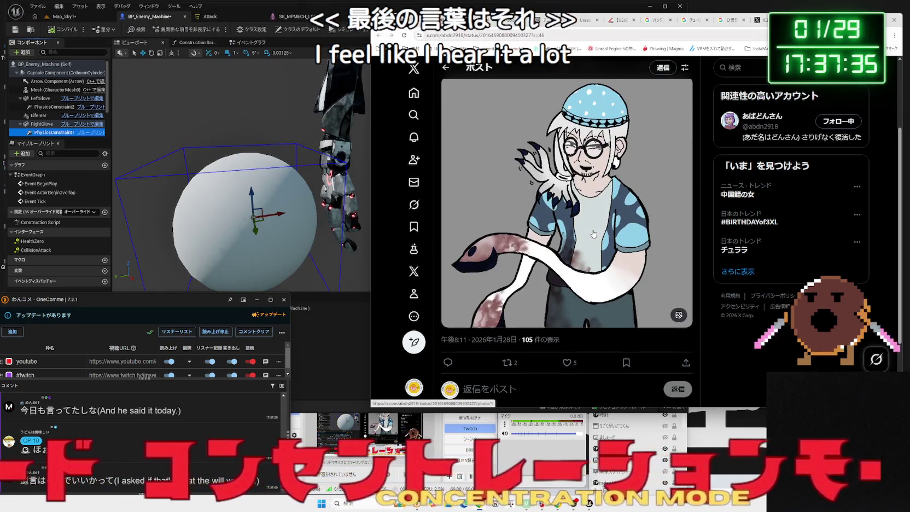
pyautogui.scroll(1, 594, 234)
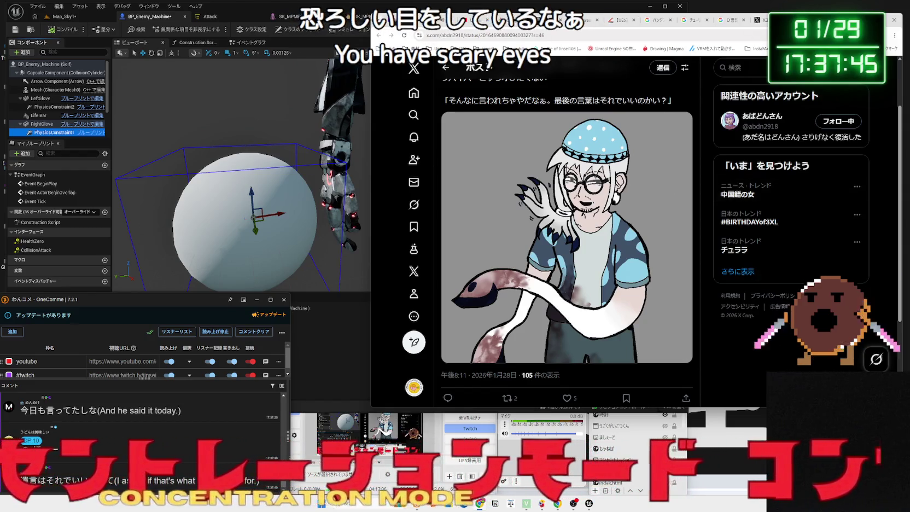
pyautogui.hotkey('alt', 'Left')
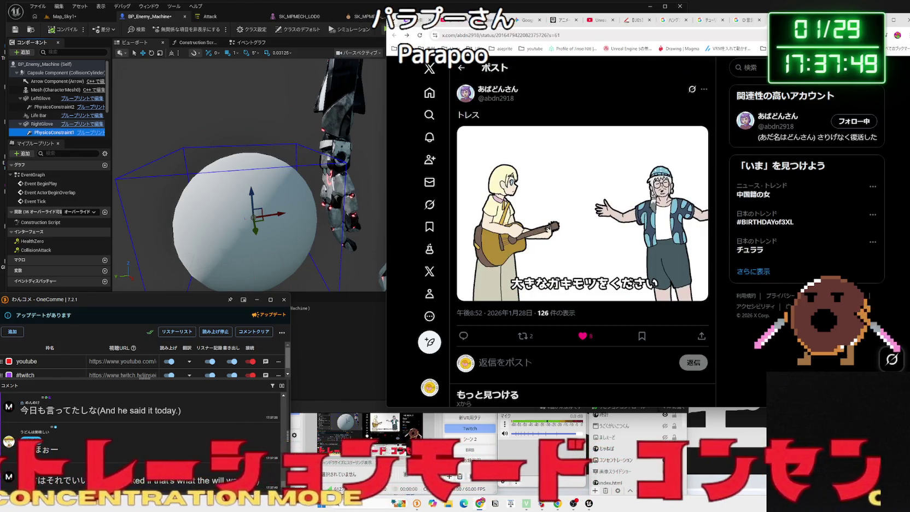
pyautogui.hotkey('alt', 'Left')
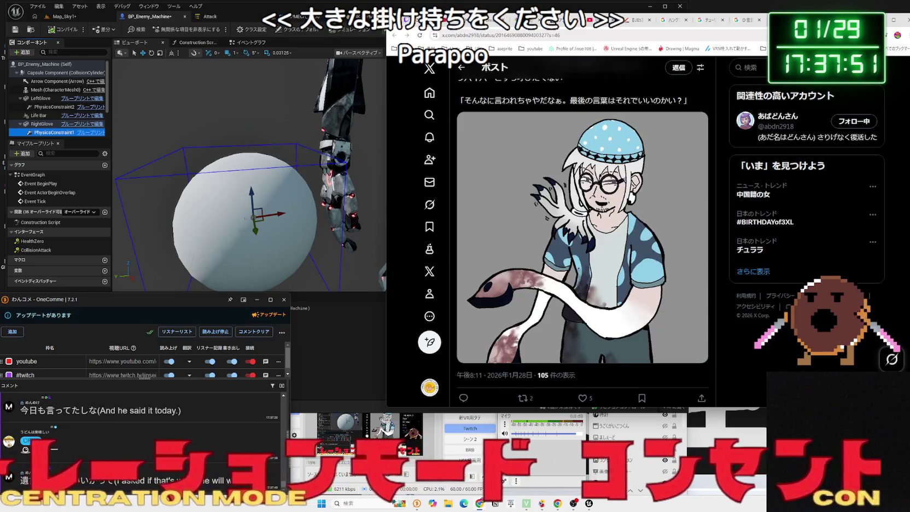
# Close the D言語, ハングアップ and UE5 blog tabs and bring the Unreal Editor forward.
pyautogui.click(749, 23)
pyautogui.click(757, 21)
pyautogui.click(722, 20)
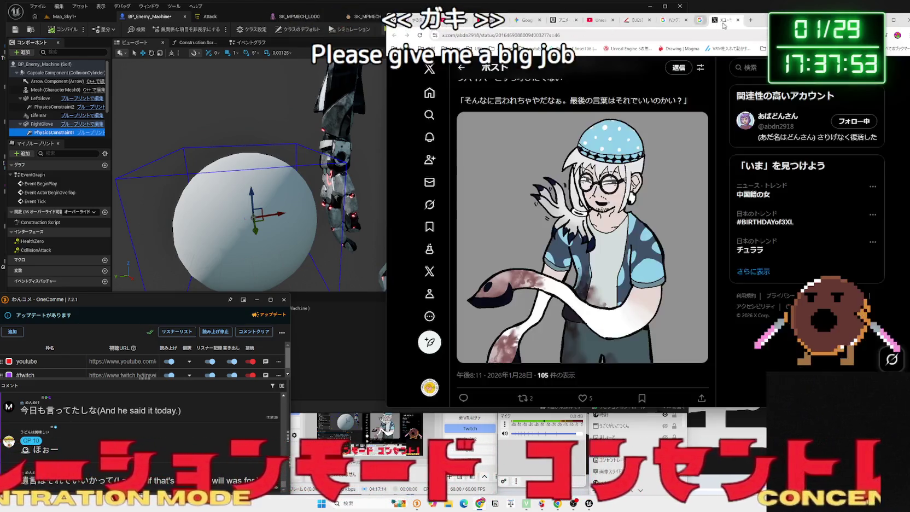
pyautogui.click(668, 22)
pyautogui.click(686, 19)
pyautogui.click(630, 22)
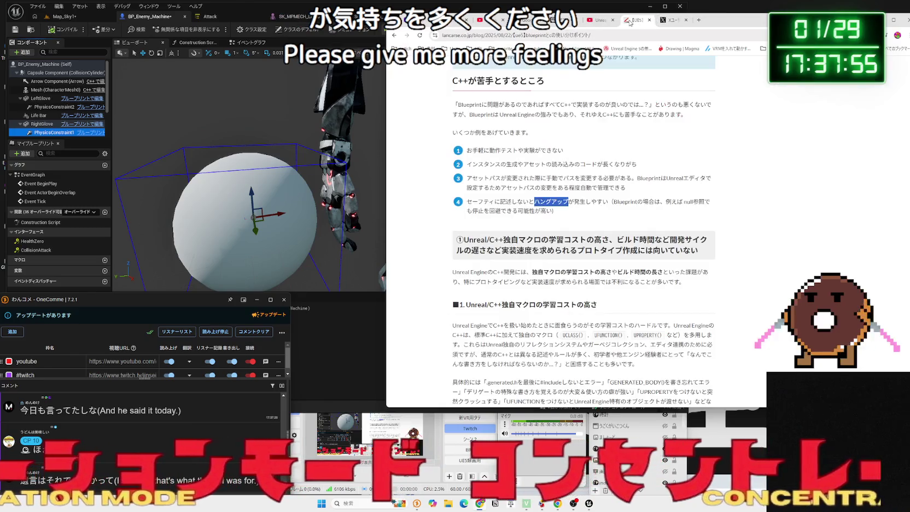
pyautogui.click(649, 20)
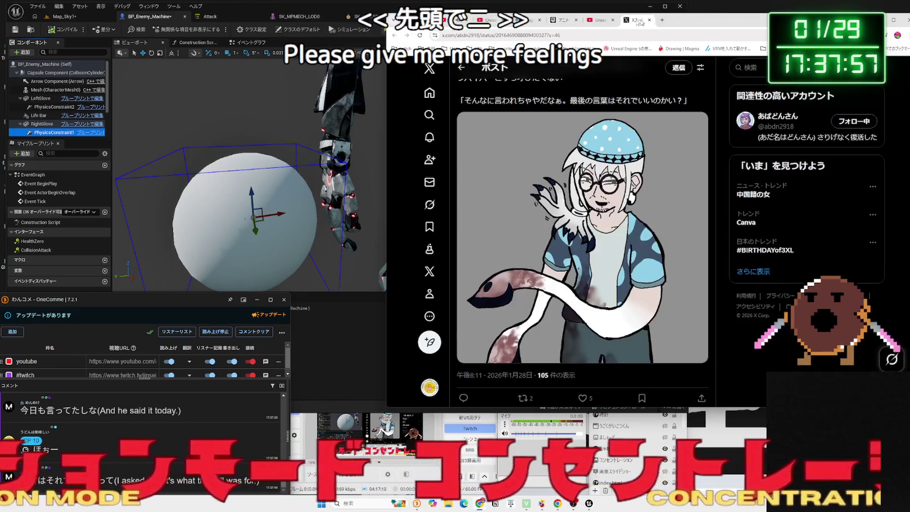
pyautogui.click(271, 12)
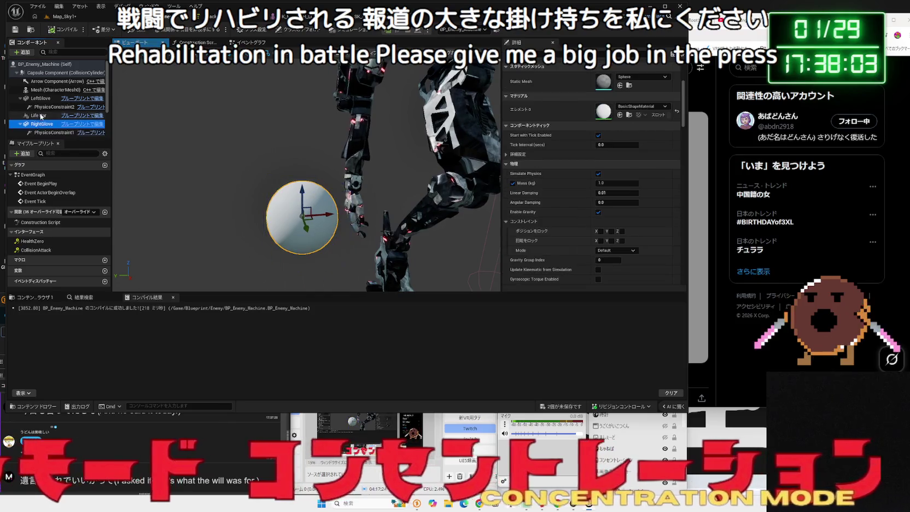
# Bind the right glove's PhysicsConstraint1 Constraint Bone 1 to Bhand_r and compile BP_Enemy_Machine.
pyautogui.click(53, 107)
pyautogui.click(43, 124)
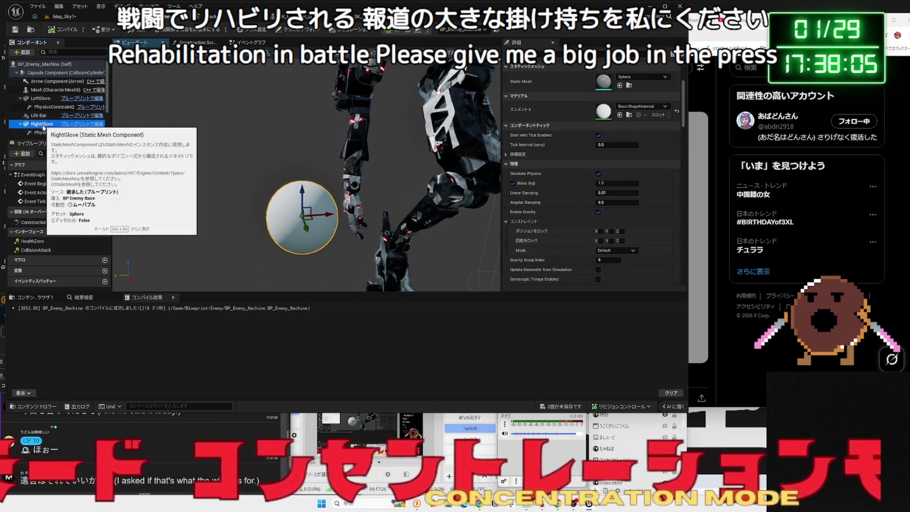
pyautogui.click(47, 134)
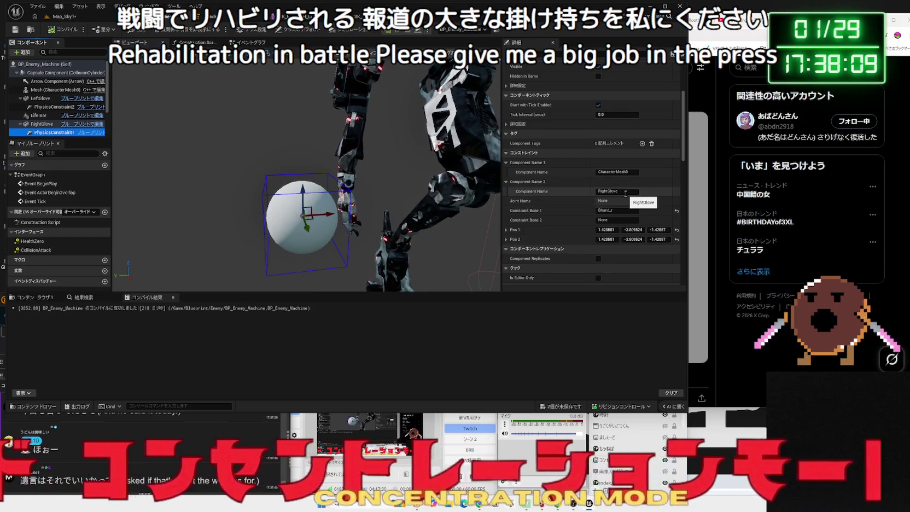
pyautogui.click(621, 210)
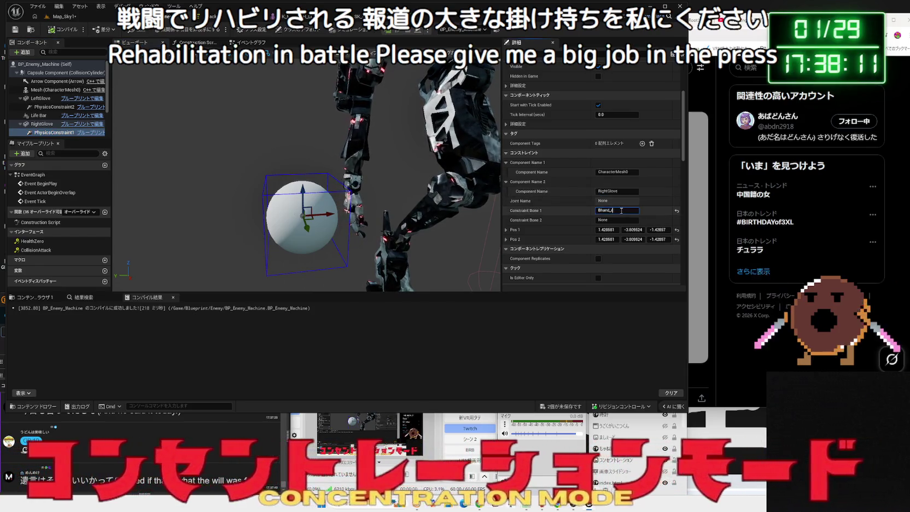
pyautogui.doubleClick(621, 210)
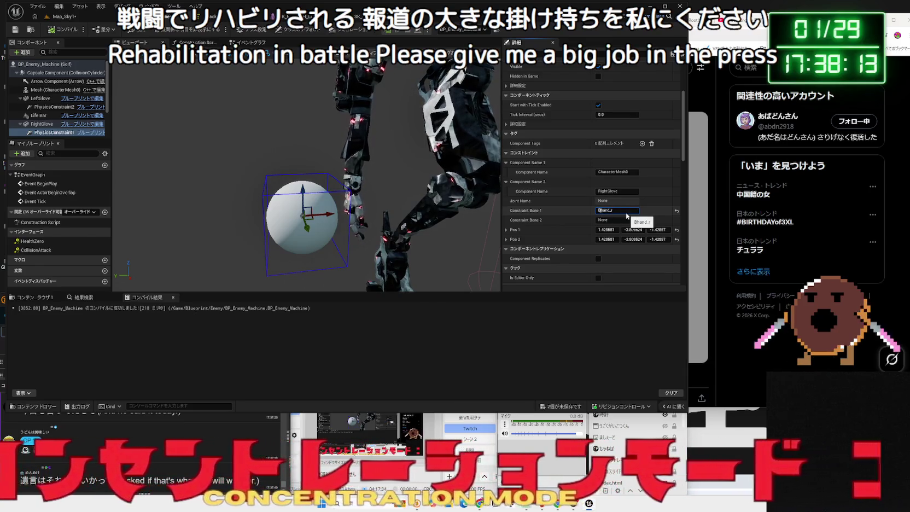
pyautogui.press('Return')
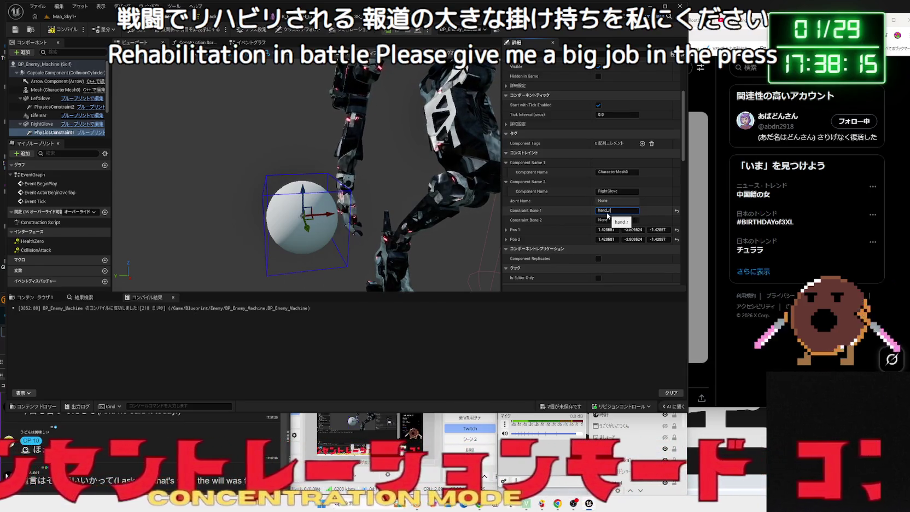
pyautogui.click(61, 31)
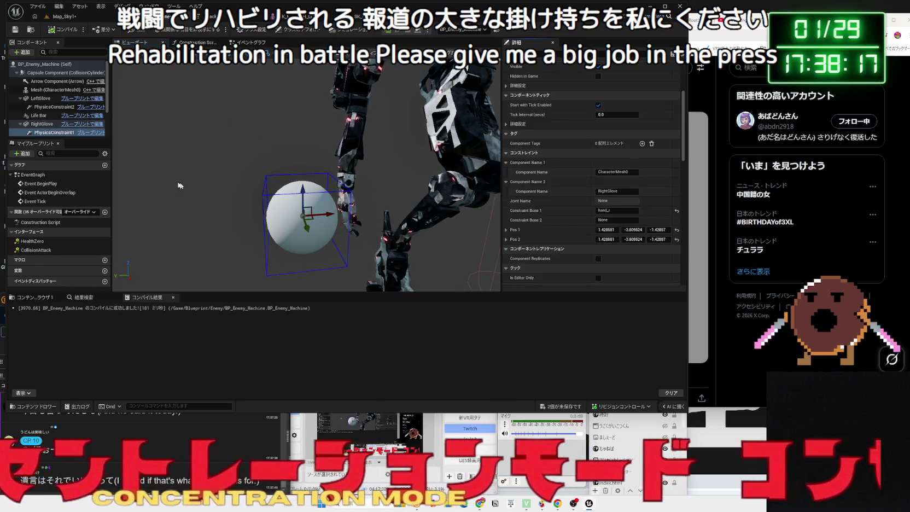
# Recheck PhysicsConstraint1's Constraint Bone 1 value, then return to the Map_Sky1 level.
pyautogui.click(40, 131)
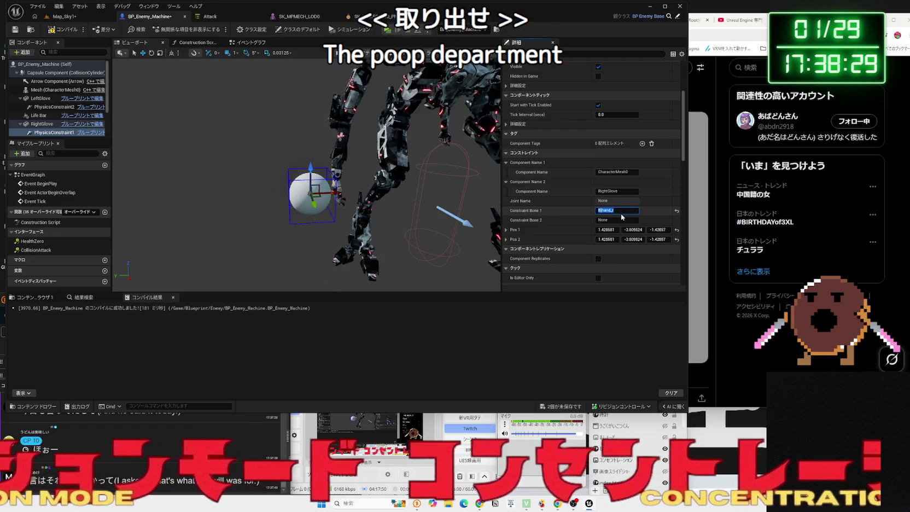
pyautogui.click(623, 211)
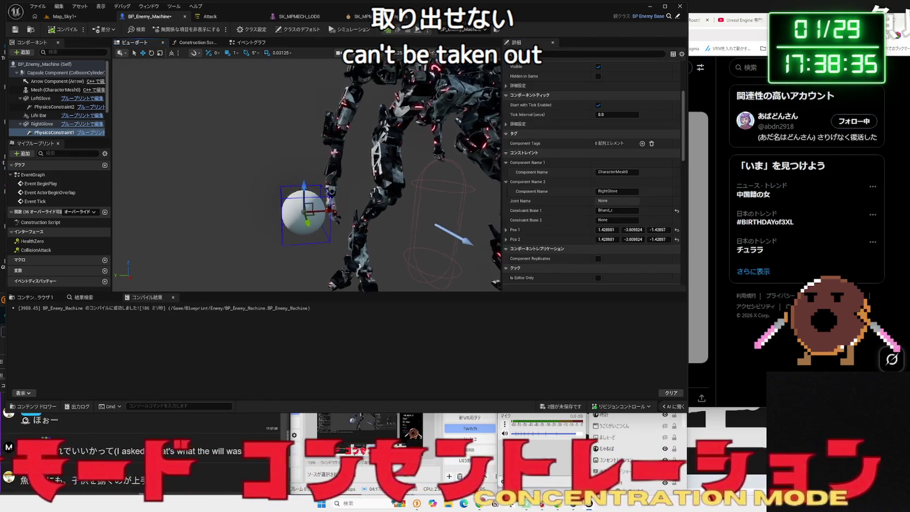
pyautogui.click(64, 16)
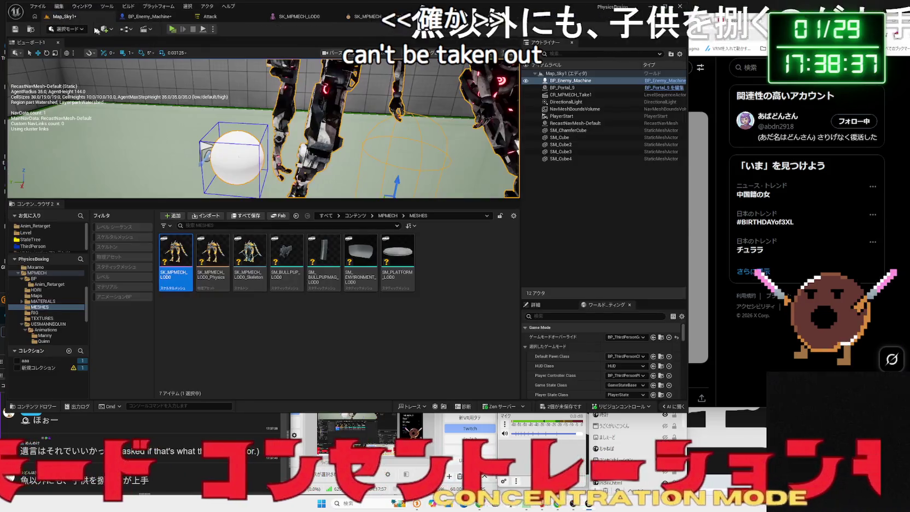
# Briefly play-test Map_Sky1, then open SK_MPMECH_LOD0 in the Skeletal Mesh Editor.
pyautogui.click(172, 29)
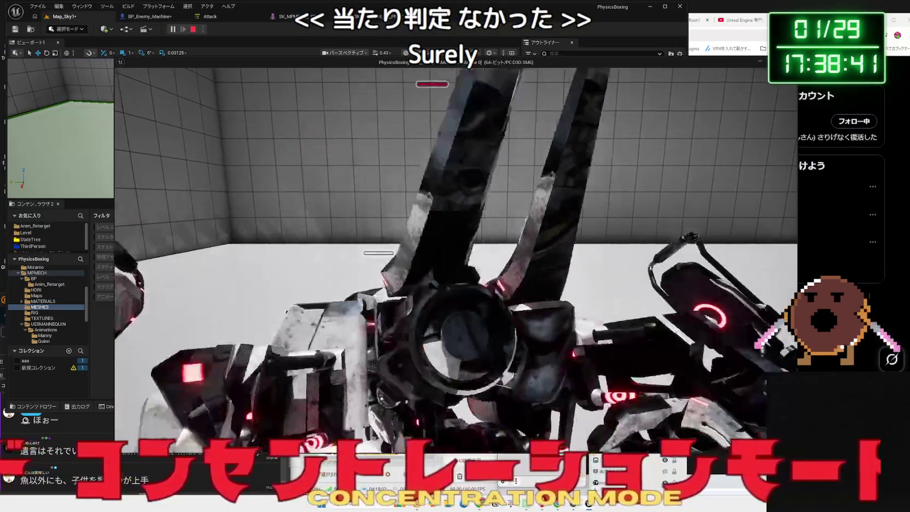
pyautogui.press('Escape')
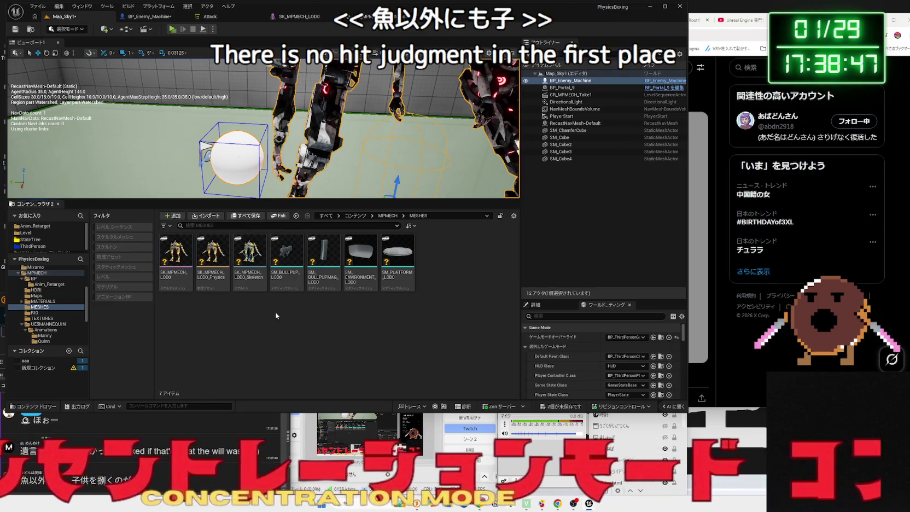
pyautogui.doubleClick(181, 276)
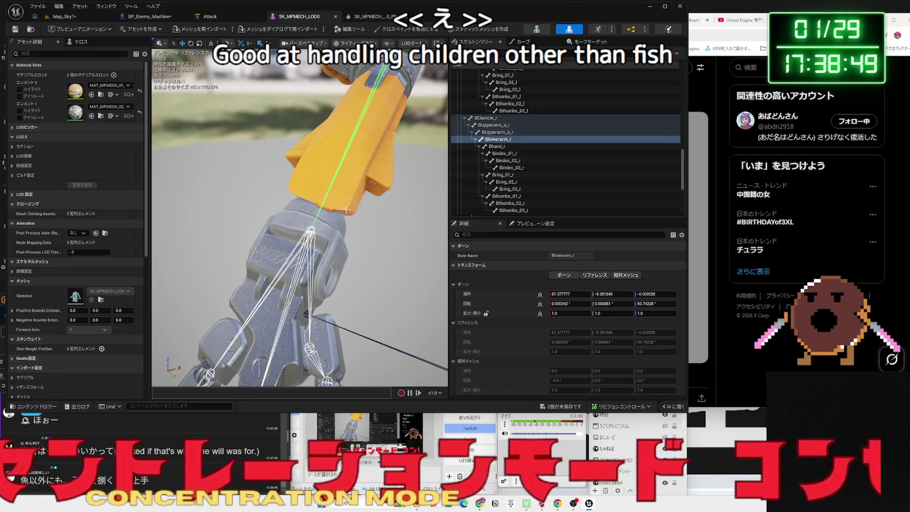
# Scroll to the mesh's Physics Asset setting and browse the asset picker, filtering with 'm'.
pyautogui.scroll(-3, 122, 266)
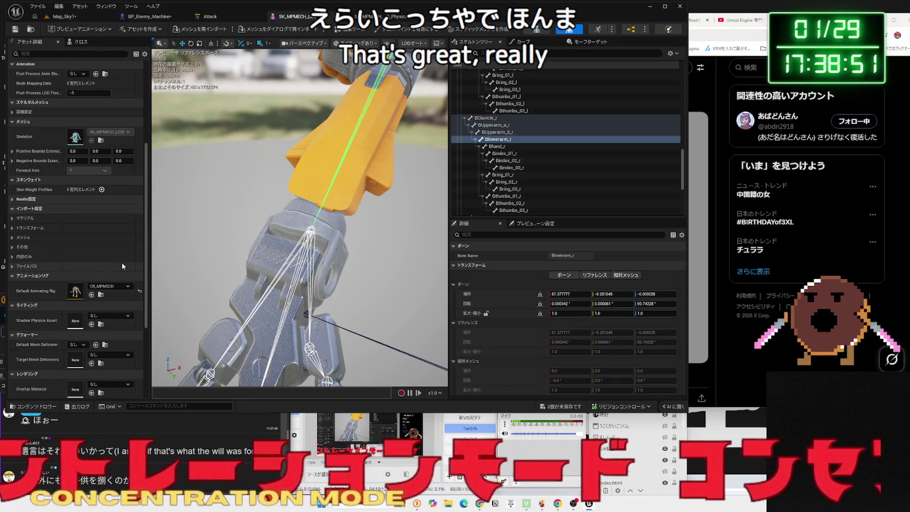
pyautogui.scroll(-2, 122, 267)
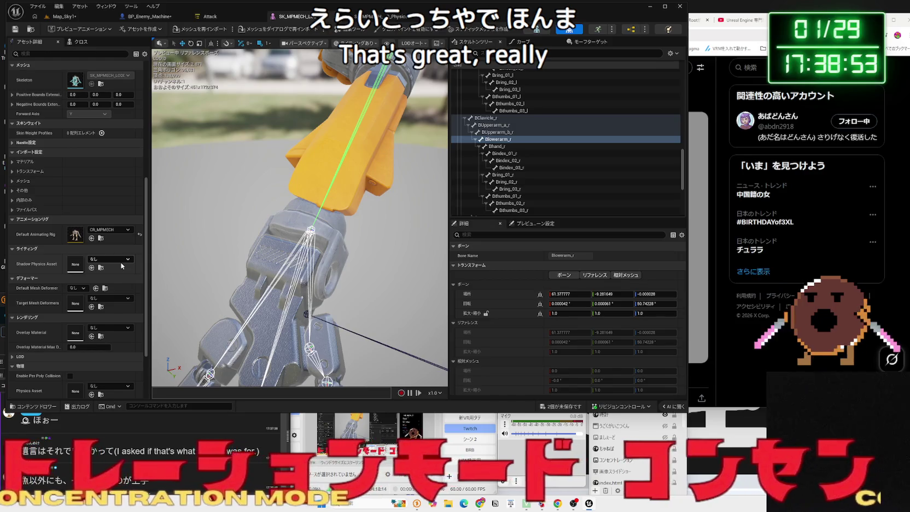
pyautogui.scroll(-1, 121, 265)
pyautogui.scroll(-1, 119, 271)
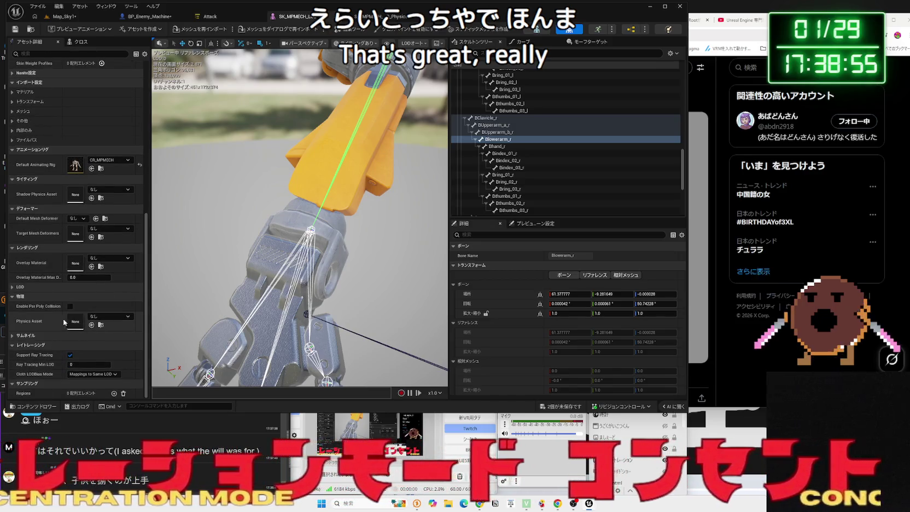
pyautogui.click(114, 317)
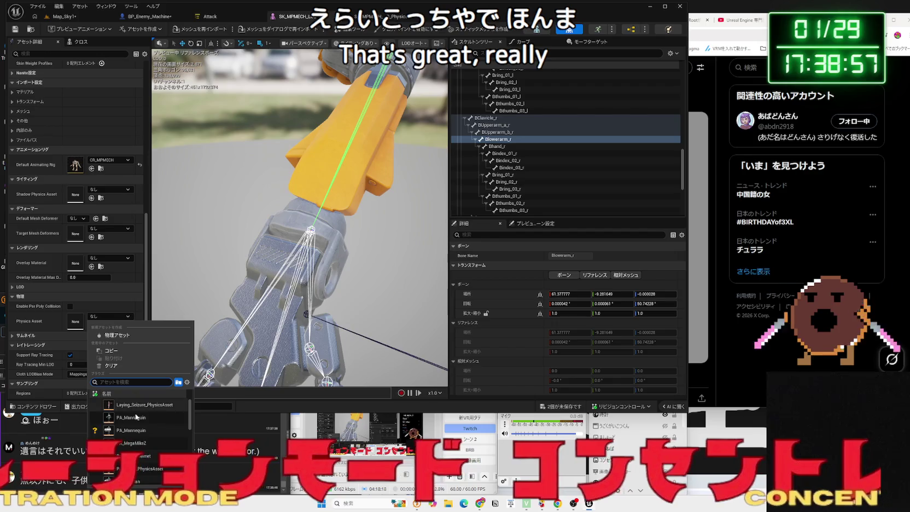
pyautogui.scroll(-3, 143, 415)
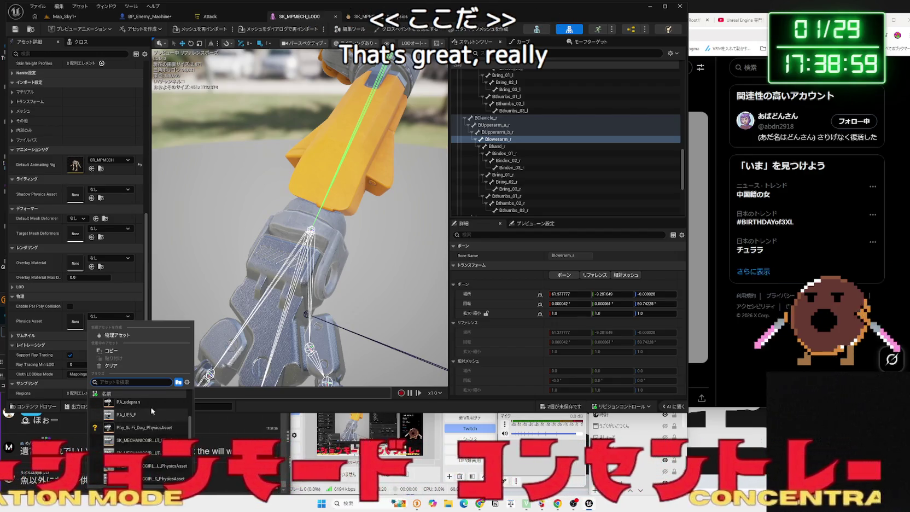
pyautogui.write('mech')
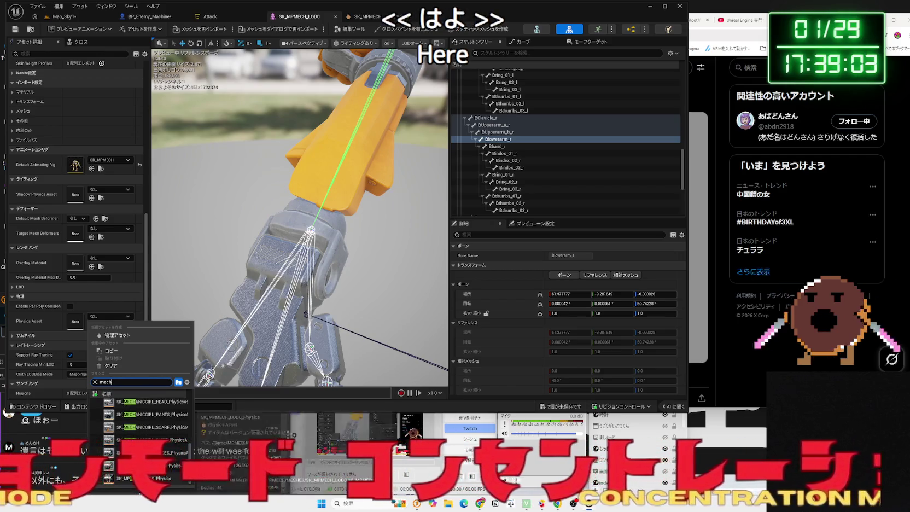
pyautogui.click(91, 304)
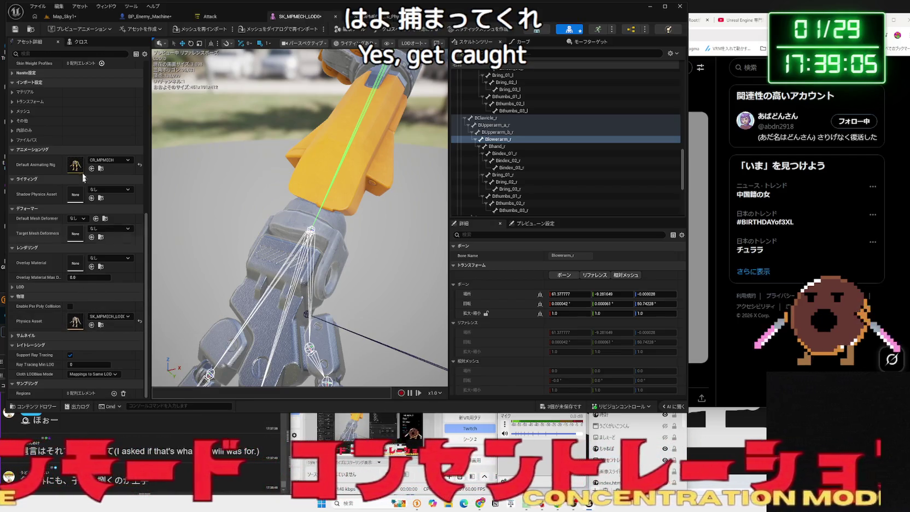
# Save SK_MPMECH_LOD0 and switch to the BP_Enemy_Machine blueprint.
pyautogui.click(14, 31)
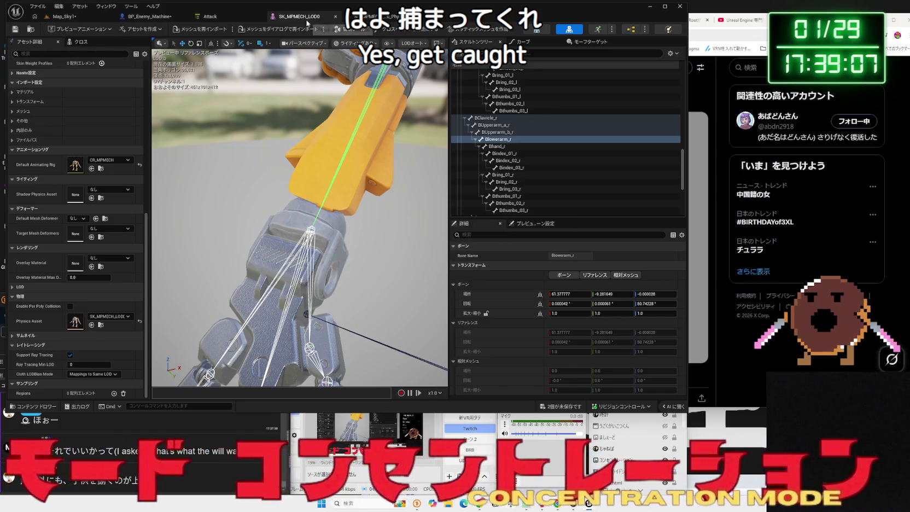
pyautogui.click(77, 16)
pyautogui.click(148, 16)
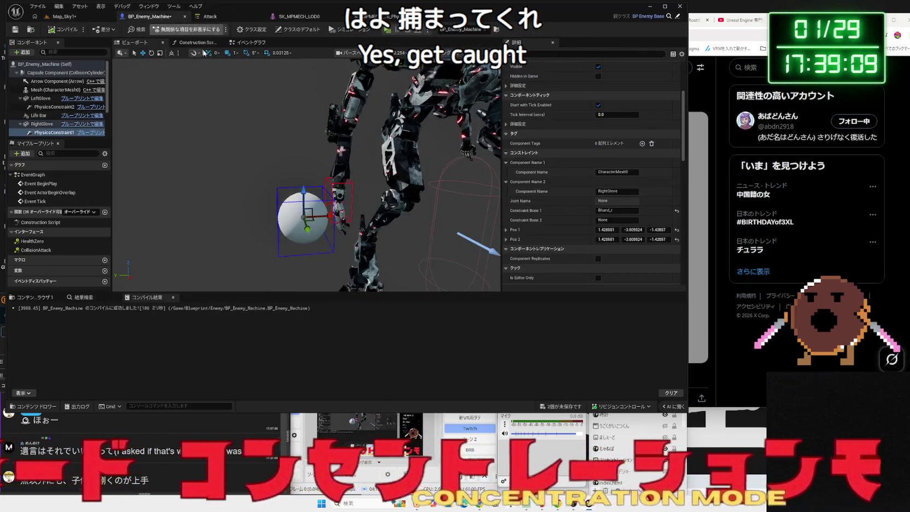
# Select the right glove's PhysicsConstraint1 and nudge its position slightly.
pyautogui.scroll(2, 317, 234)
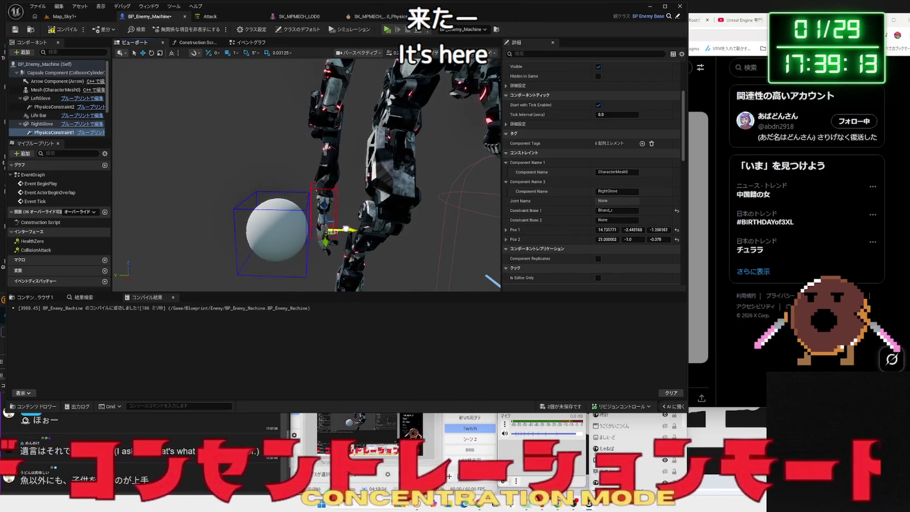
pyautogui.click(291, 234)
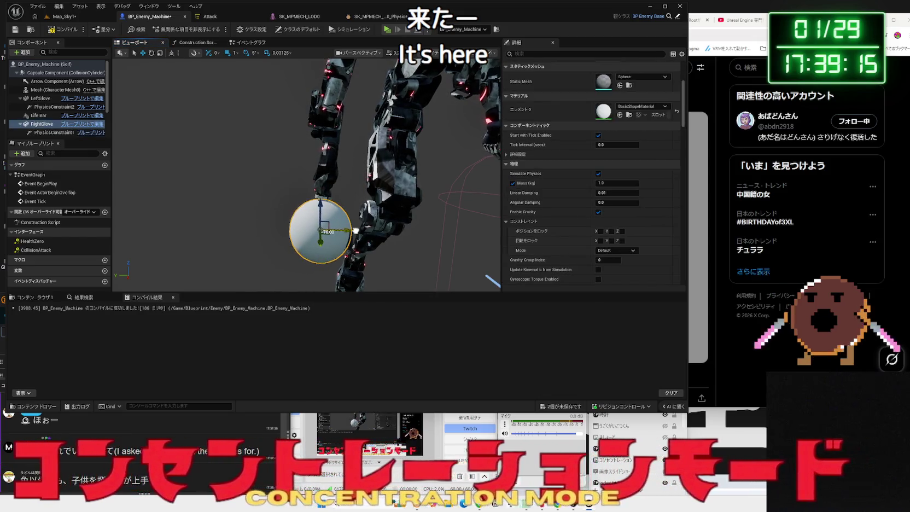
pyautogui.click(52, 132)
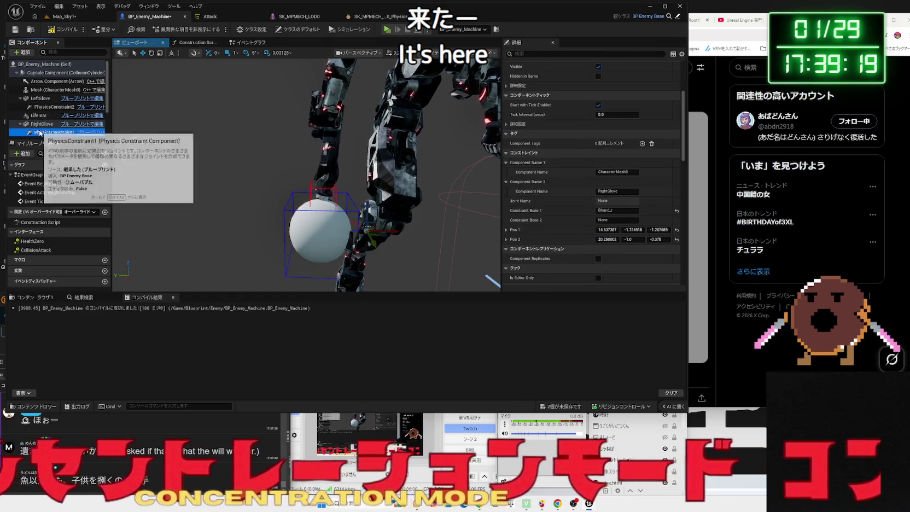
pyautogui.moveTo(348, 230); pyautogui.dragTo(353, 229)
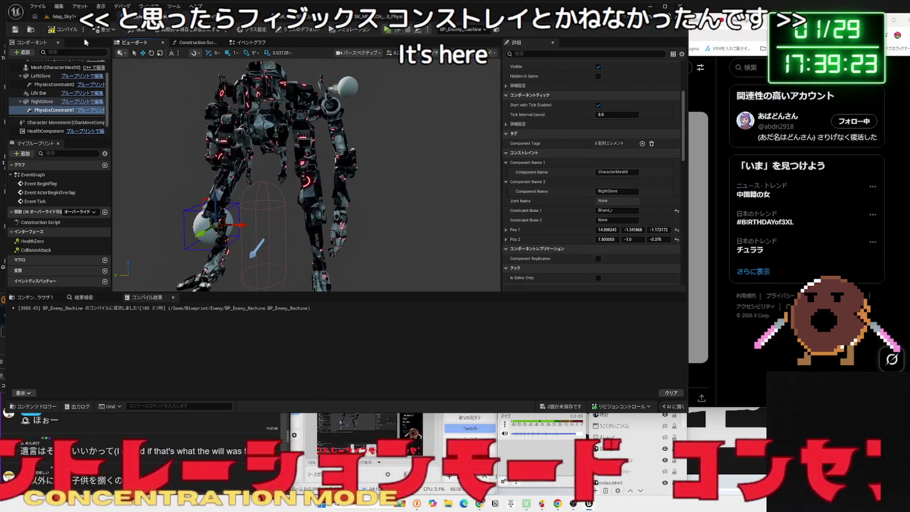
# Play-test the mech in Map_Sky1, then stop the session.
pyautogui.click(63, 17)
pyautogui.click(183, 29)
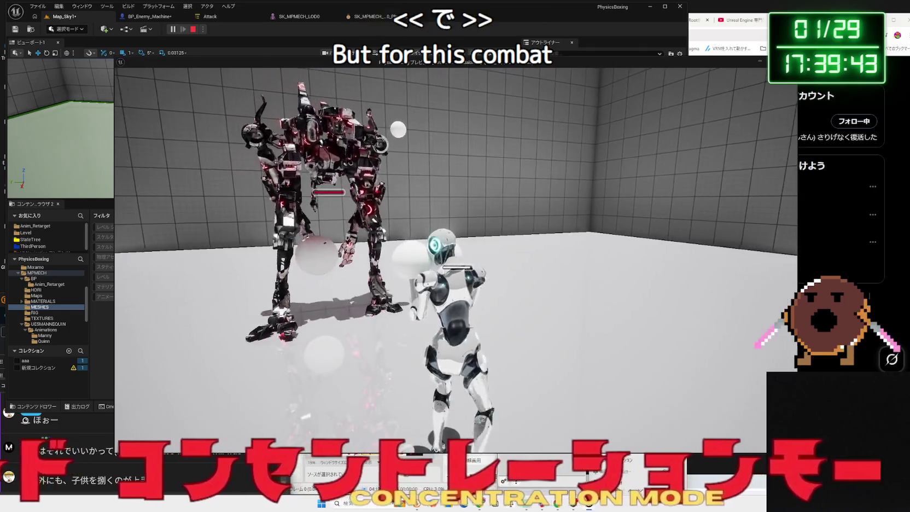
pyautogui.press('Escape')
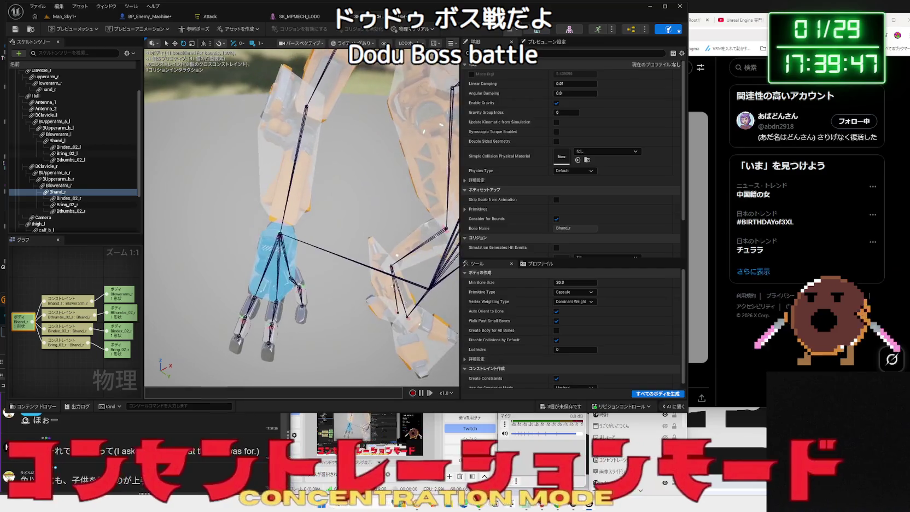
# Delete the right hand's thumb, ring and index finger bodies from the physics asset.
pyautogui.moveTo(284, 268); pyautogui.dragTo(273, 265)
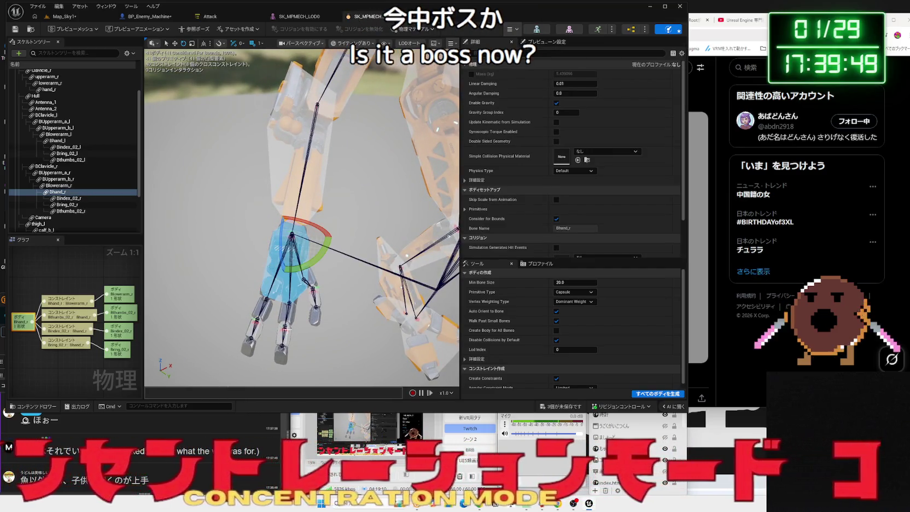
pyautogui.click(294, 309)
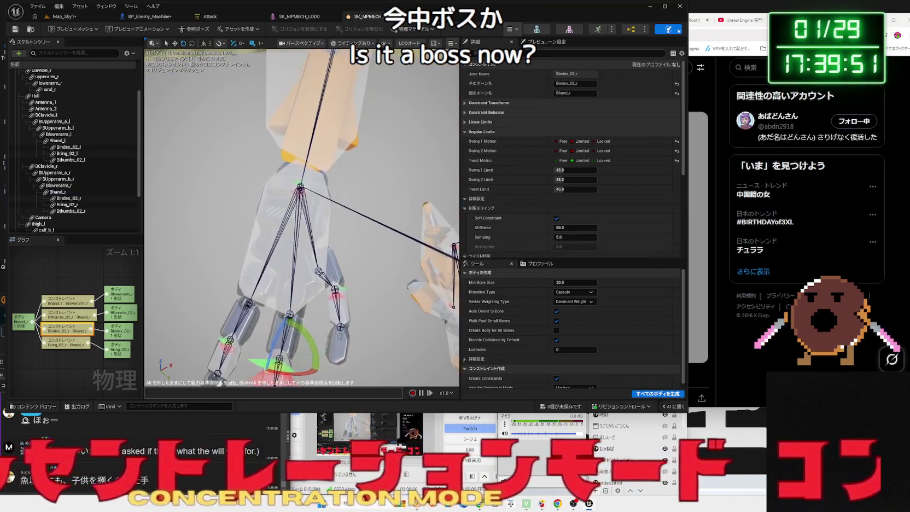
pyautogui.click(324, 322)
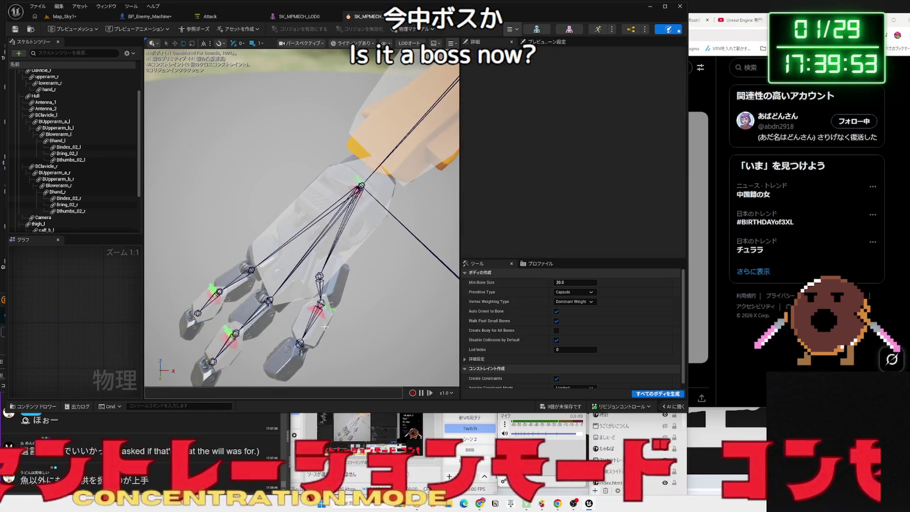
pyautogui.press('Delete')
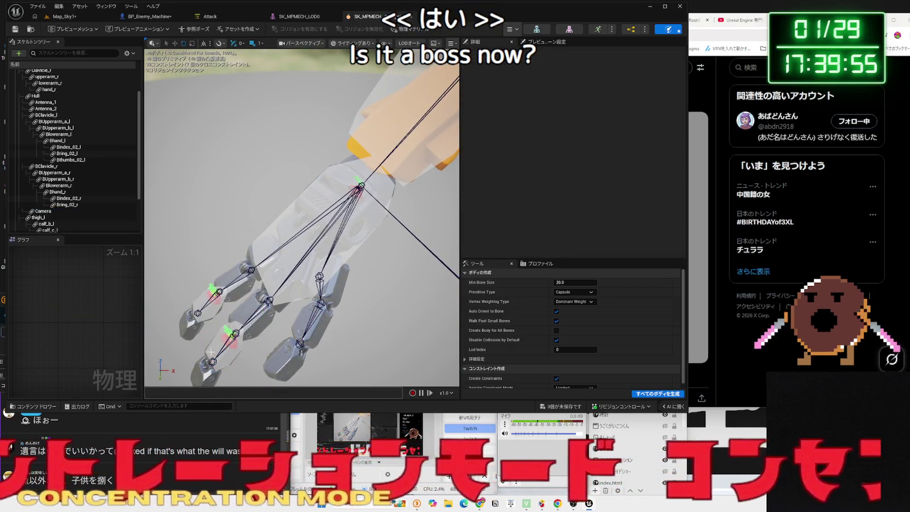
pyautogui.click(233, 334)
pyautogui.press('Delete')
pyautogui.click(206, 310)
pyautogui.press('Delete')
# Delete the left hand's Bthumbs_02_l, Bindex_02_l and Bring_02_l finger bodies.
pyautogui.moveTo(205, 311)
pyautogui.mouseDown()
pyautogui.moveTo(170, 306)
pyautogui.moveTo(250, 320)
pyautogui.mouseUp()
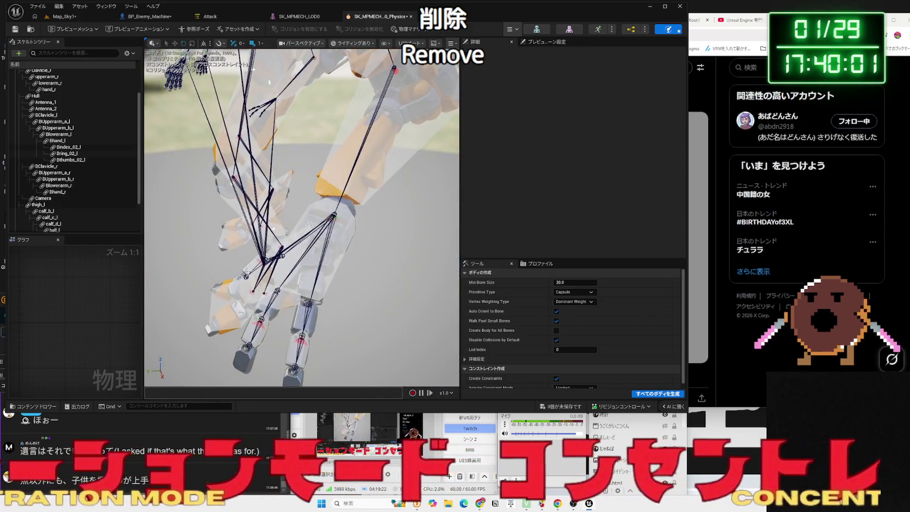
pyautogui.click(250, 319)
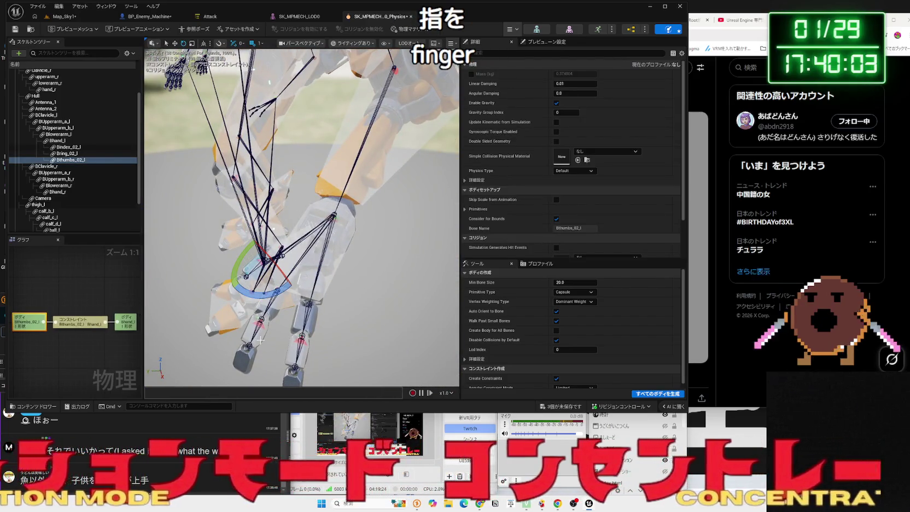
pyautogui.press('Delete')
pyautogui.click(260, 340)
pyautogui.press('Delete')
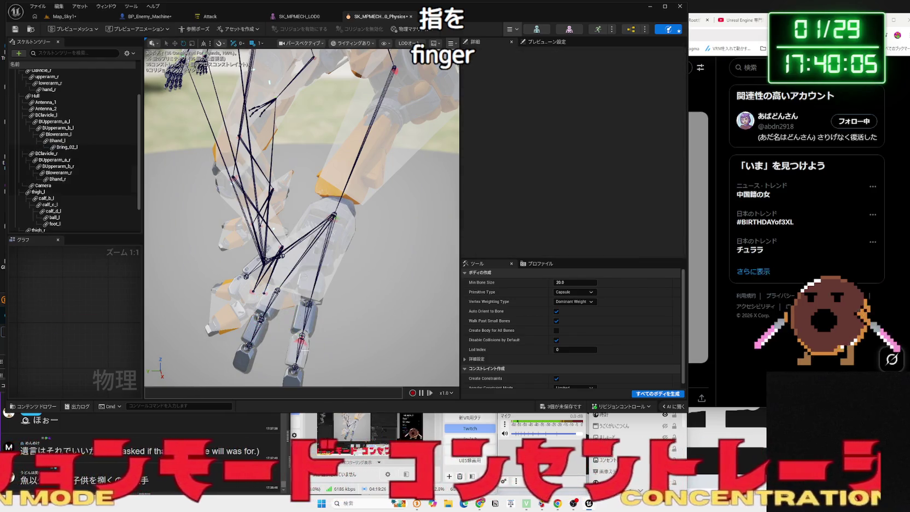
pyautogui.click(299, 348)
pyautogui.press('Delete')
pyautogui.moveTo(300, 347)
pyautogui.mouseDown()
pyautogui.moveTo(315, 338)
pyautogui.moveTo(281, 304)
pyautogui.mouseUp()
# Save all unsaved assets and return to the BP_Enemy_Machine blueprint.
pyautogui.click(562, 406)
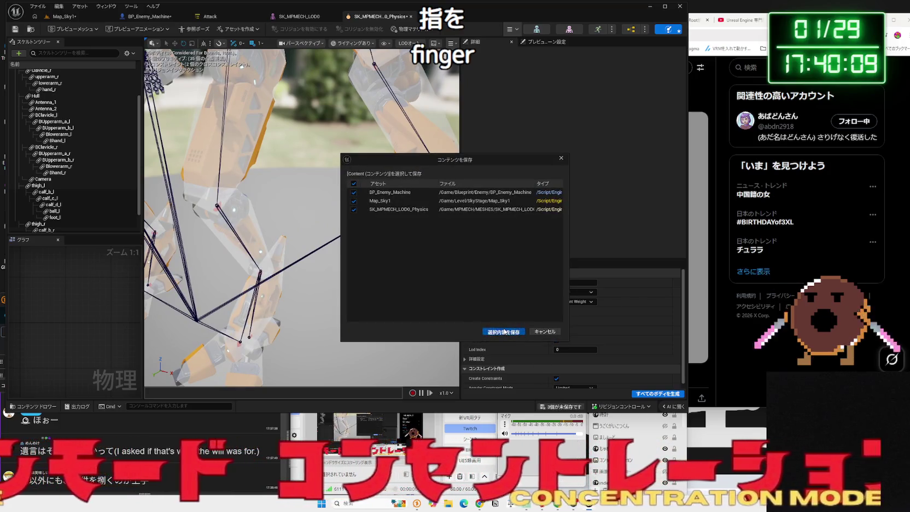
pyautogui.click(503, 331)
pyautogui.click(298, 17)
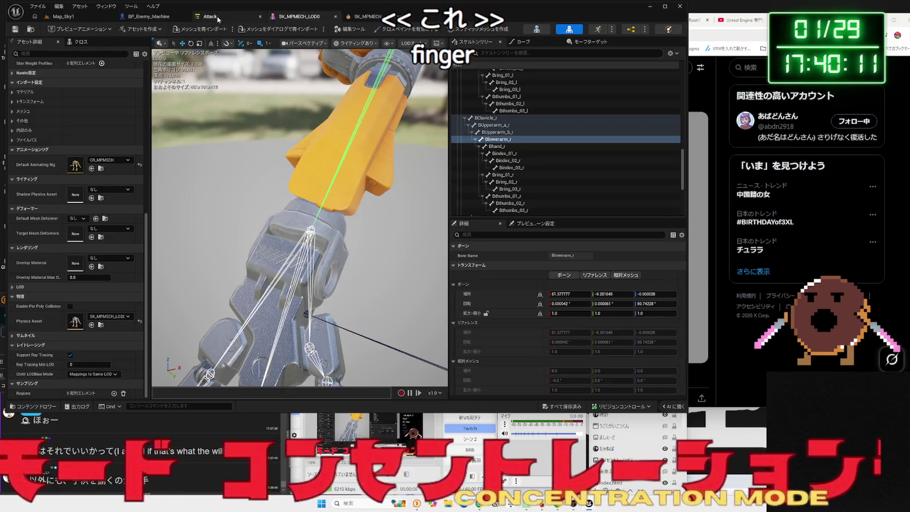
pyautogui.click(71, 18)
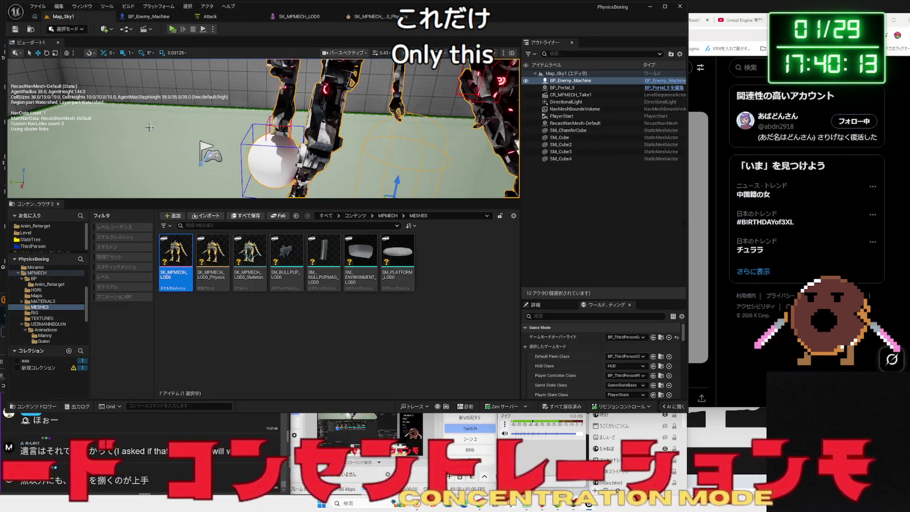
pyautogui.click(147, 17)
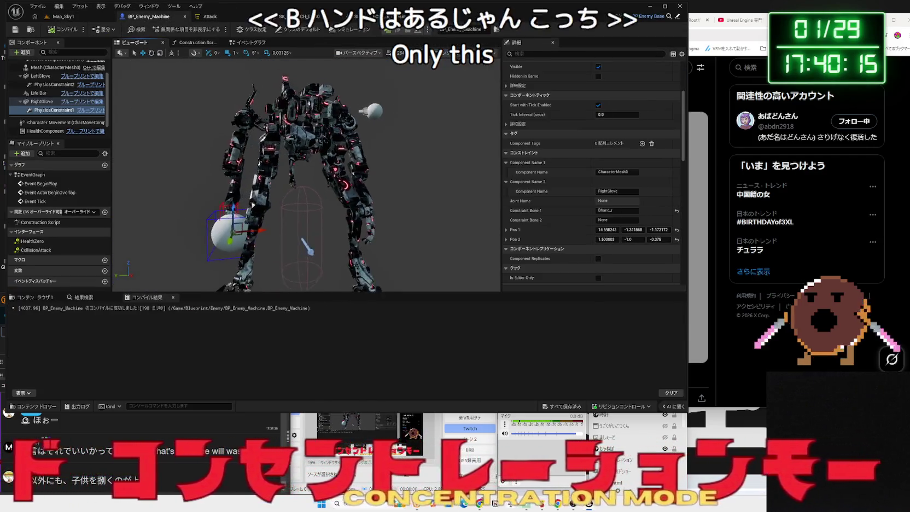
# Attach the left glove's physics constraint to the Bhand_l bone.
pyautogui.click(370, 227)
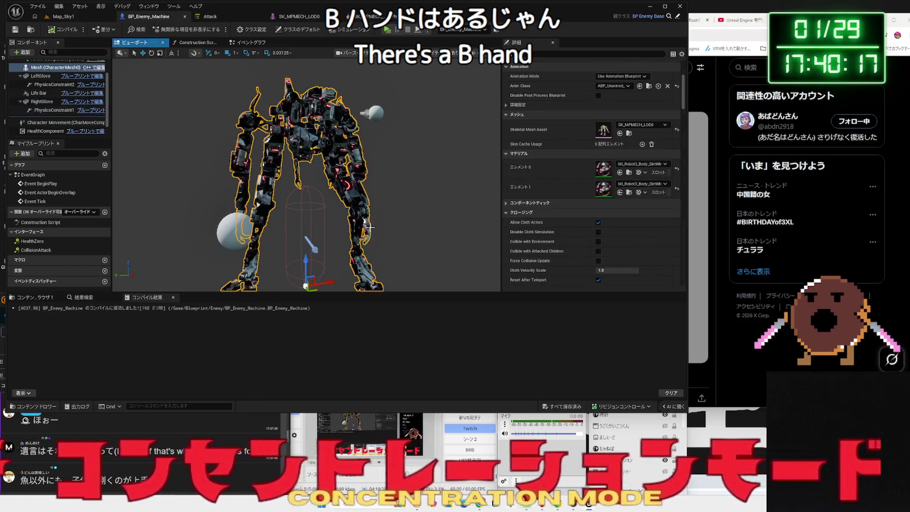
pyautogui.click(374, 112)
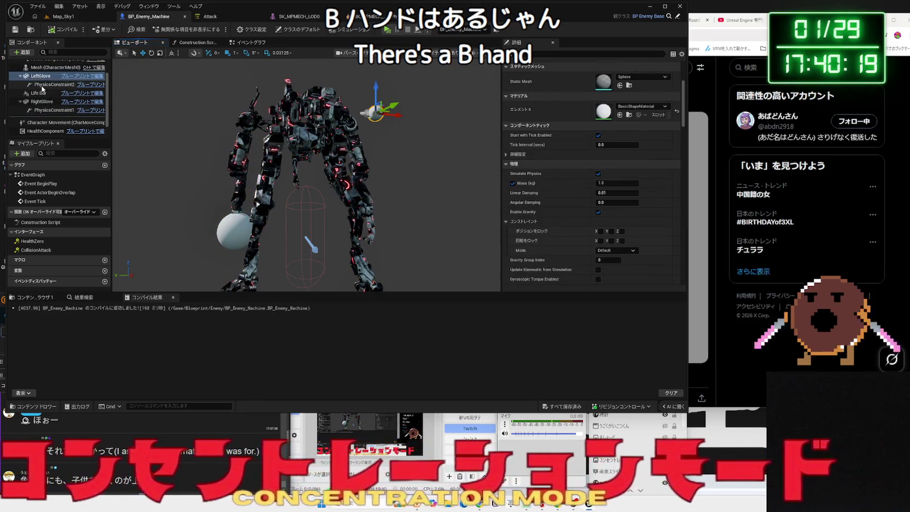
pyautogui.click(43, 87)
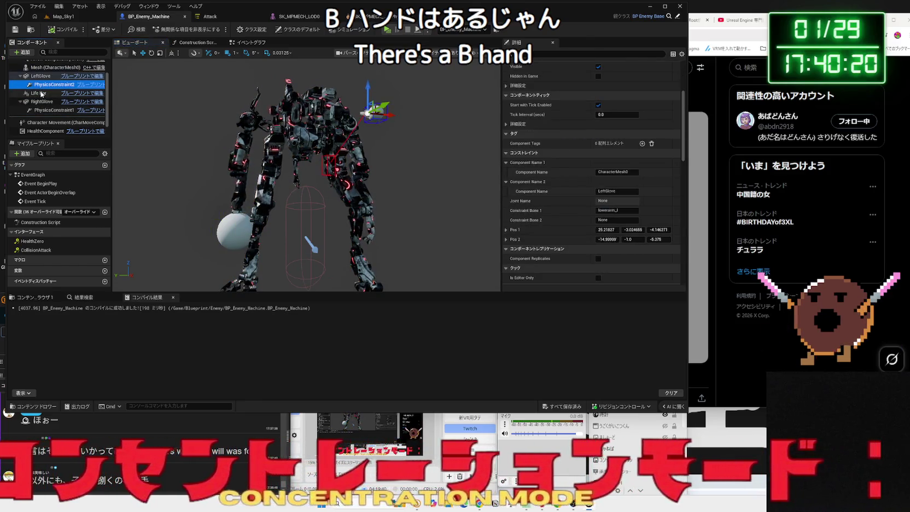
pyautogui.click(624, 210)
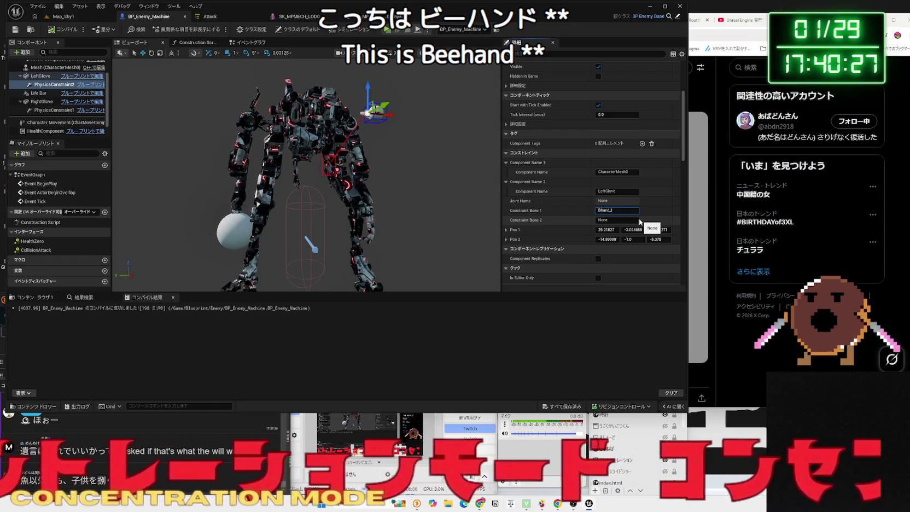
pyautogui.press('Return')
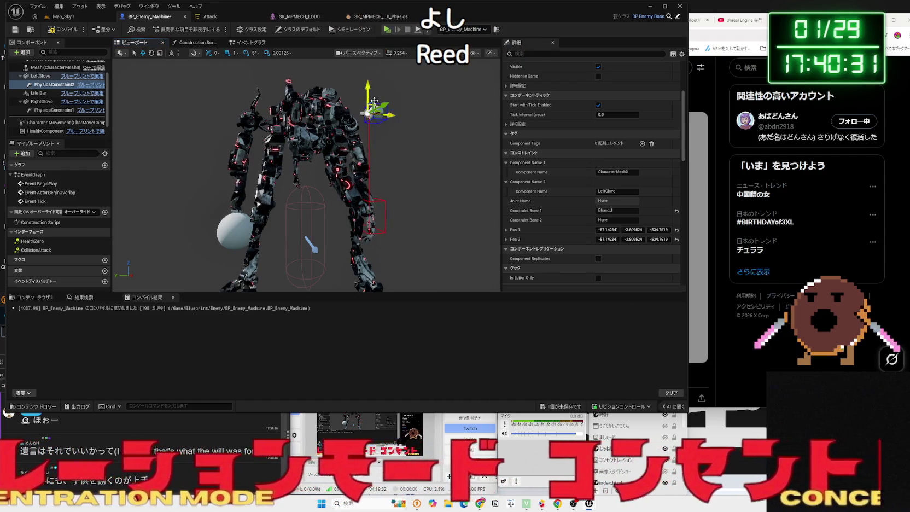
# Inspect the LeftGlove sphere up close, toggling between scale and move gizmos.
pyautogui.moveTo(328, 137); pyautogui.dragTo(353, 98)
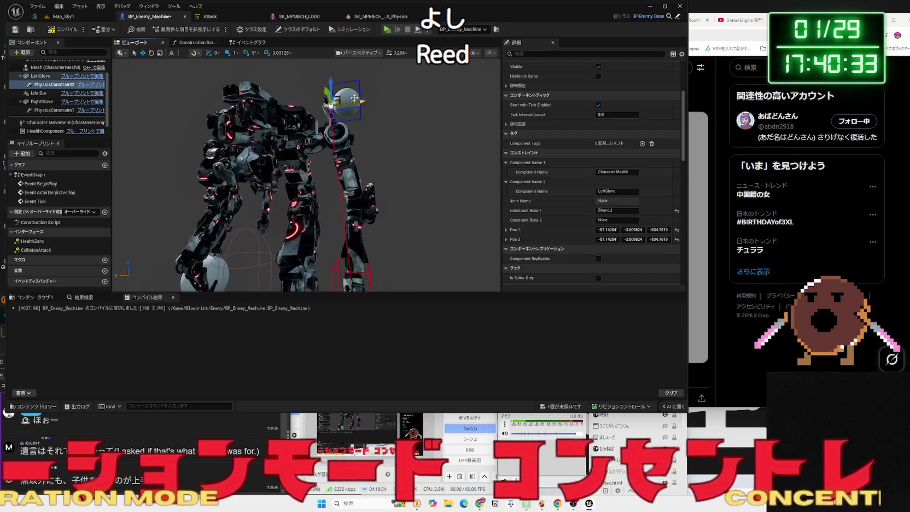
pyautogui.click(344, 106)
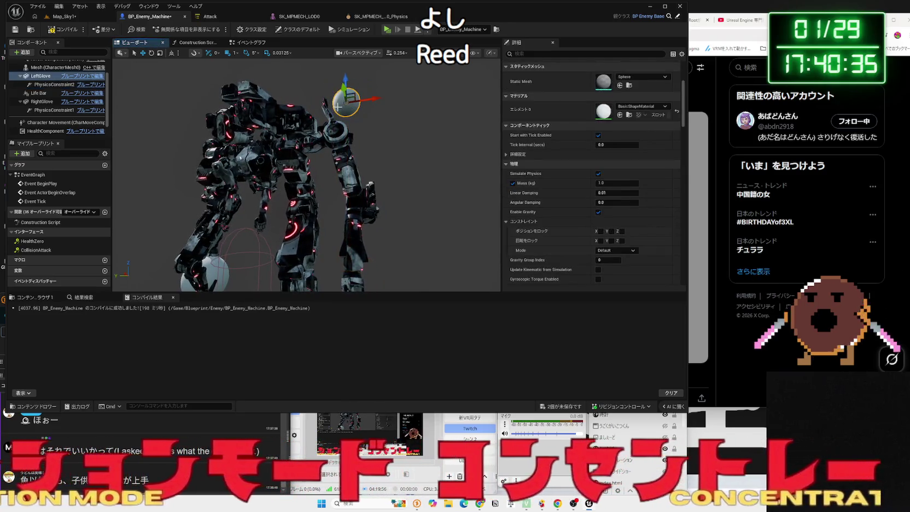
pyautogui.scroll(6, 348, 190)
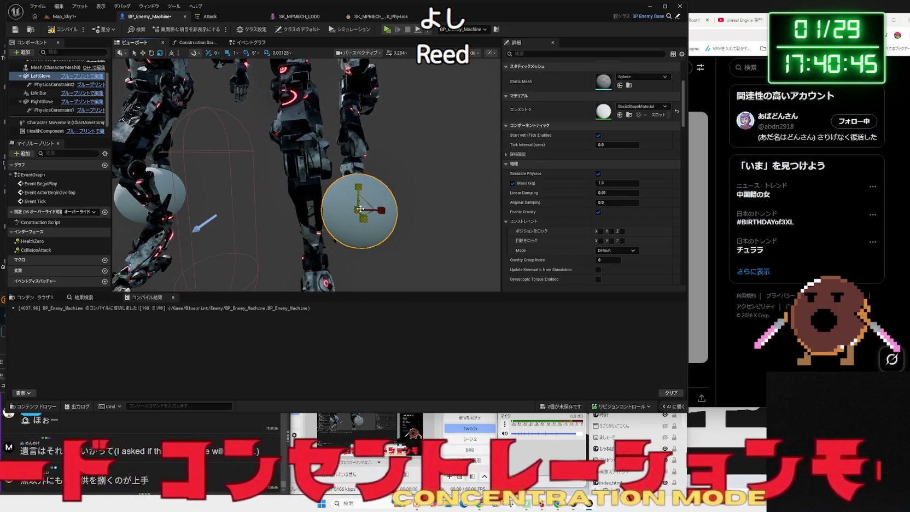
pyautogui.scroll(-5, 359, 194)
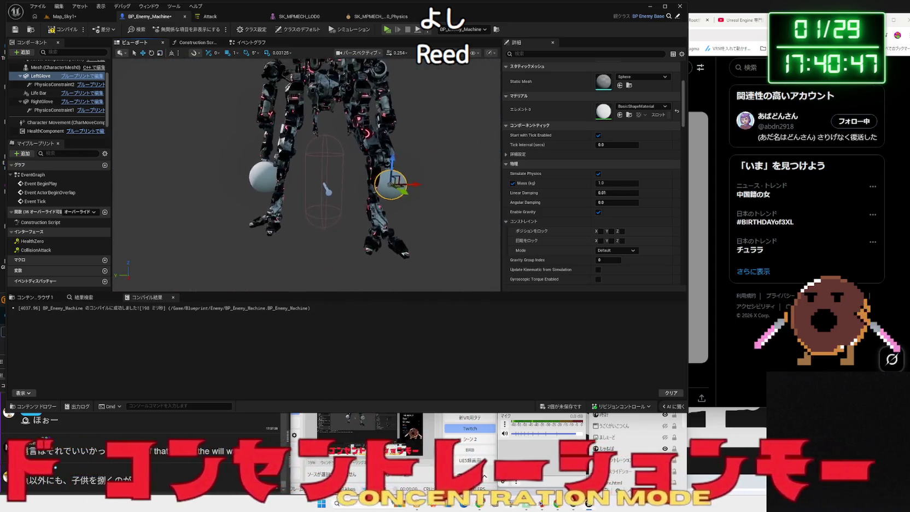
pyautogui.moveTo(343, 203)
pyautogui.mouseDown()
pyautogui.moveTo(316, 209)
pyautogui.moveTo(329, 209)
pyautogui.mouseUp()
pyautogui.press('r')
pyautogui.press('w')
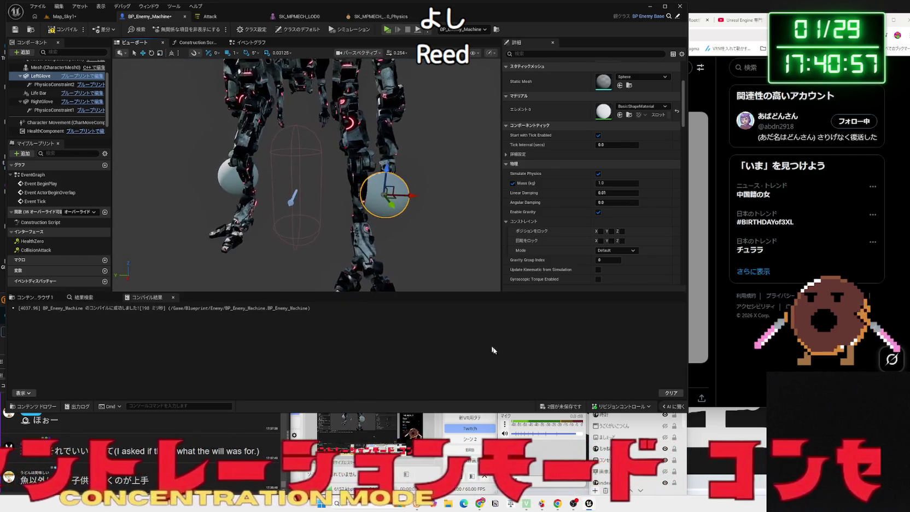
# Compile and save BP_Enemy_Machine, then return to the Map_Sky1 level.
pyautogui.click(556, 404)
pyautogui.click(443, 329)
pyautogui.click(63, 26)
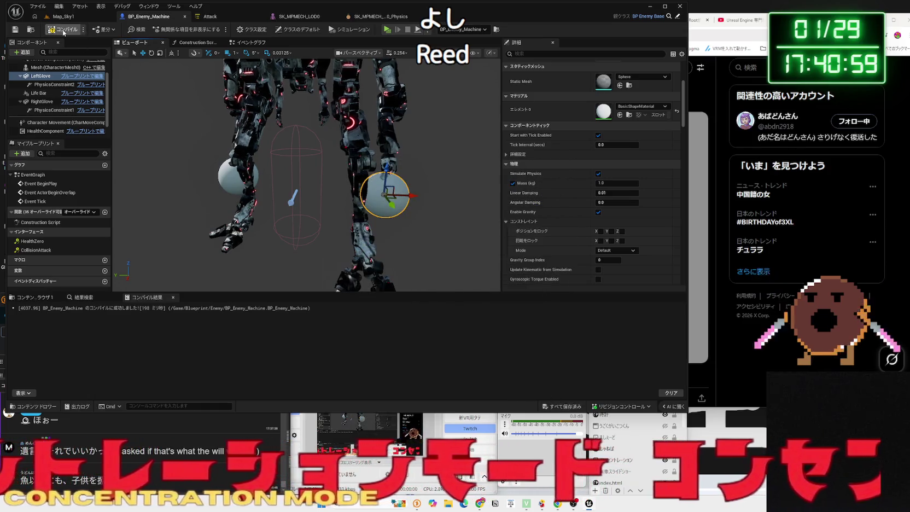
pyautogui.click(61, 16)
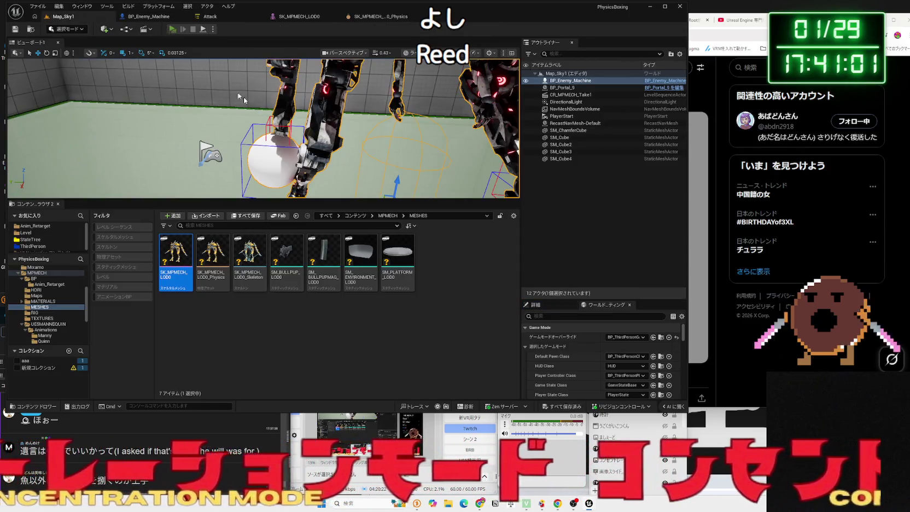
# Play Map_Sky1, walking the player into the mech and back, then stop and switch to the browser.
pyautogui.hotkey('alt', 'p')
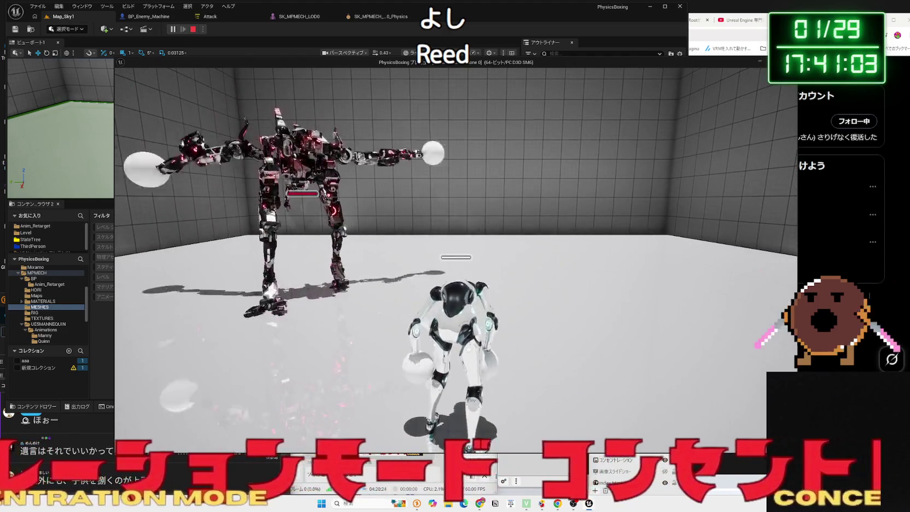
pyautogui.press('w')
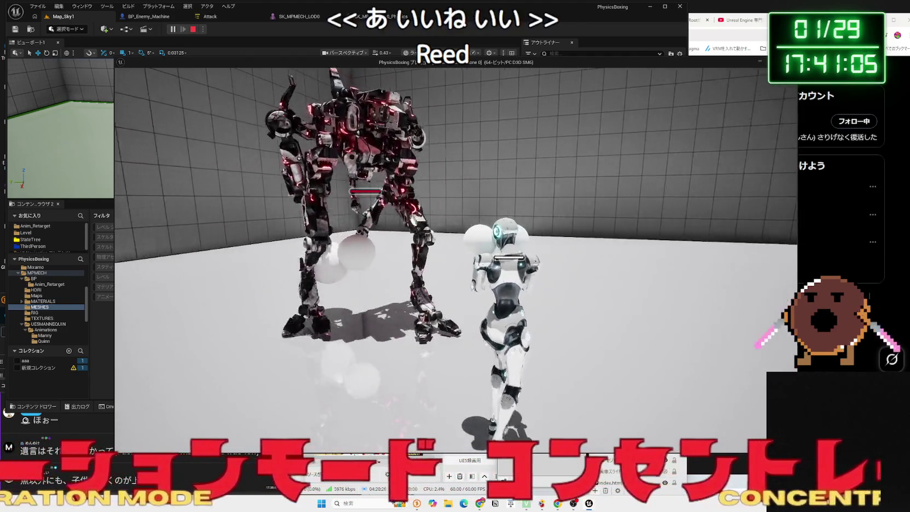
pyautogui.press('w')
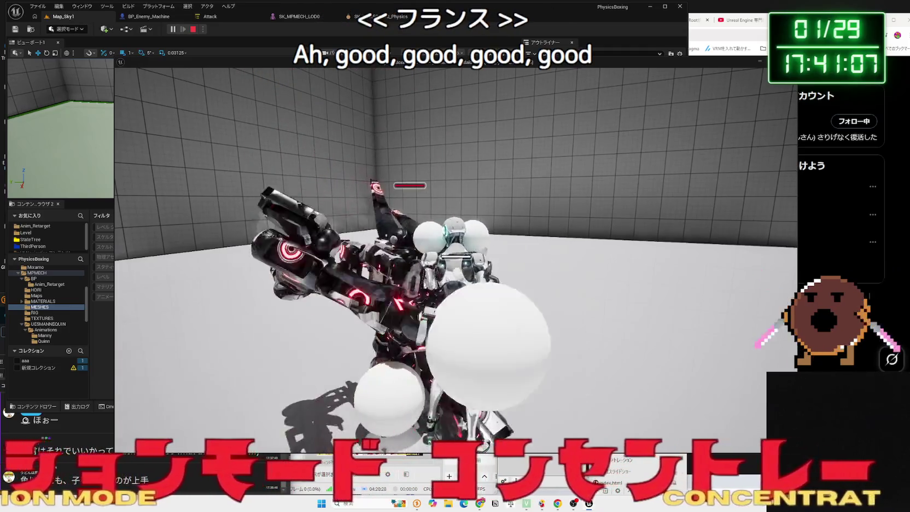
pyautogui.press('s')
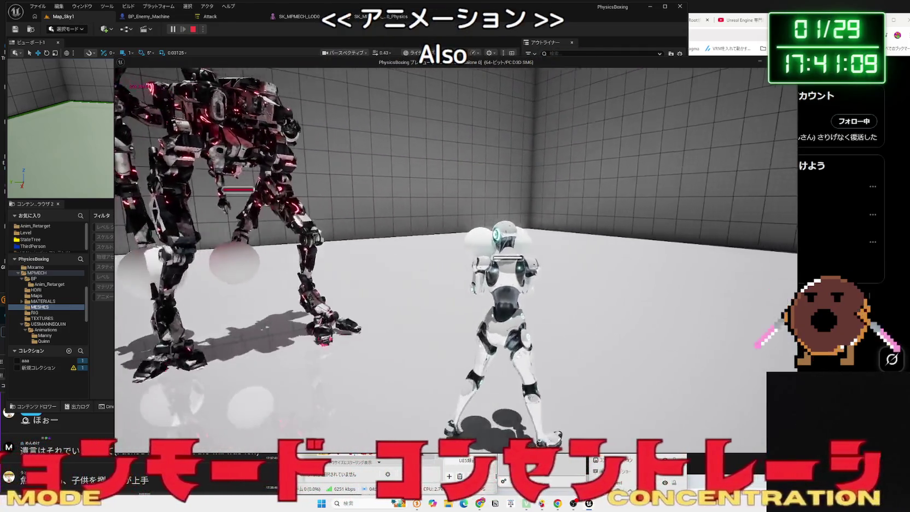
pyautogui.press('w')
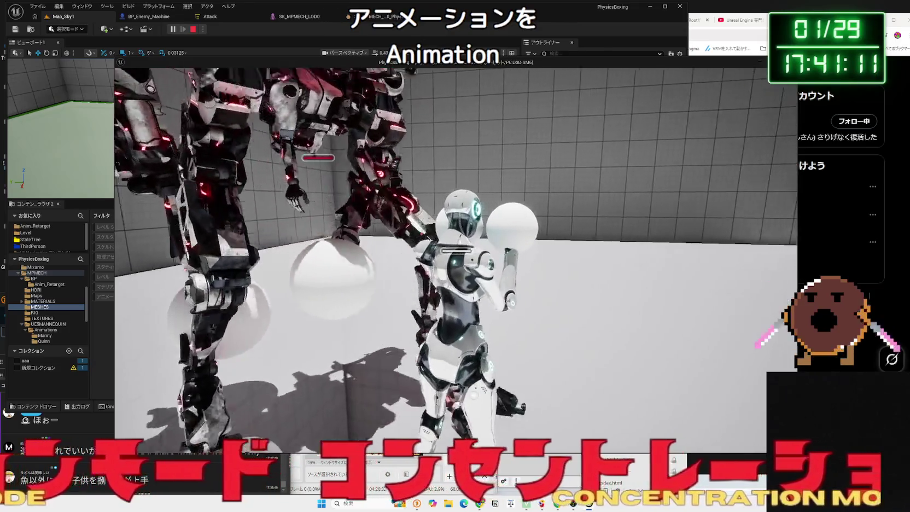
pyautogui.press('Escape')
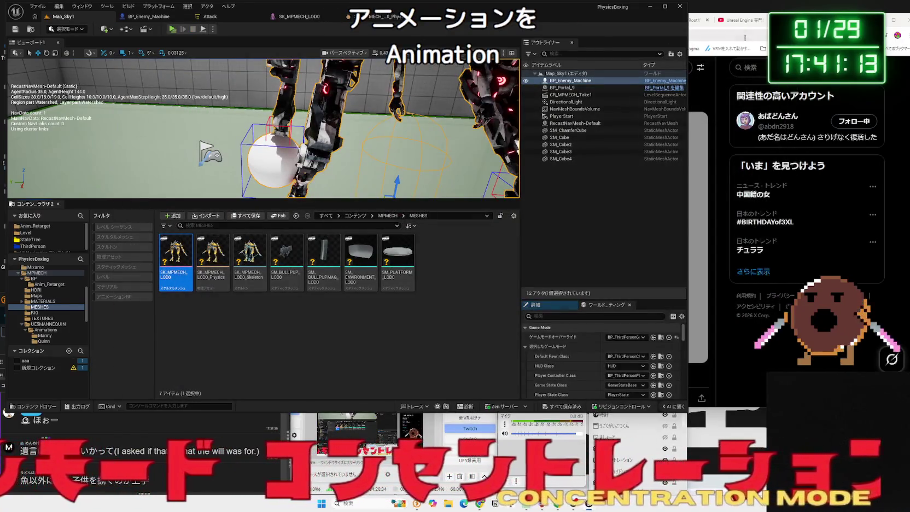
pyautogui.click(749, 24)
# Start typing an animation montage question into Gemini's prompt box, then return to Unreal.
pyautogui.click(615, 21)
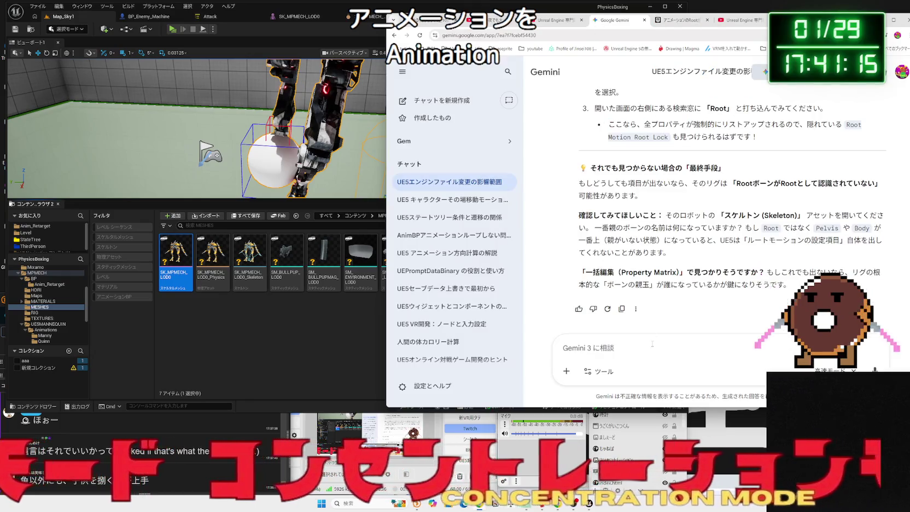
pyautogui.write('あにめm')
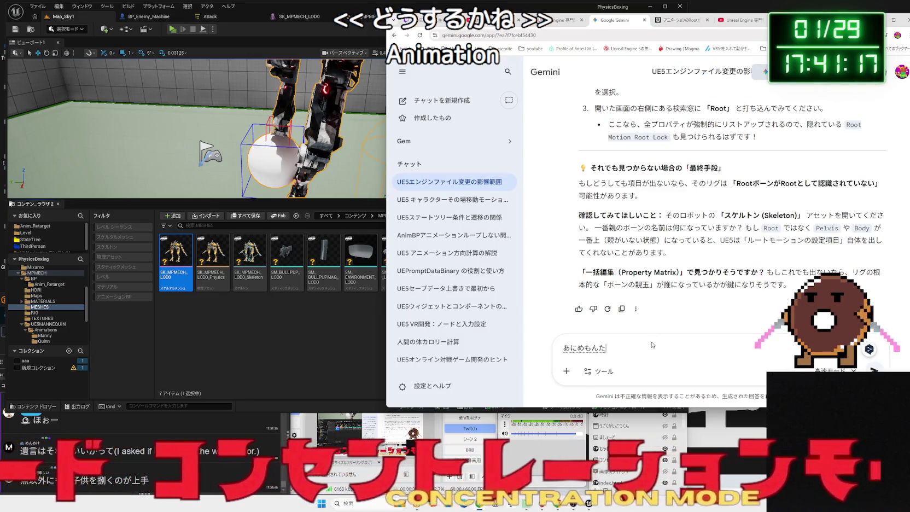
pyautogui.write('ージュをすると')
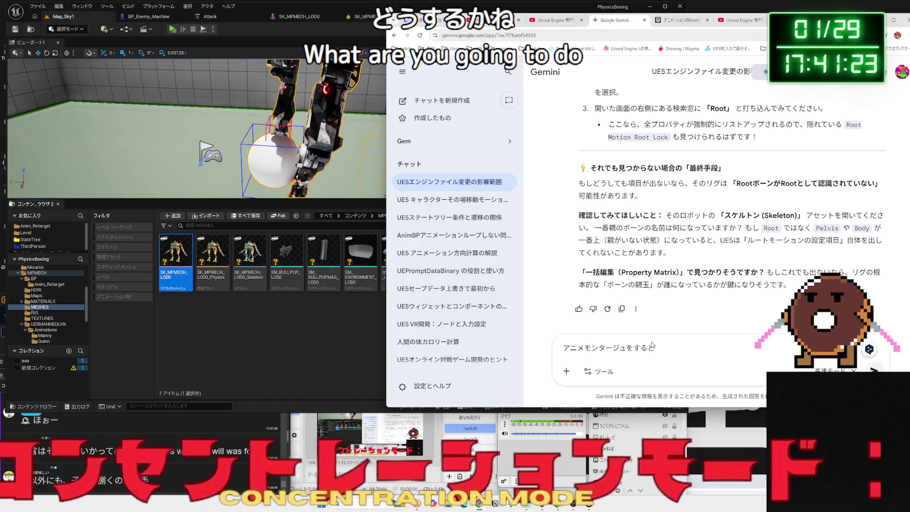
pyautogui.click(335, 342)
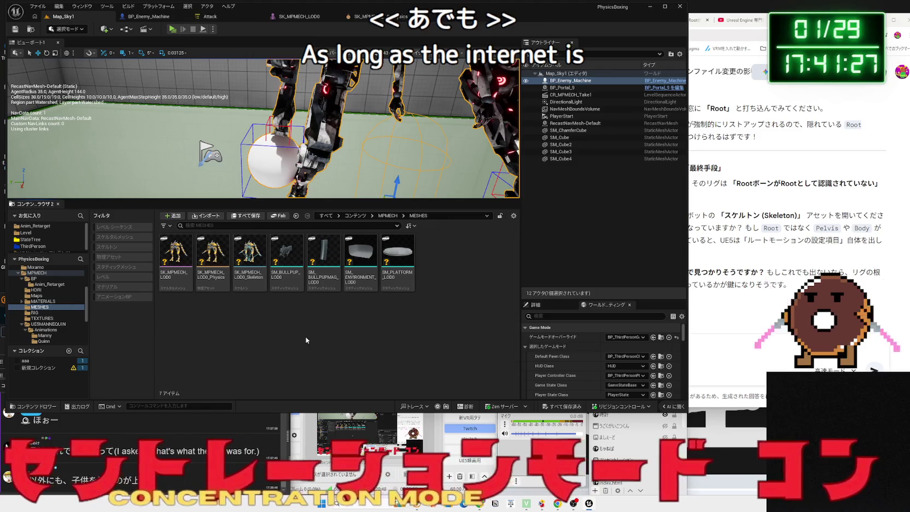
# Frame and select the mech, then open its SK_MPMECH_LOD0_Physics asset.
pyautogui.press('f')
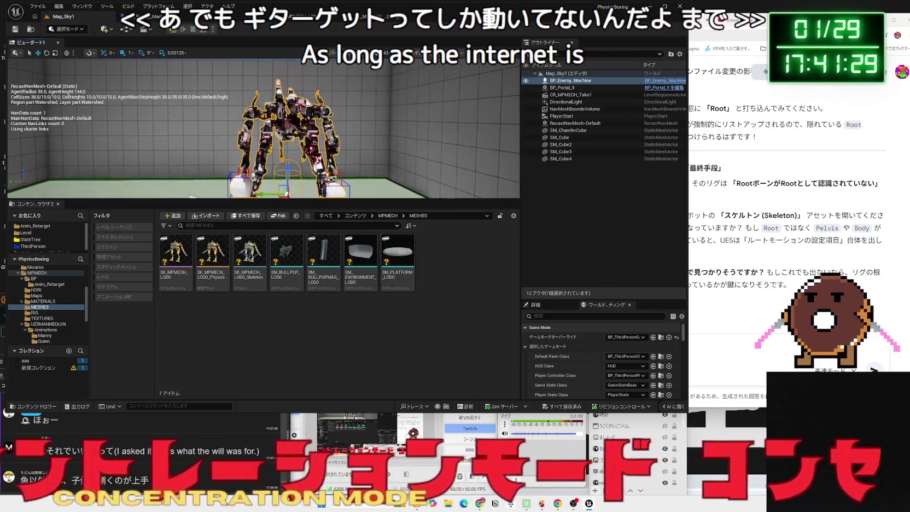
pyautogui.click(302, 110)
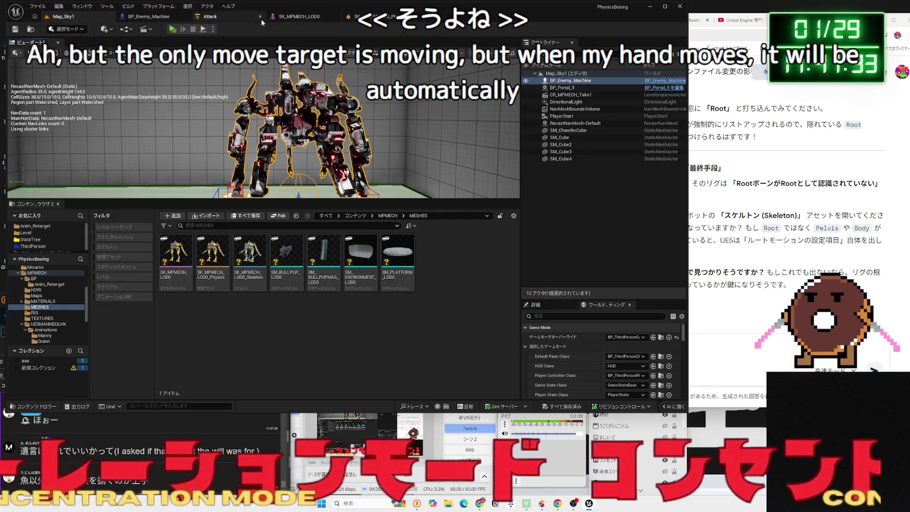
pyautogui.click(149, 17)
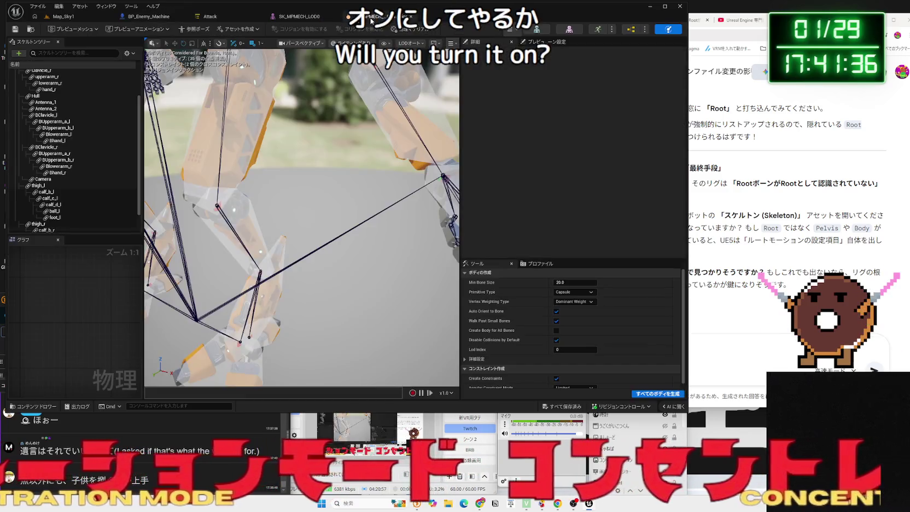
pyautogui.click(376, 16)
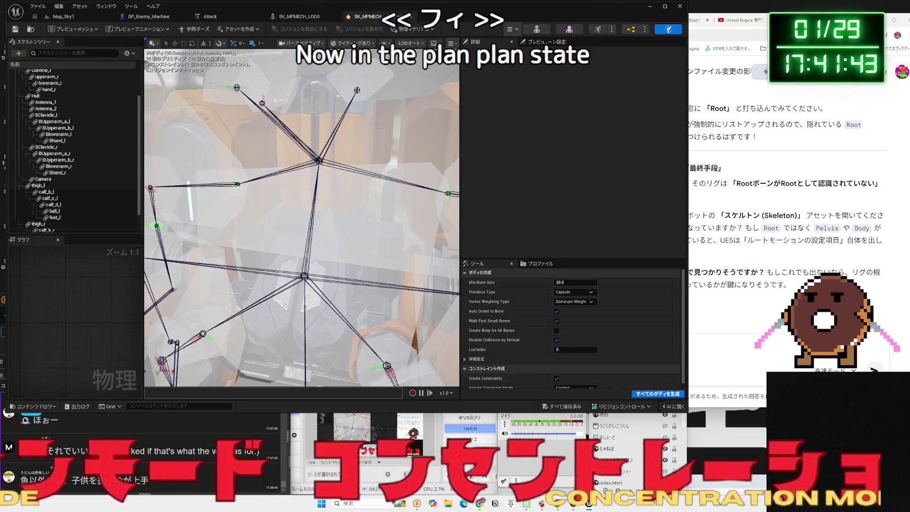
# Select the Hull physics body and start the ragdoll simulation.
pyautogui.click(331, 223)
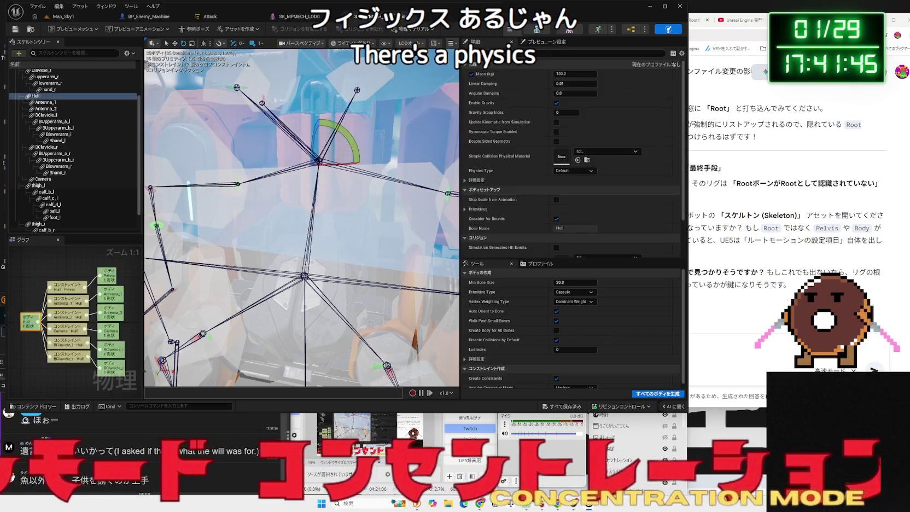
pyautogui.scroll(5, 332, 222)
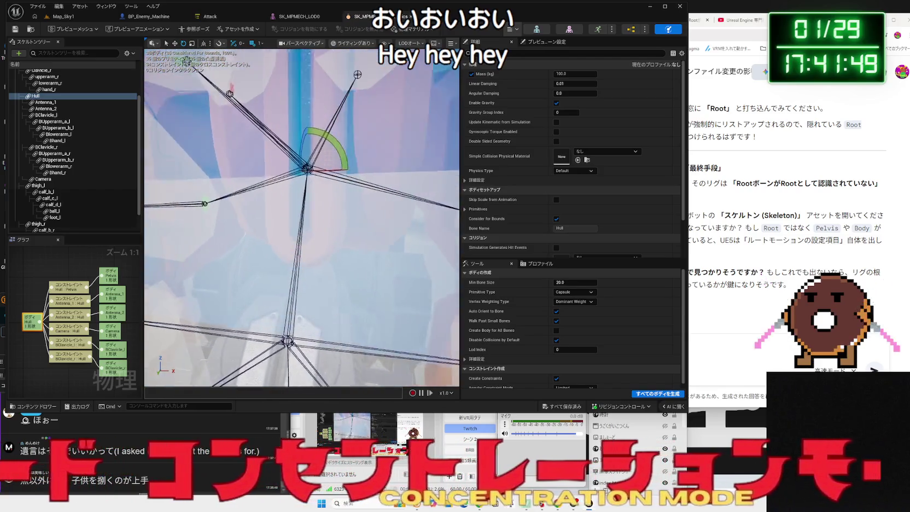
pyautogui.scroll(-3, 621, 248)
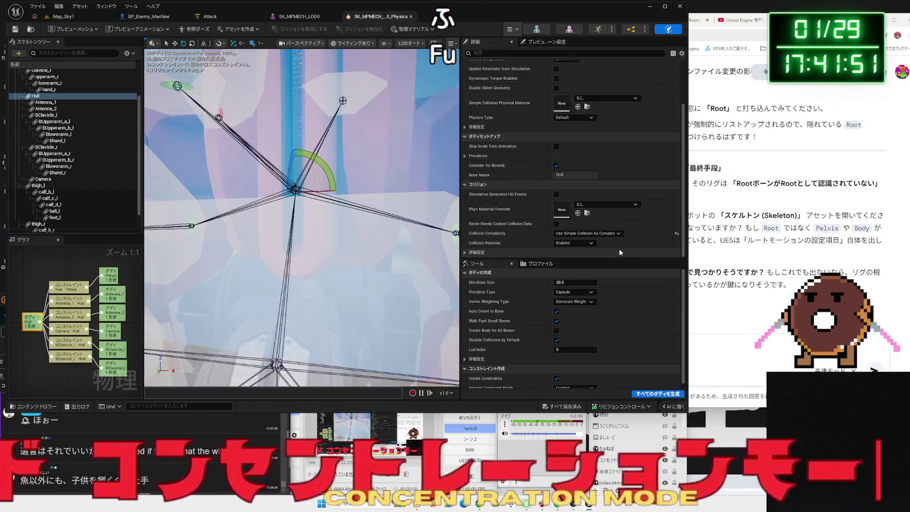
pyautogui.scroll(3, 610, 164)
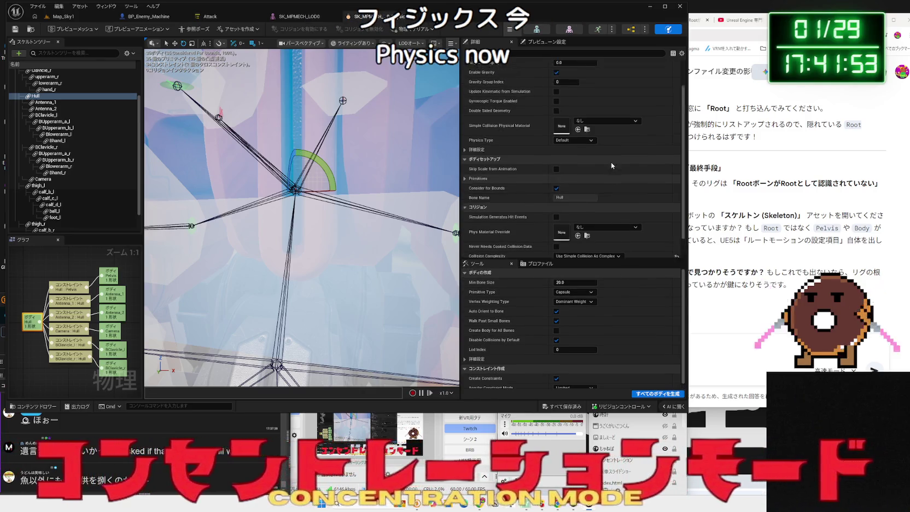
pyautogui.scroll(-3, 611, 165)
pyautogui.hotkey('alt', 's')
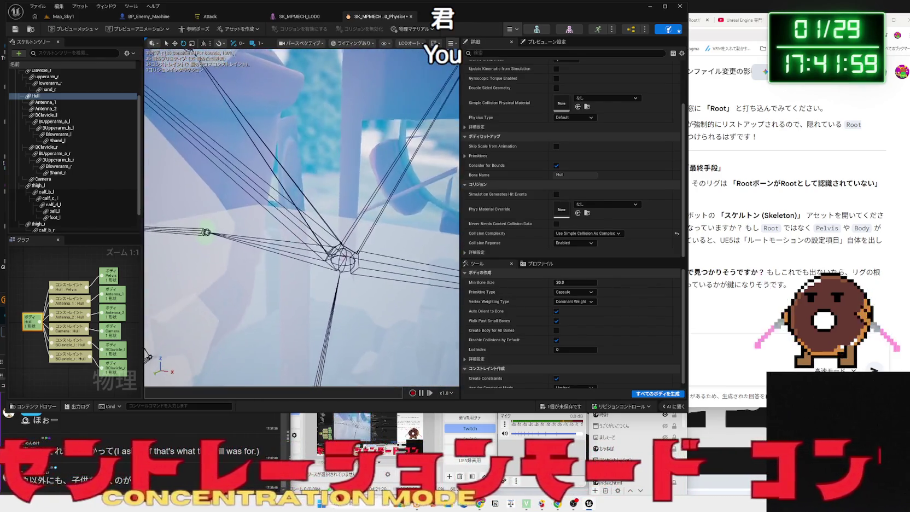
# Set the Hull:Pelvis constraint's Swing 1, Swing 2 and Twist Motion to Limited, then play Map_Sky1.
pyautogui.click(403, 291)
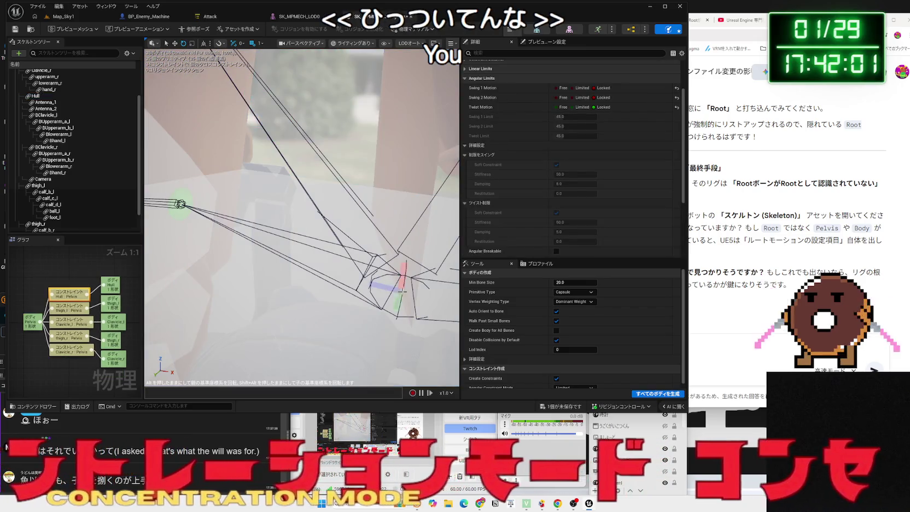
pyautogui.scroll(2, 601, 158)
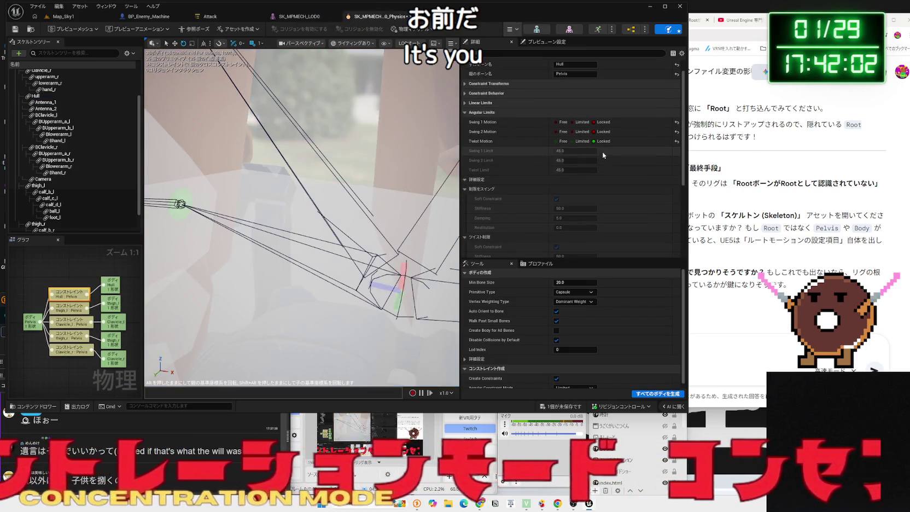
pyautogui.click(572, 122)
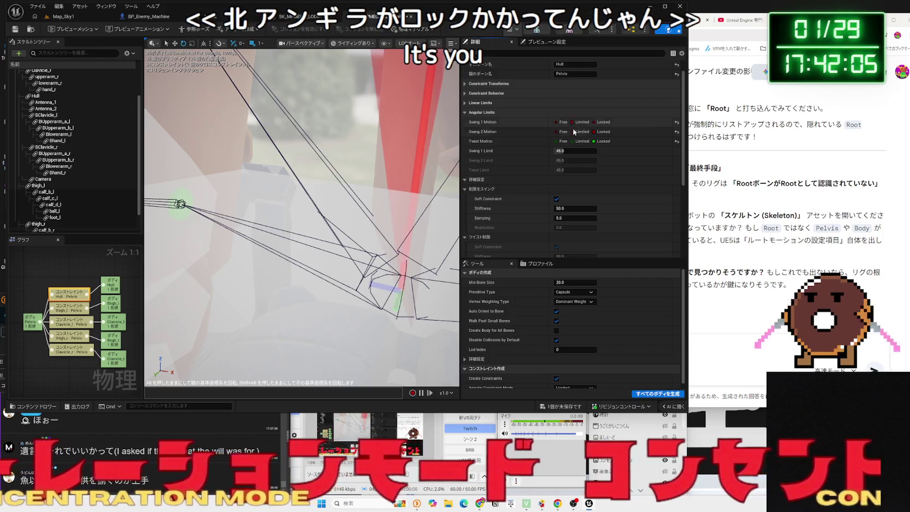
pyautogui.click(572, 131)
pyautogui.click(574, 141)
pyautogui.scroll(-5, 300, 219)
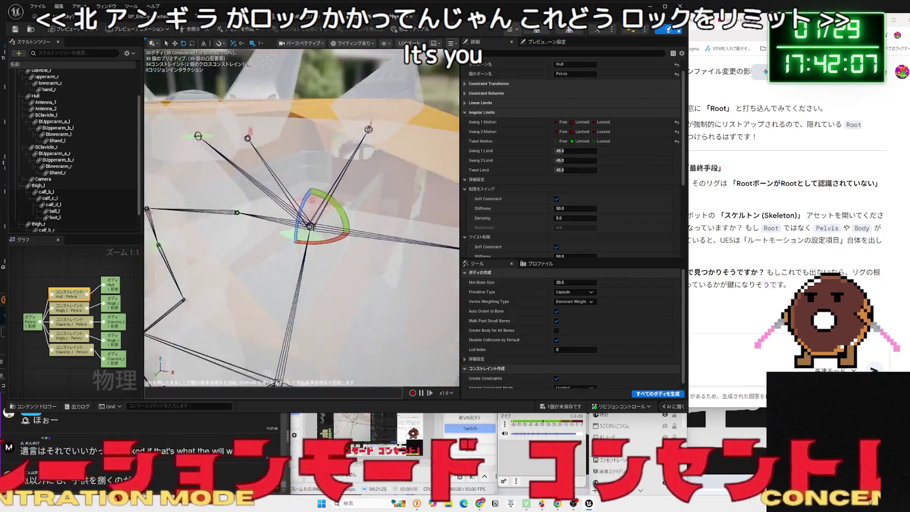
pyautogui.click(57, 20)
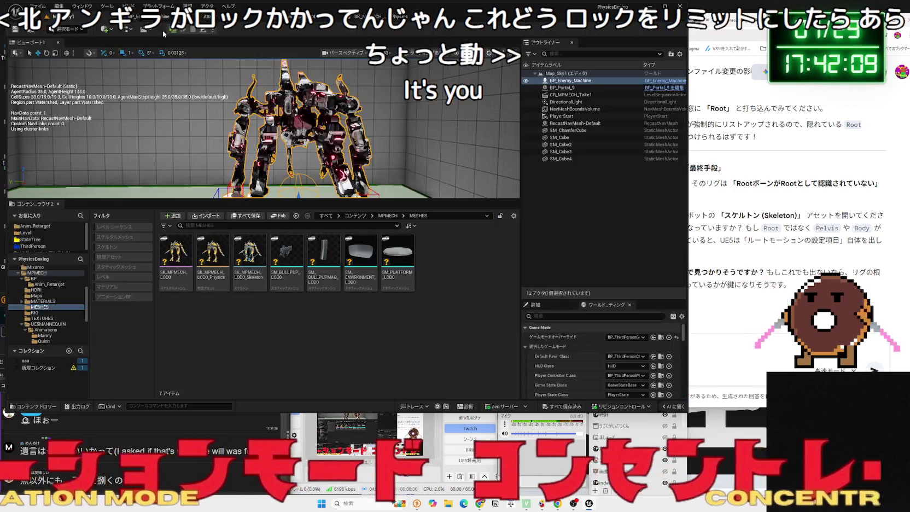
pyautogui.click(173, 29)
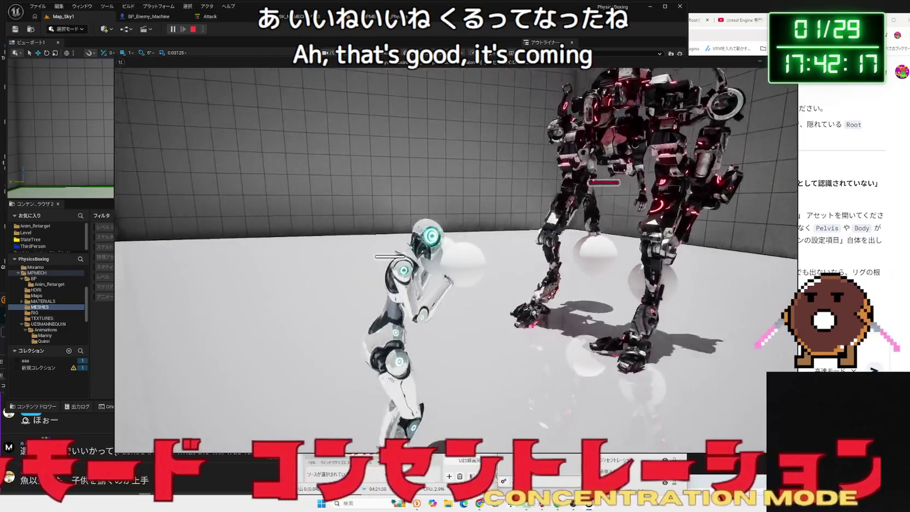
# Stop the test, then replay Map_Sky1 to retest the mech's physics and stop again.
pyautogui.press('Escape')
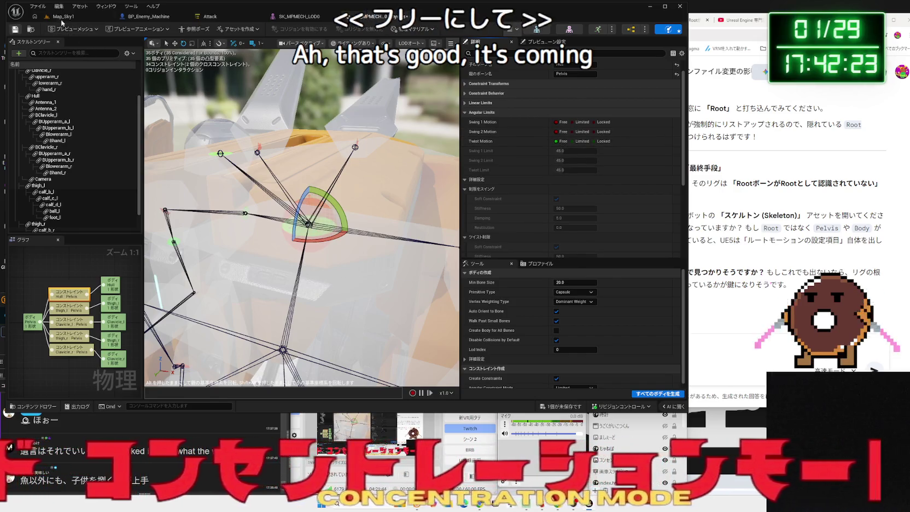
pyautogui.click(61, 17)
pyautogui.click(174, 30)
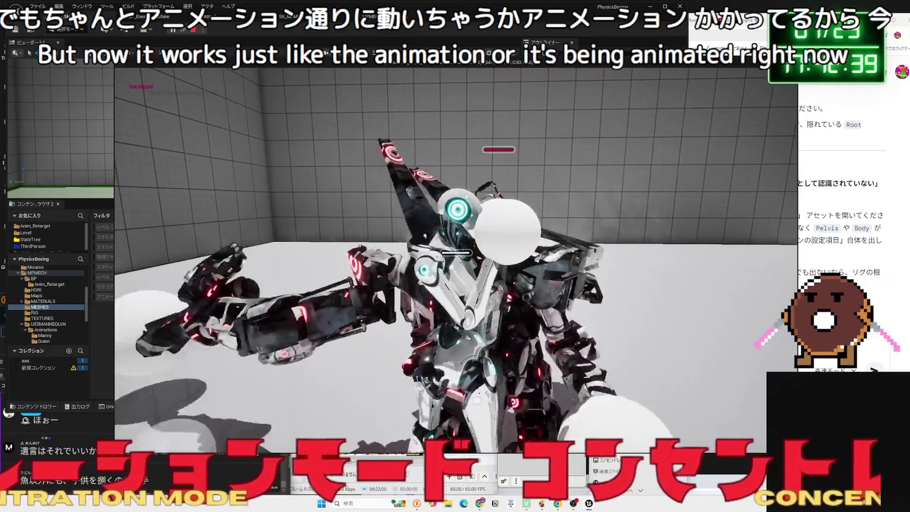
pyautogui.press('Escape')
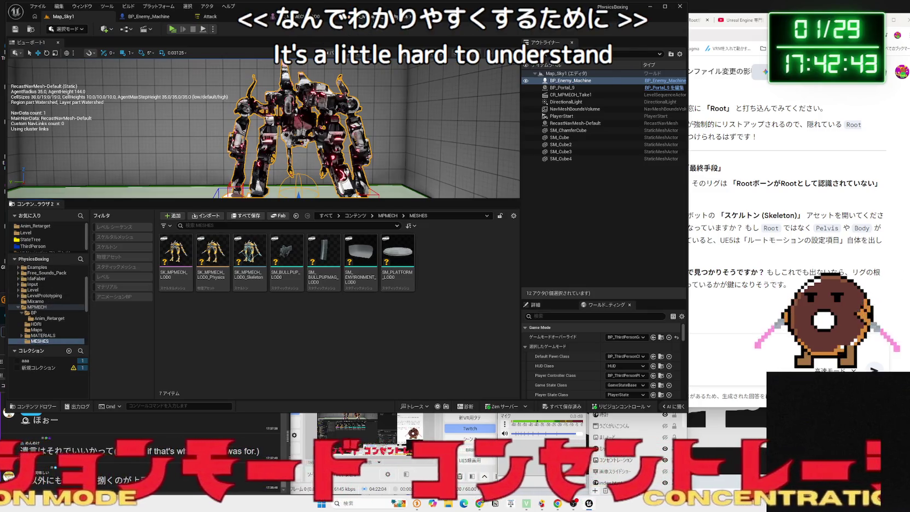
# In the mech's physics asset, set the Pelvis constraint's Swing 1 and Twist Motion to Free.
pyautogui.click(301, 17)
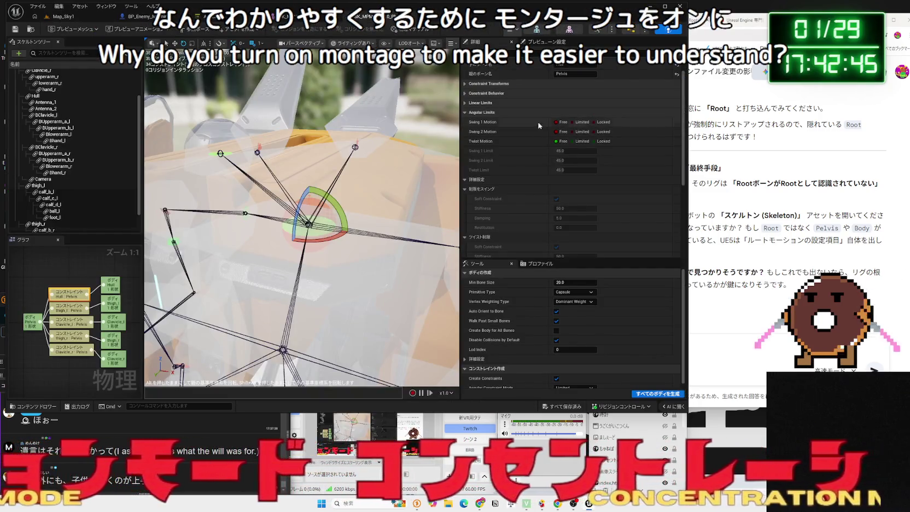
pyautogui.click(582, 122)
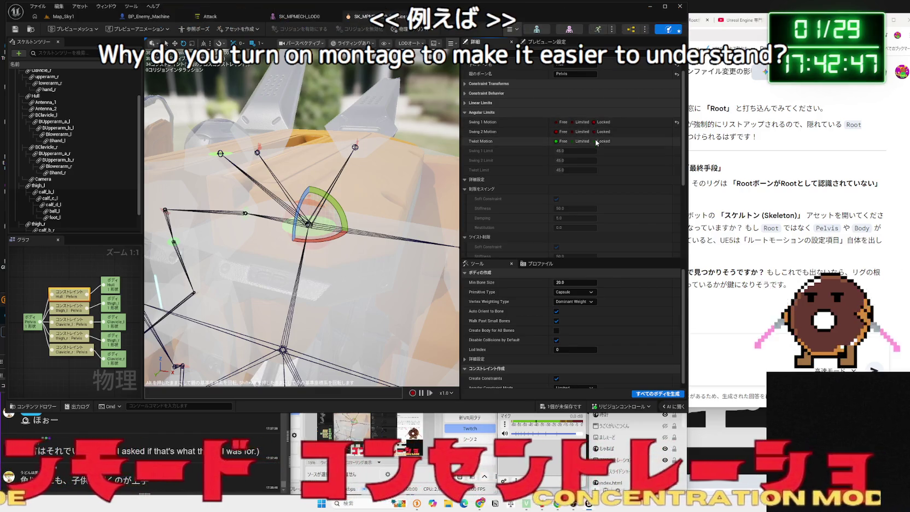
pyautogui.click(555, 122)
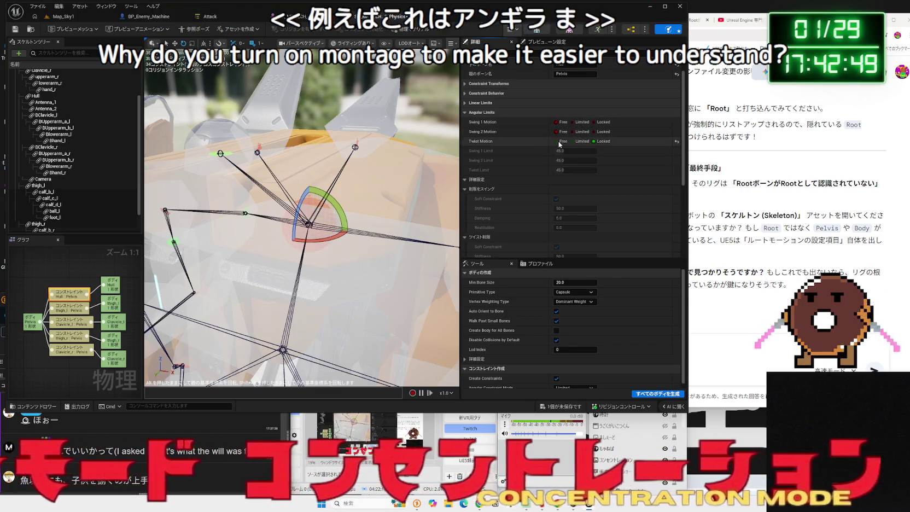
pyautogui.click(555, 141)
# Set the constraint's X, Y and Z Linear Motion to Free, then play Map_Sky1.
pyautogui.click(470, 103)
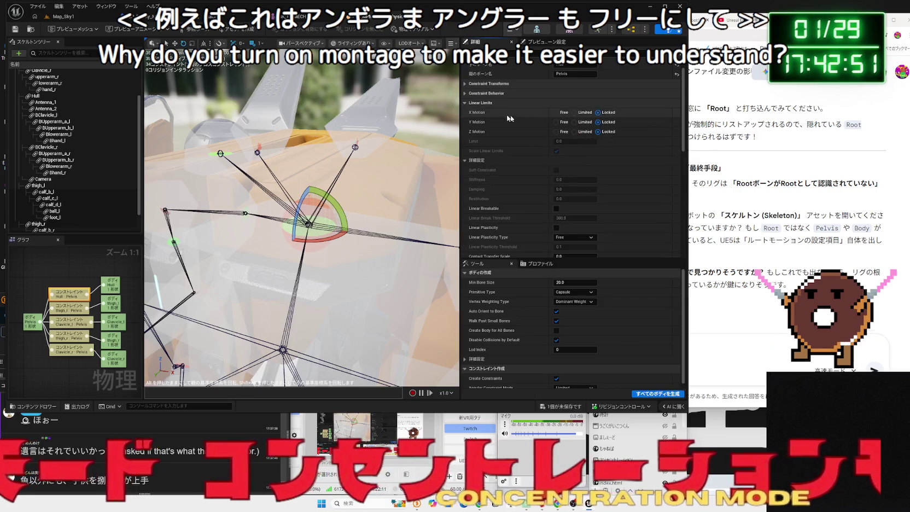
pyautogui.click(556, 112)
pyautogui.click(555, 122)
pyautogui.click(555, 131)
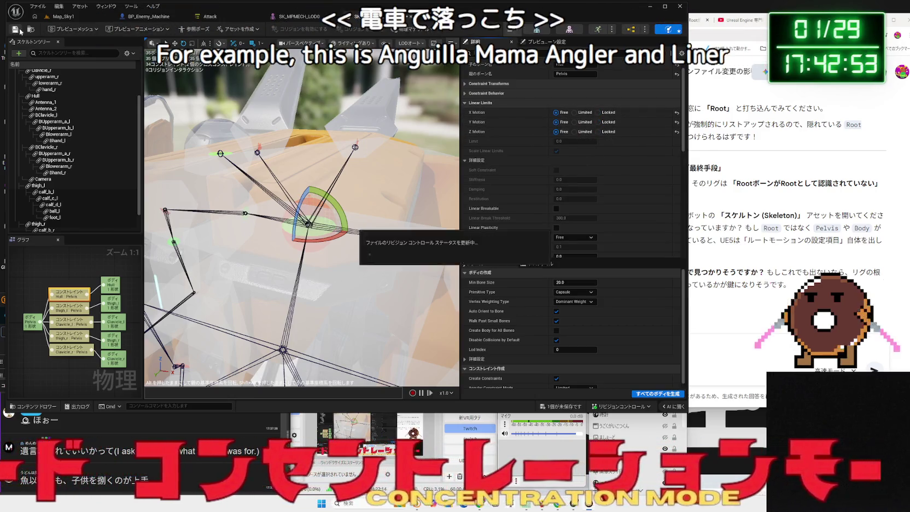
pyautogui.click(15, 31)
pyautogui.click(63, 17)
pyautogui.click(180, 32)
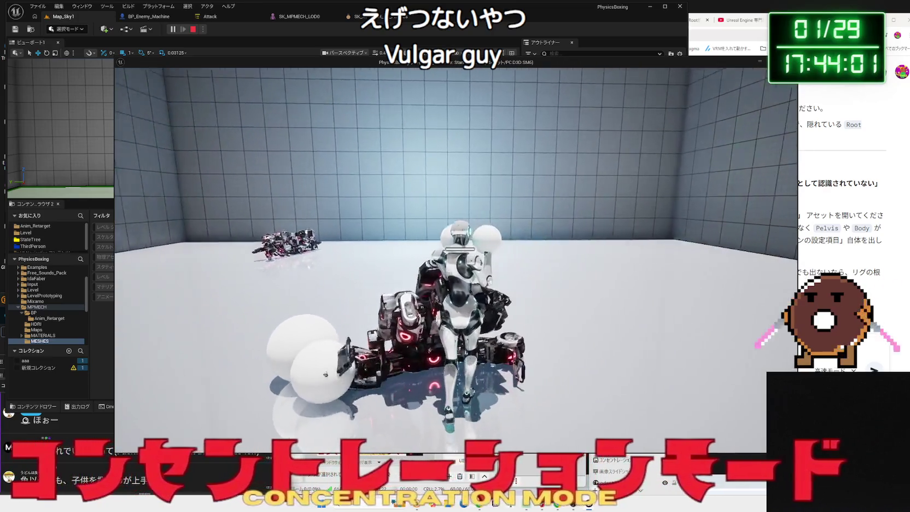
# Set the Pelvis constraint's linear motion to Limited with a limit of 10, then play-test Map_Sky1.
pyautogui.press('Escape')
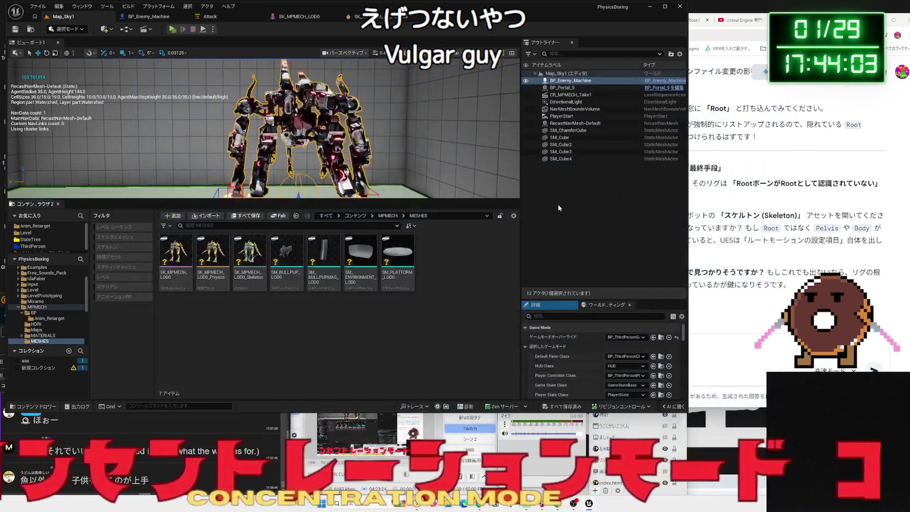
pyautogui.click(361, 16)
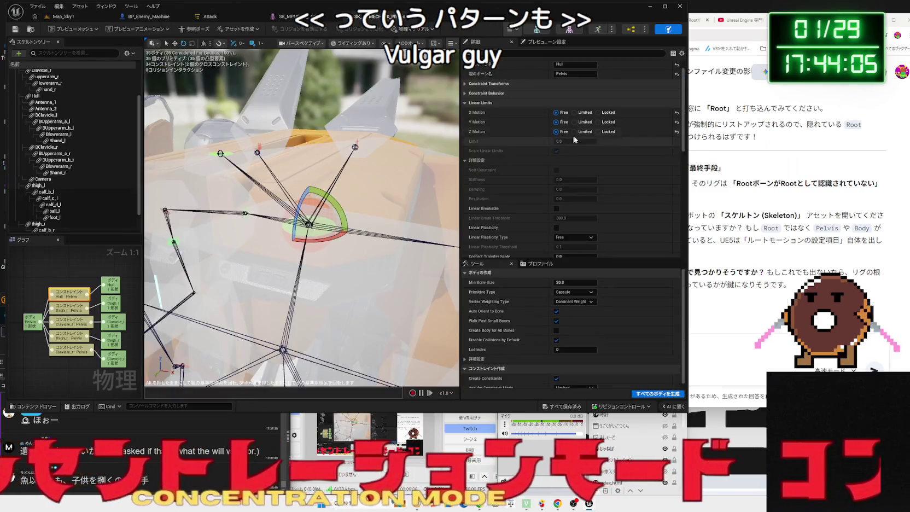
pyautogui.click(574, 112)
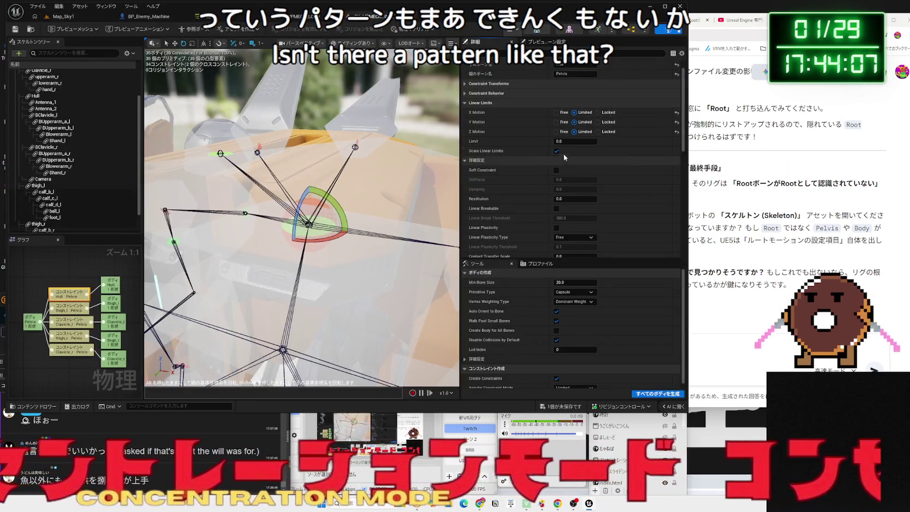
pyautogui.click(568, 143)
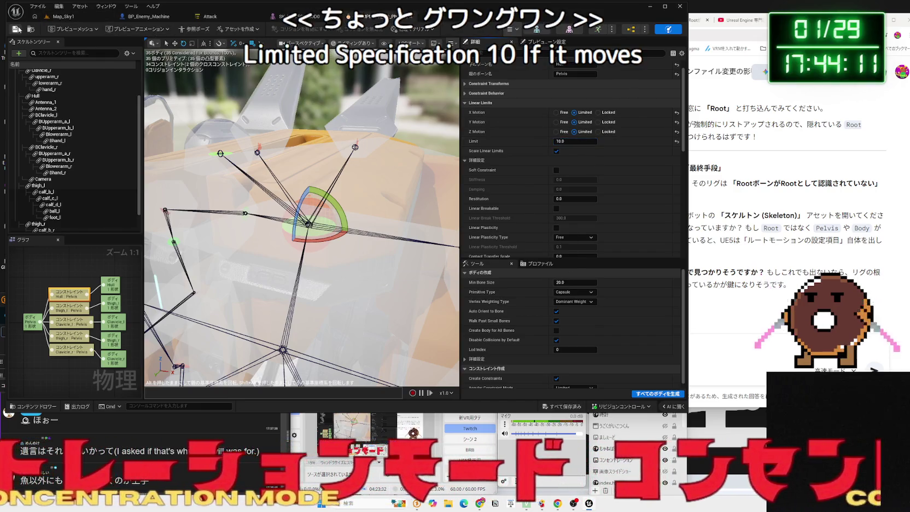
pyautogui.click(63, 16)
pyautogui.click(173, 30)
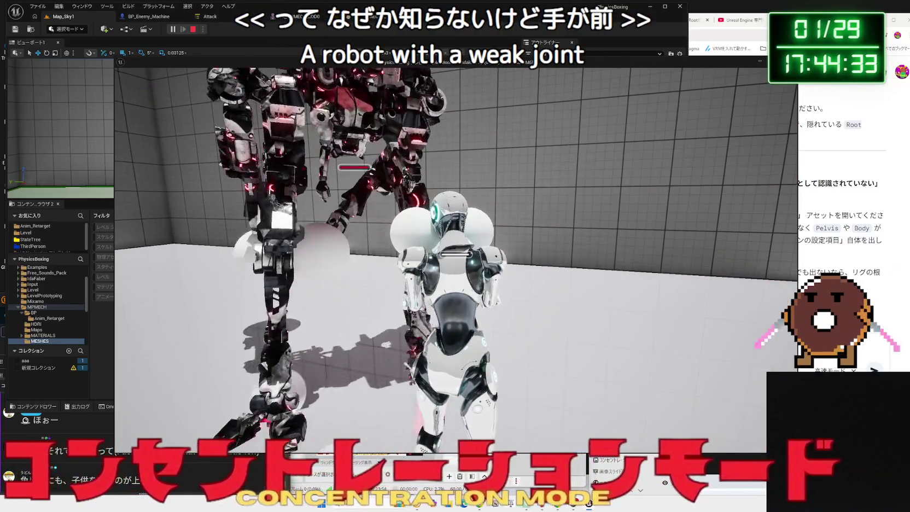
pyautogui.press('Escape')
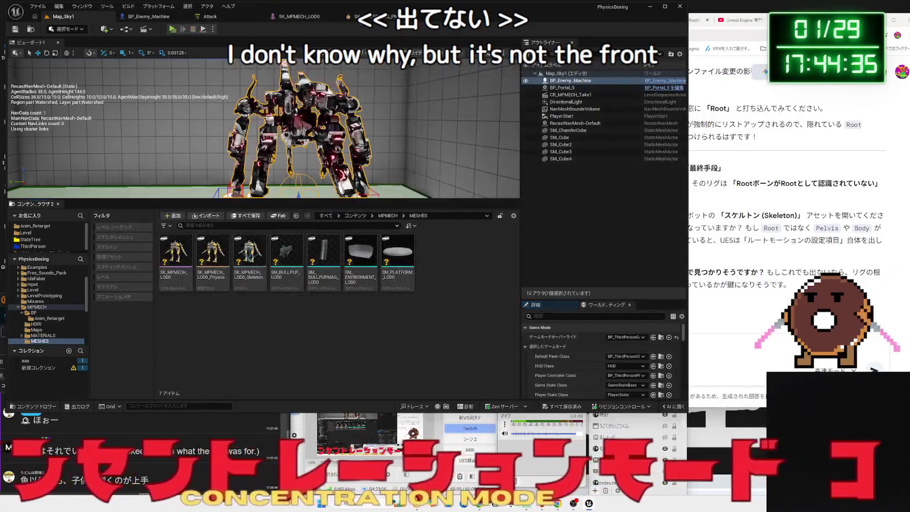
# Set the Pelvis constraint's linear motion to Locked and run Map_Sky1 again.
pyautogui.click(336, 20)
pyautogui.click(208, 16)
pyautogui.click(155, 16)
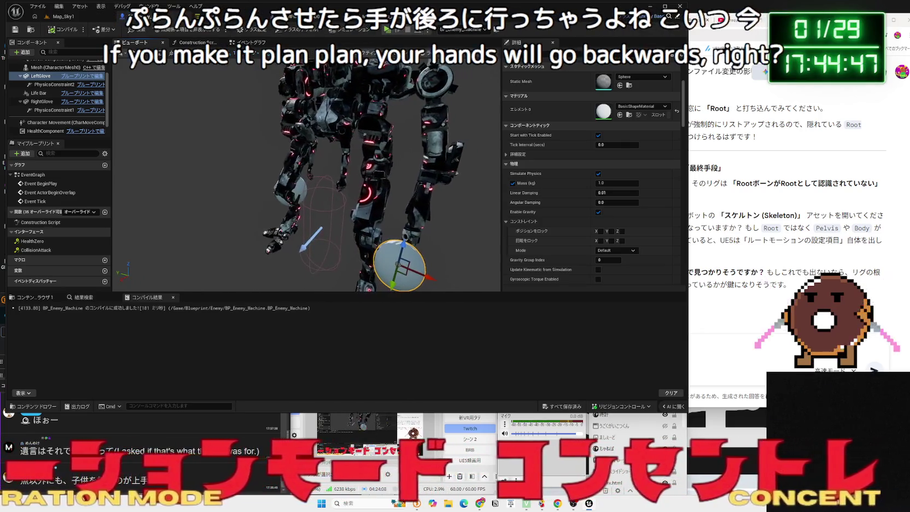
pyautogui.click(372, 17)
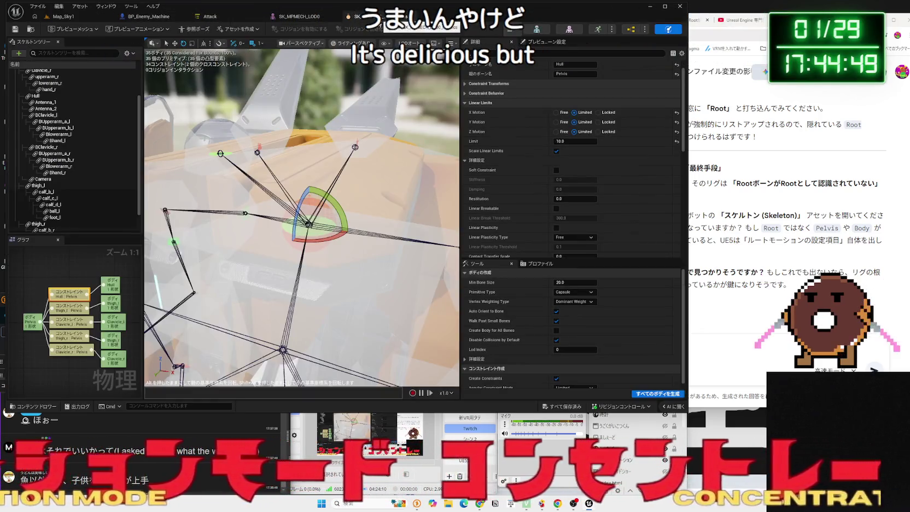
pyautogui.click(598, 112)
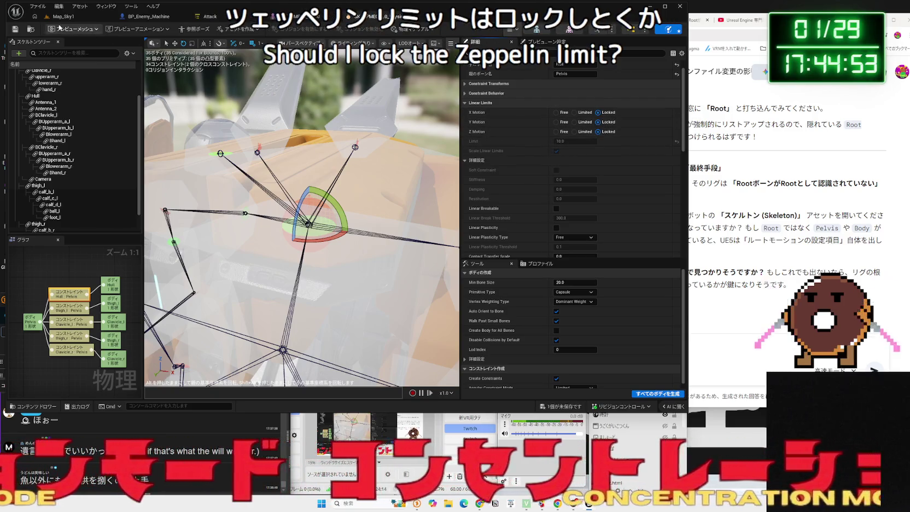
pyautogui.scroll(-3, 578, 213)
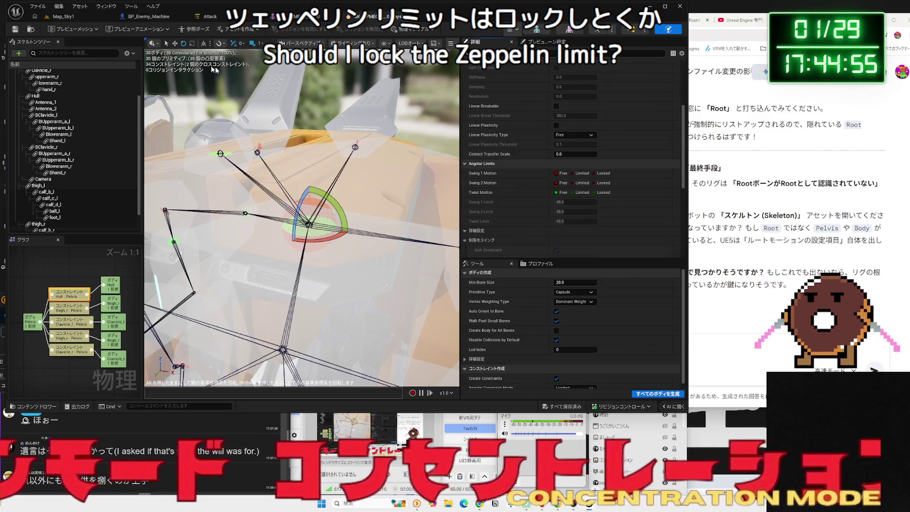
pyautogui.click(57, 20)
pyautogui.hotkey('alt', 'p')
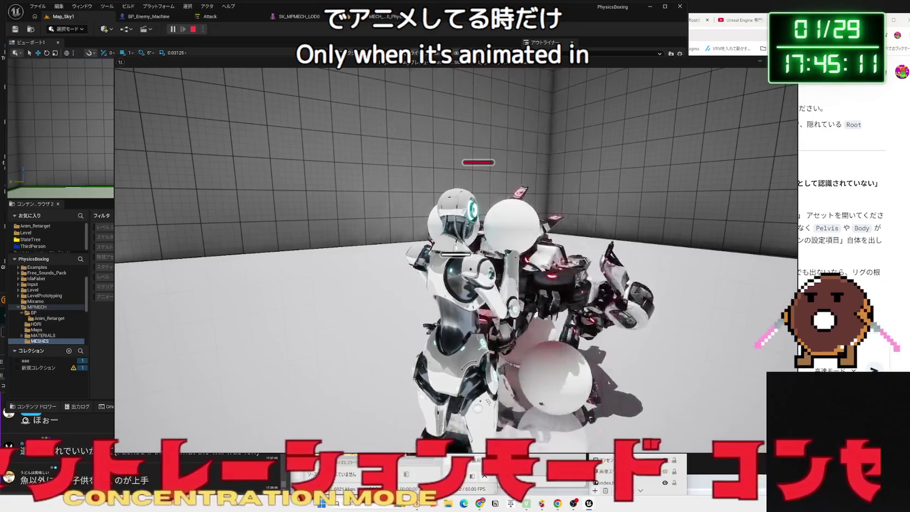
# Stop the game, browse to Blueprint/Enemy/Anim and retarget MM_Left_Hook_Anim_Enemy_Montage.
pyautogui.press('Escape')
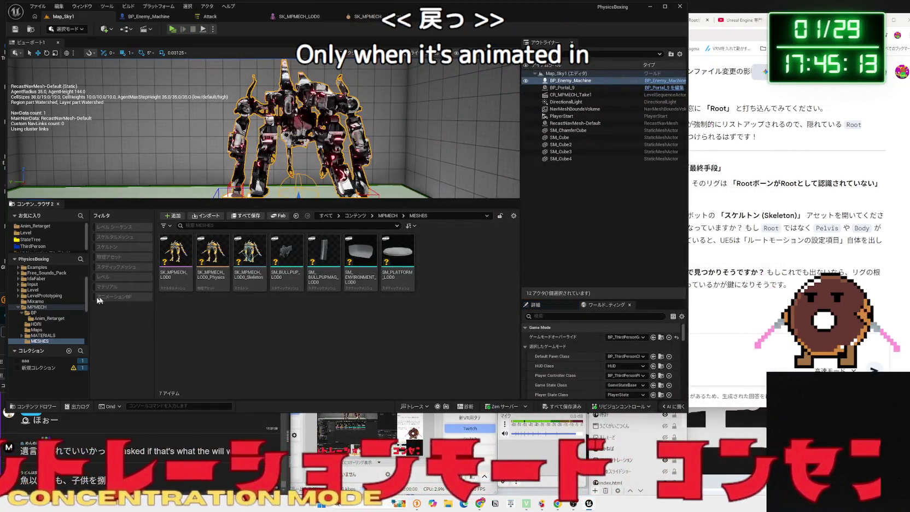
pyautogui.keyDown('ctrl'); pyautogui.click(33, 307); pyautogui.keyUp('ctrl')
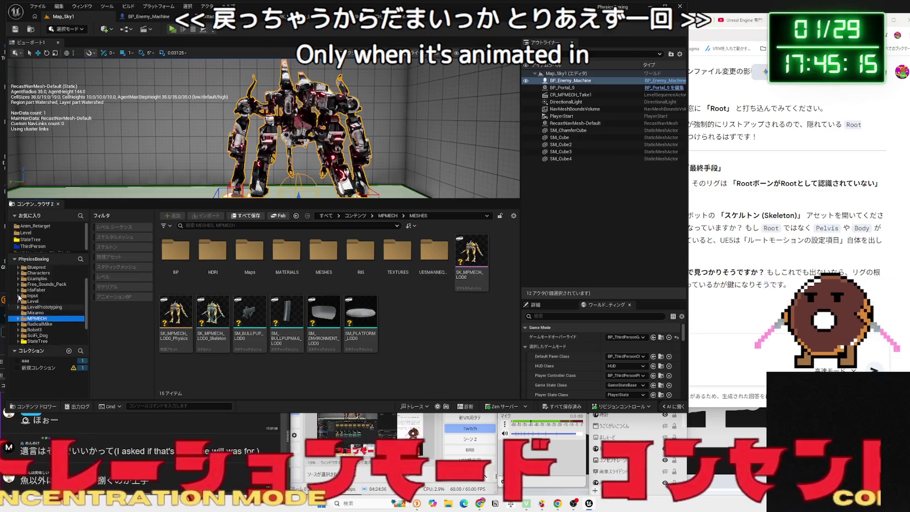
pyautogui.scroll(2, 32, 300)
pyautogui.click(32, 298)
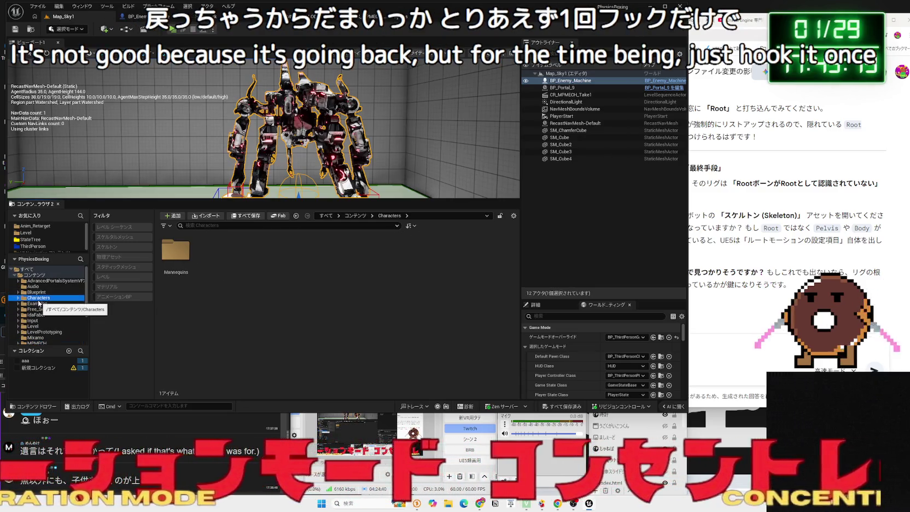
pyautogui.click(36, 292)
pyautogui.doubleClick(175, 249)
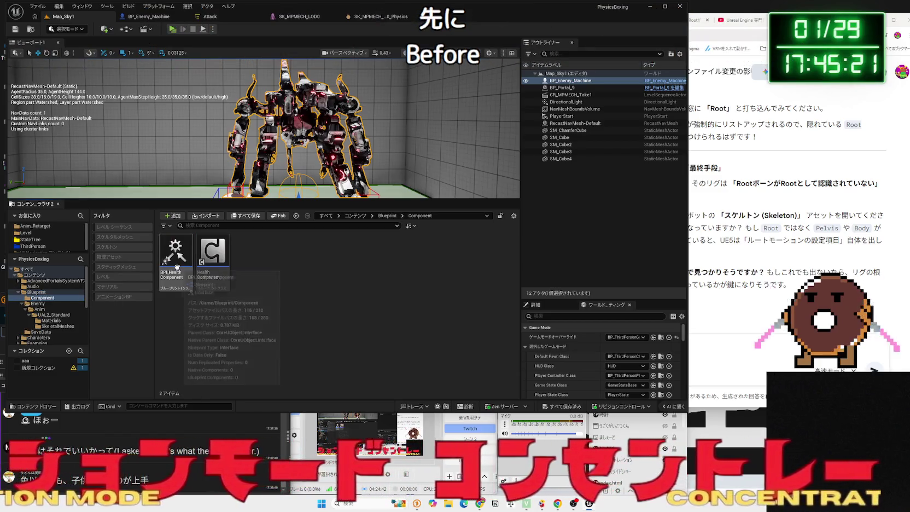
pyautogui.click(40, 309)
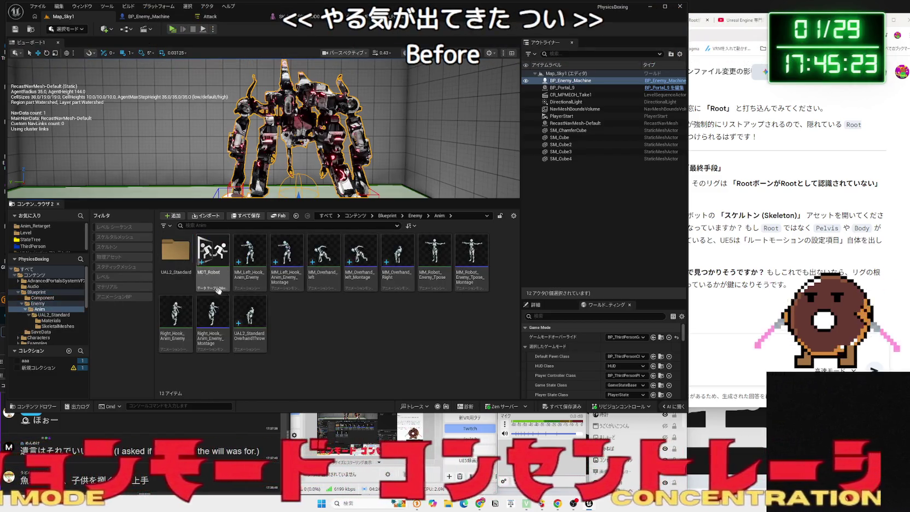
pyautogui.rightClick(284, 276)
pyautogui.click(298, 268)
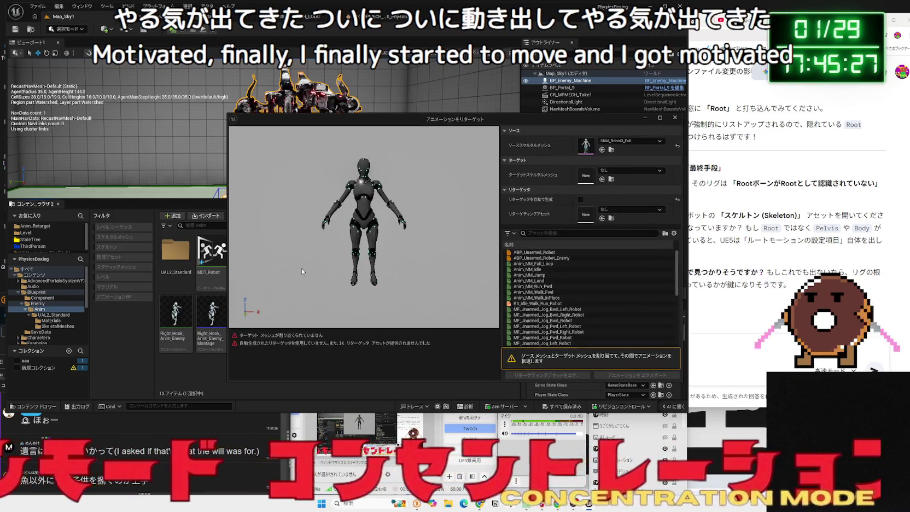
# Target SK_MPMECH_LOD0, pick MM_Left_Hook_Anim_Enemy_Montage and use retargeter IKR_UE5Manny_MPMECH.
pyautogui.click(622, 170)
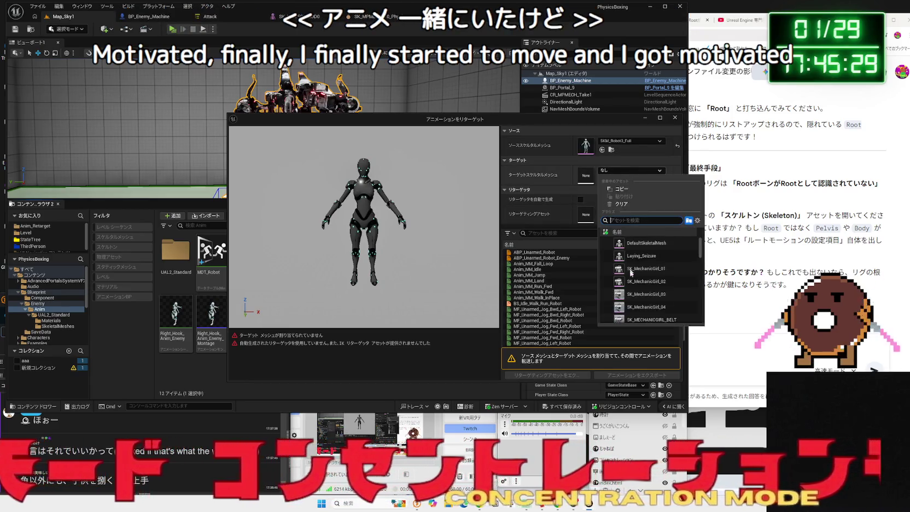
pyautogui.write('mech')
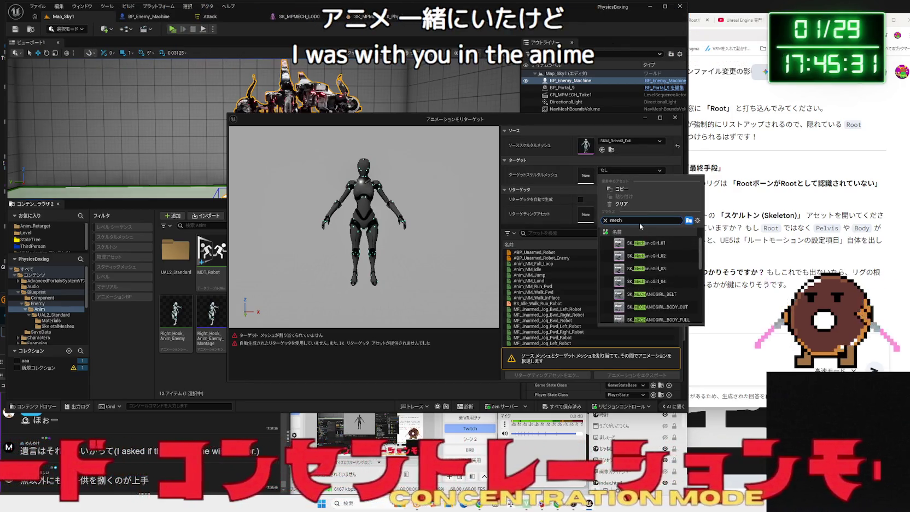
pyautogui.scroll(-3, 656, 279)
pyautogui.click(659, 298)
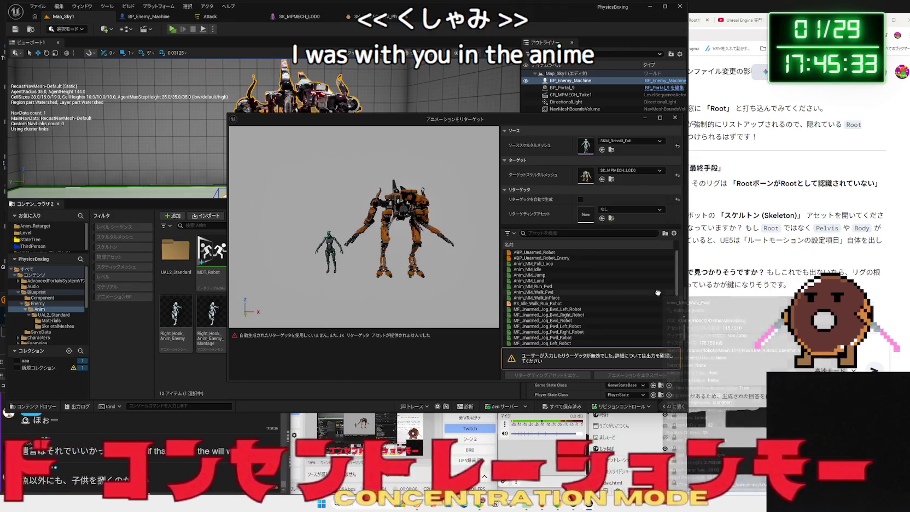
pyautogui.scroll(-3, 604, 319)
pyautogui.scroll(-3, 603, 319)
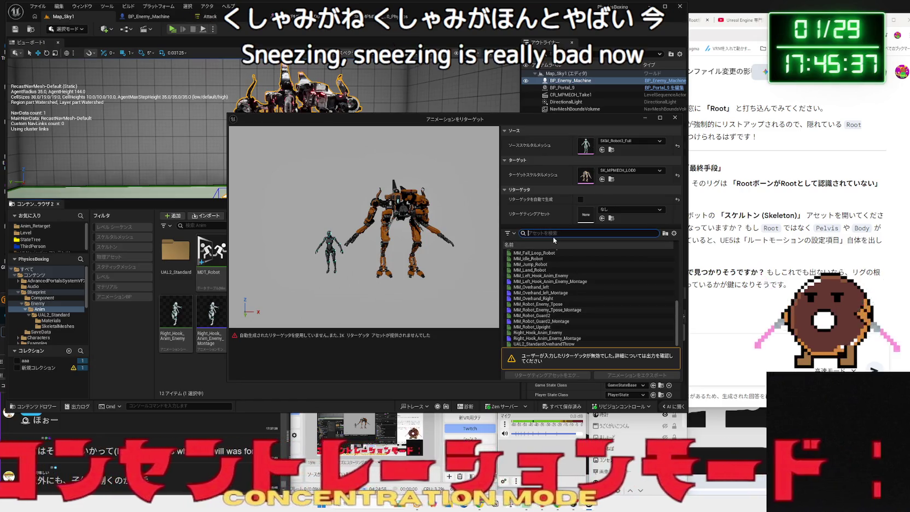
pyautogui.write('hook')
pyautogui.click(555, 257)
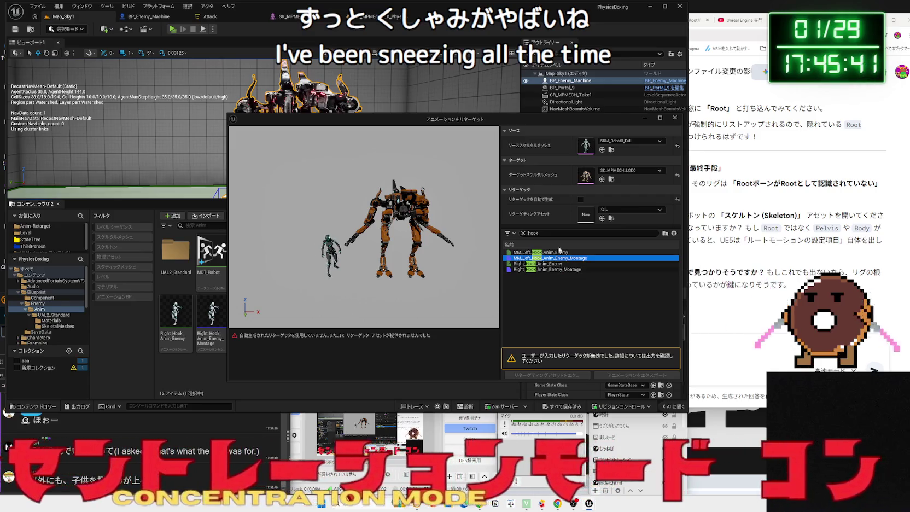
pyautogui.click(612, 213)
pyautogui.click(634, 296)
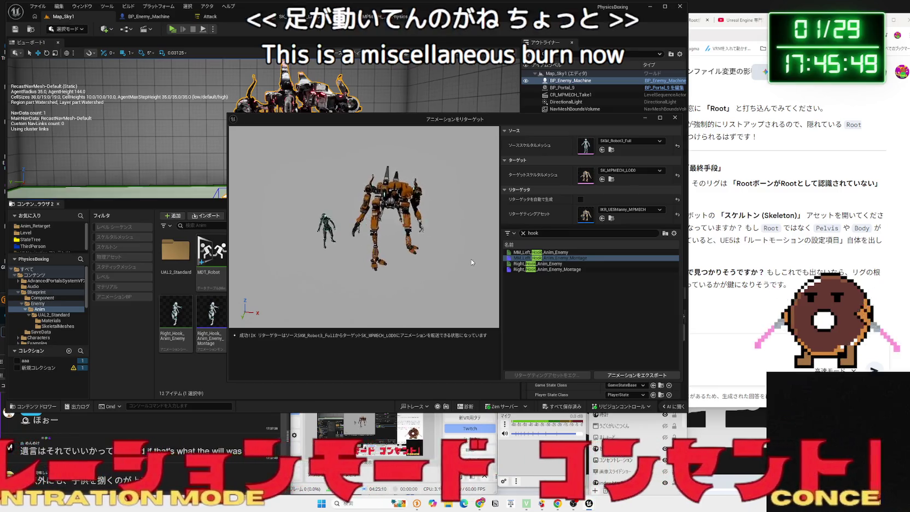
# Preview the right and left hook montages on the mech, then clear the search filter.
pyautogui.click(563, 269)
pyautogui.click(561, 258)
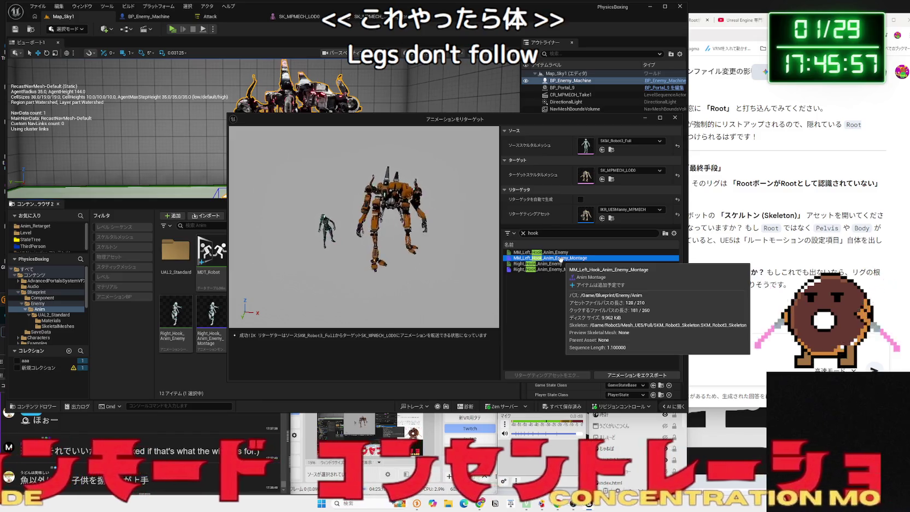
pyautogui.click(561, 268)
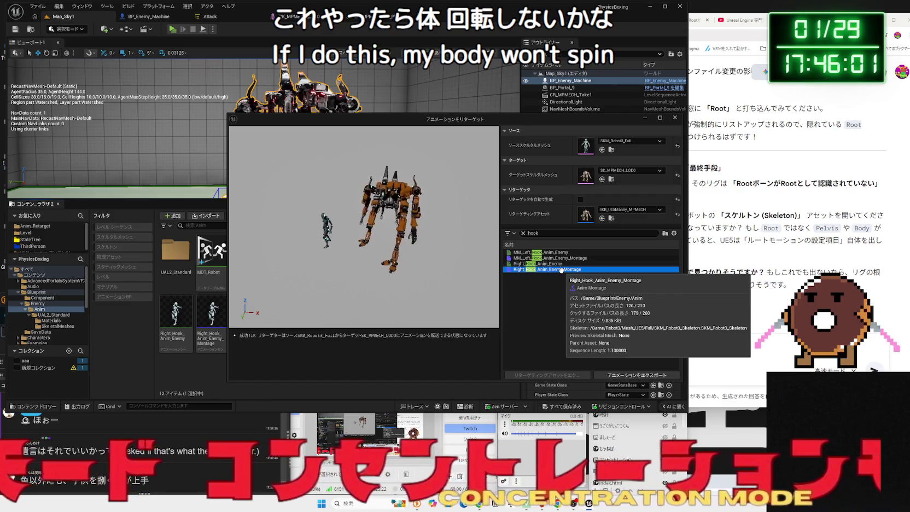
pyautogui.click(523, 233)
# Preview the T-pose, overhand, hook and Guard2 animations, finally selecting Right_Hook_Anim_Enemy_Montage.
pyautogui.click(544, 334)
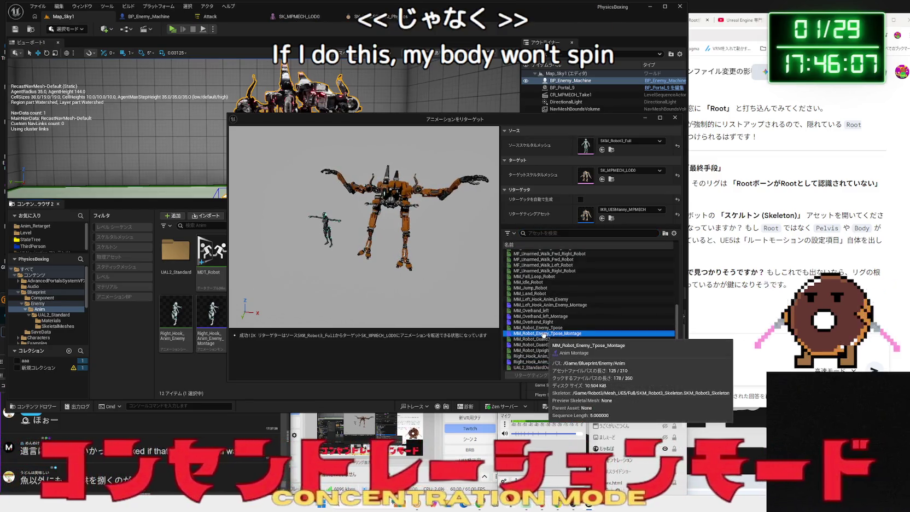
pyautogui.click(546, 316)
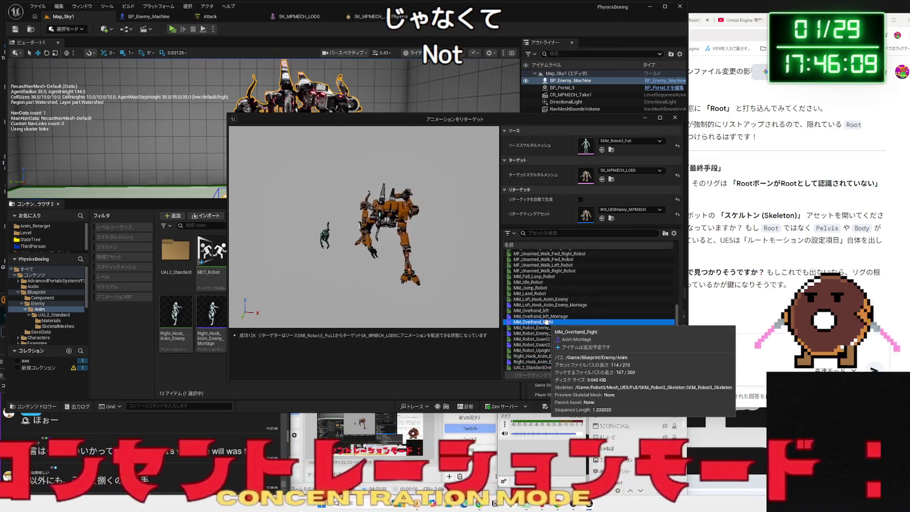
pyautogui.click(549, 305)
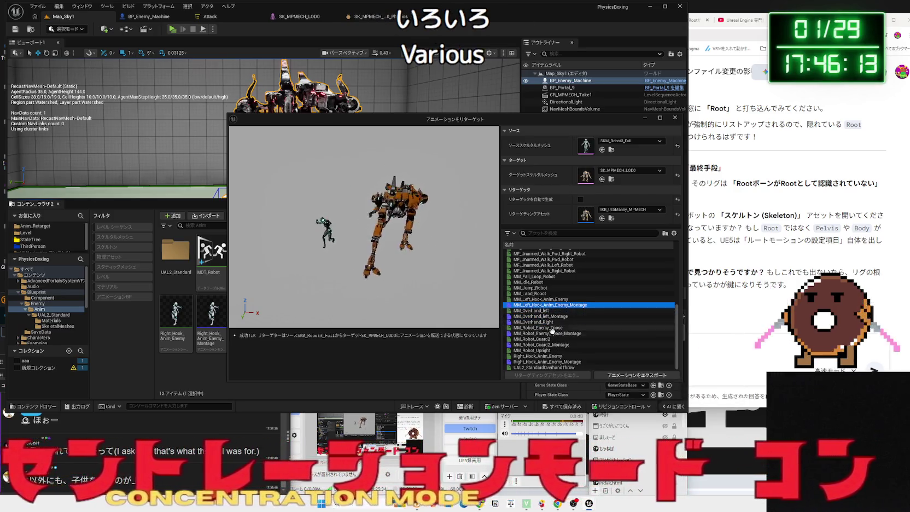
pyautogui.click(548, 361)
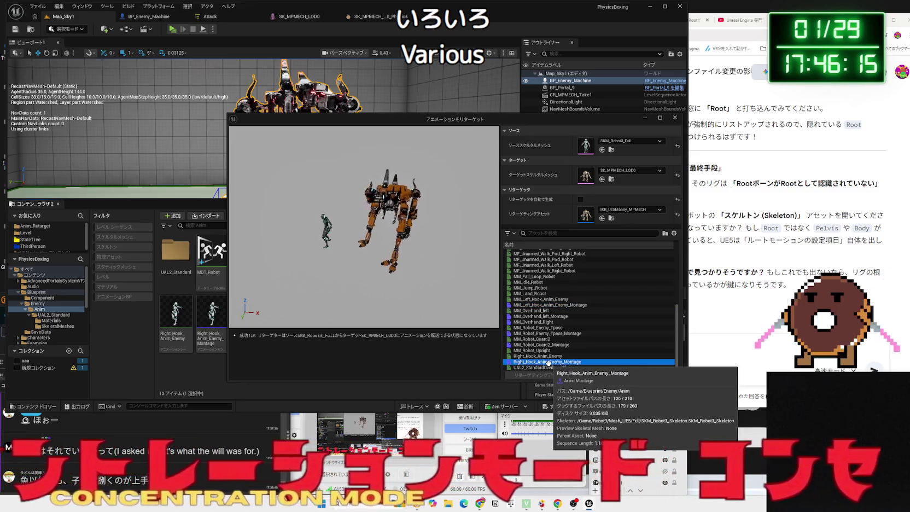
pyautogui.click(551, 345)
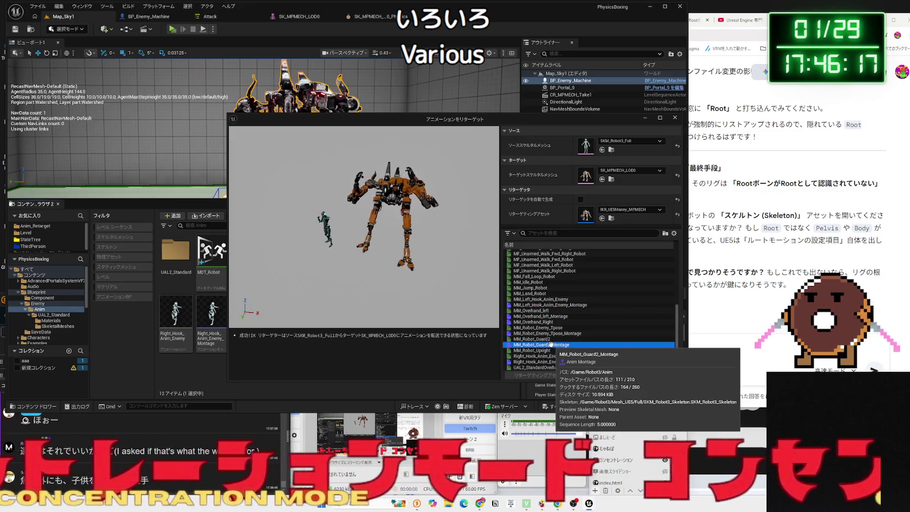
pyautogui.click(555, 333)
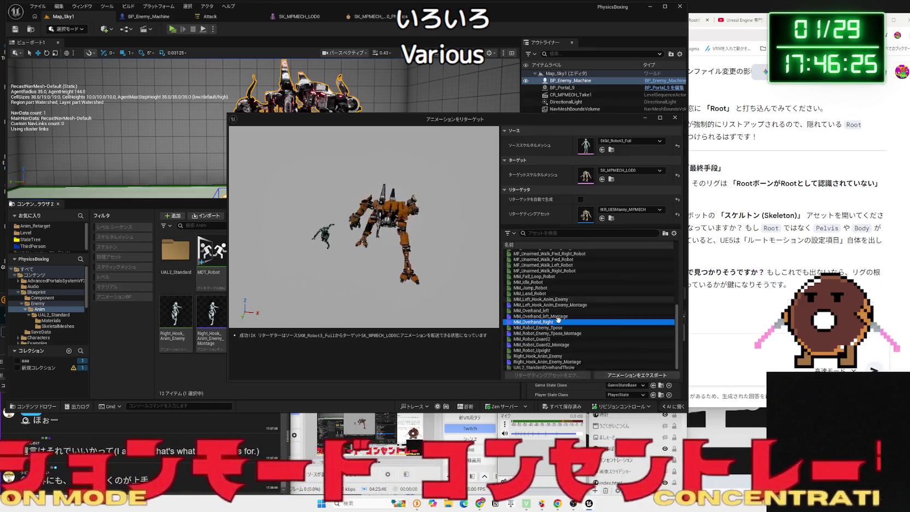
pyautogui.click(554, 309)
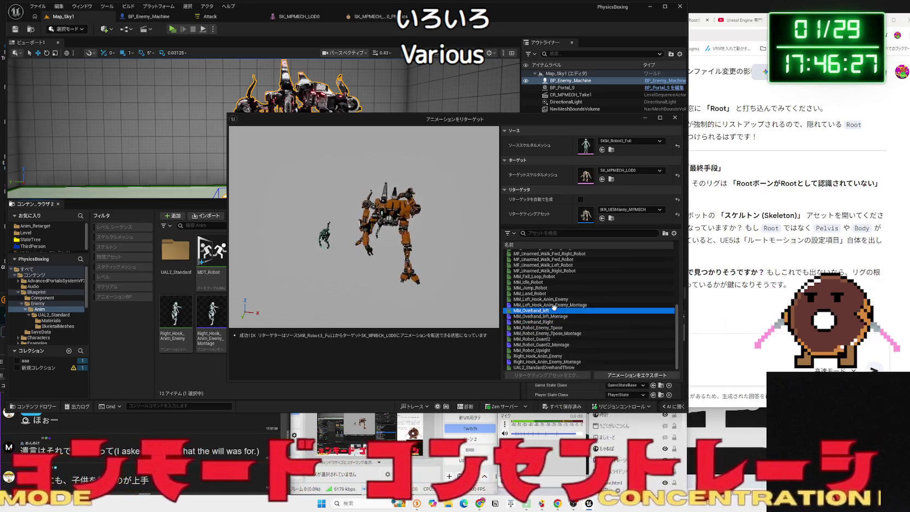
pyautogui.click(563, 321)
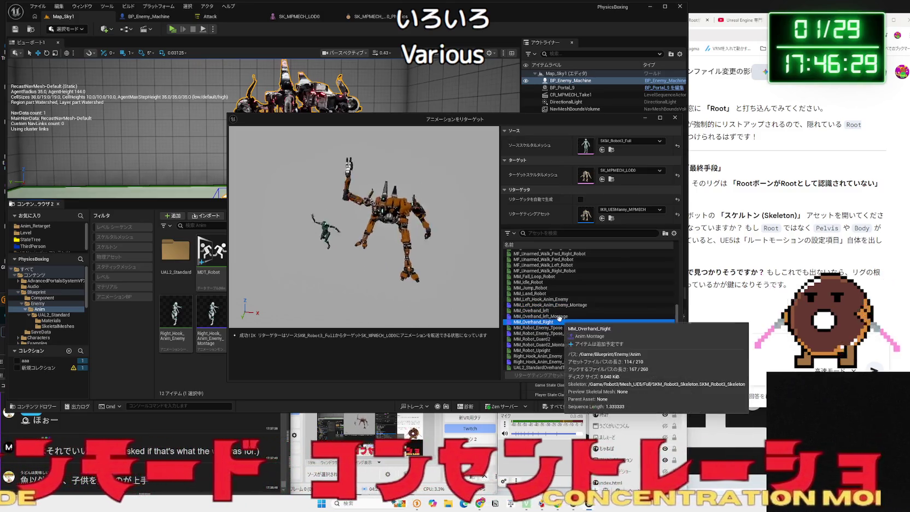
pyautogui.click(564, 316)
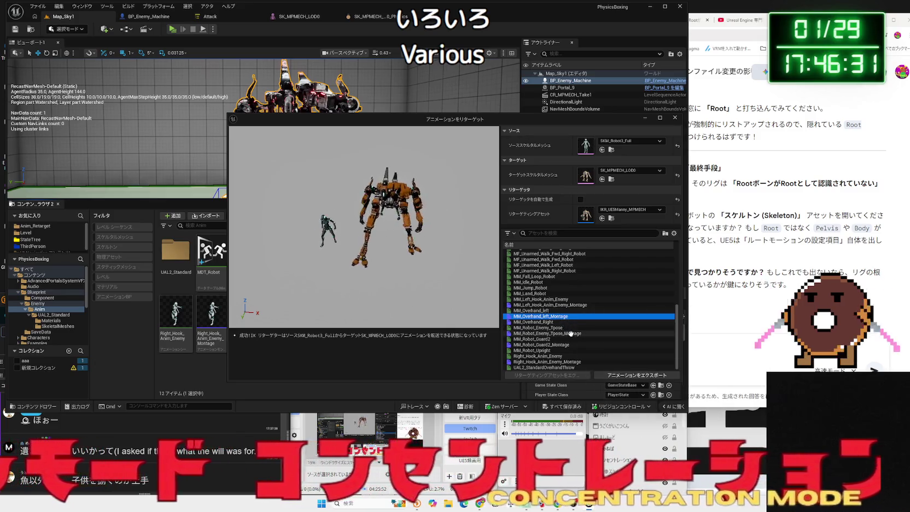
pyautogui.click(570, 332)
pyautogui.click(565, 344)
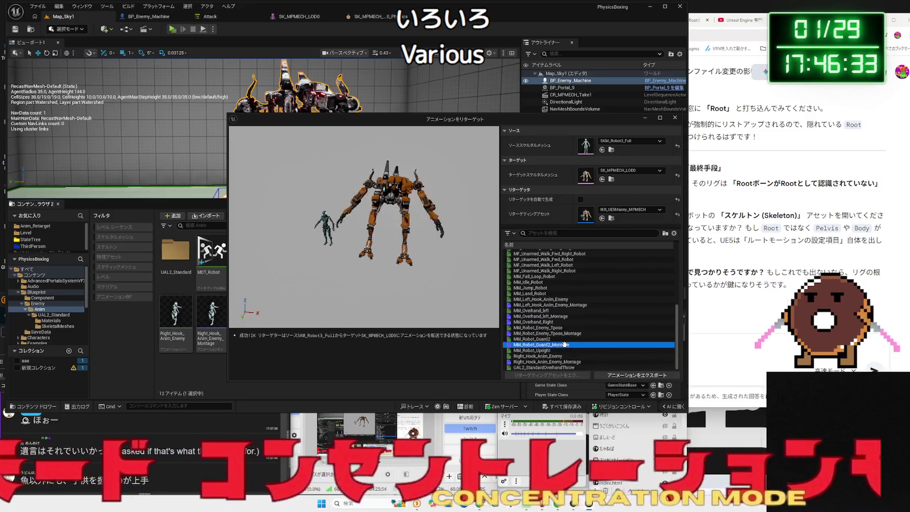
pyautogui.click(565, 361)
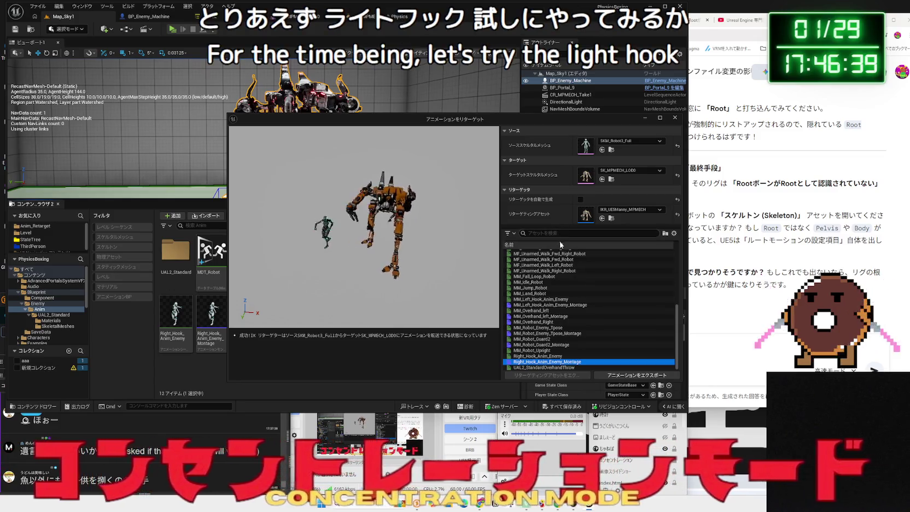
# Export the retargeted right hook animation to MPMECH/BP/Anim_Retarget with default batch options.
pyautogui.click(621, 376)
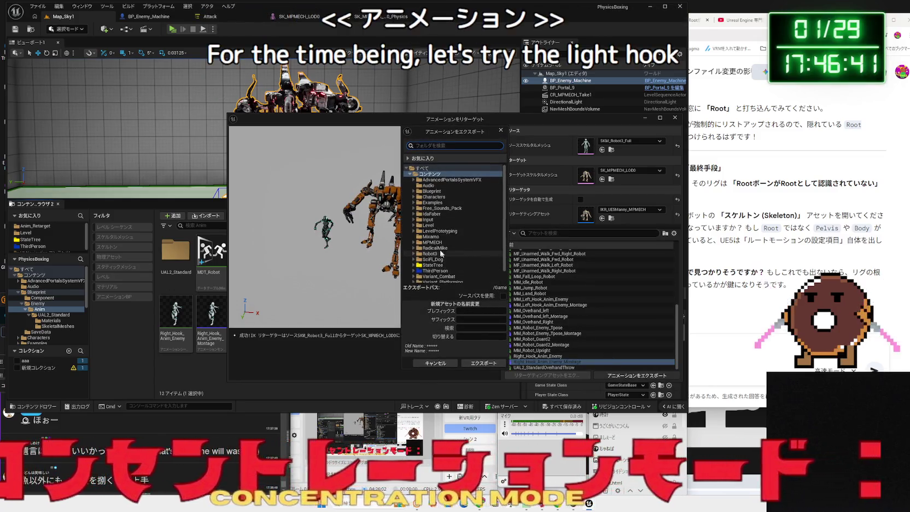
pyautogui.click(430, 244)
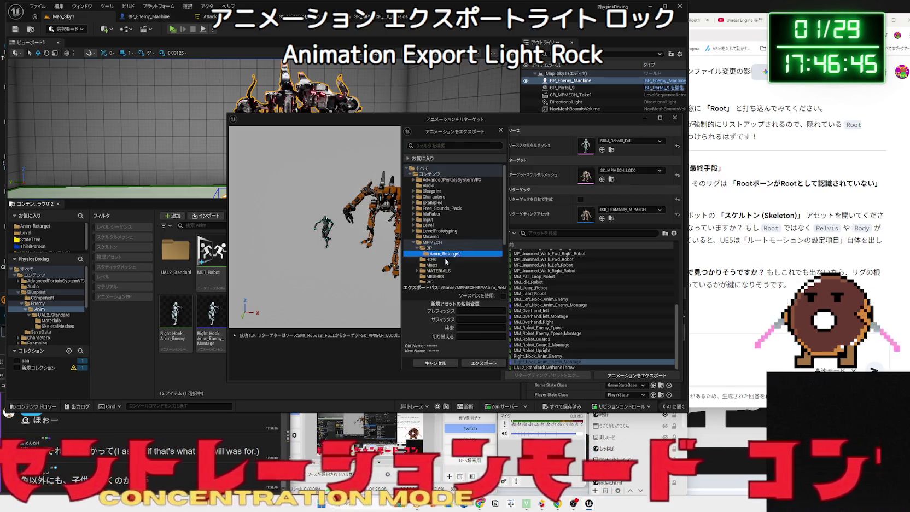
pyautogui.click(479, 363)
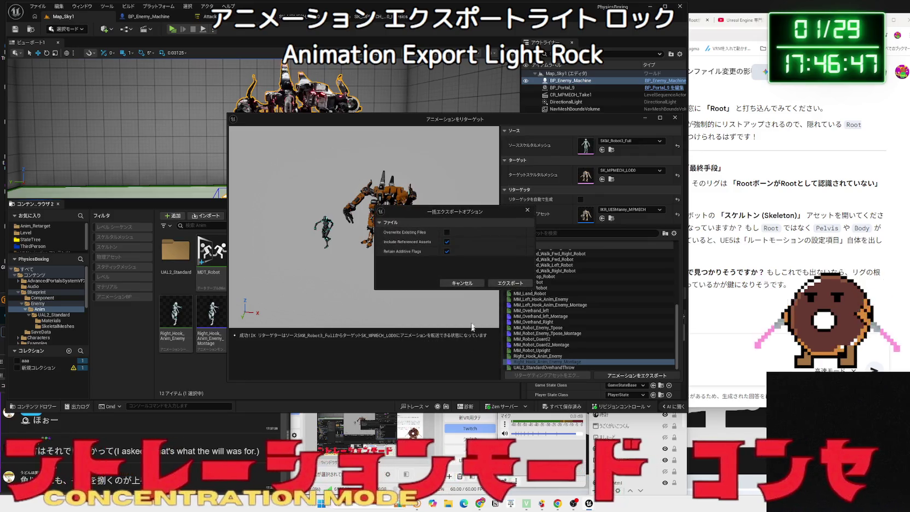
pyautogui.click(500, 284)
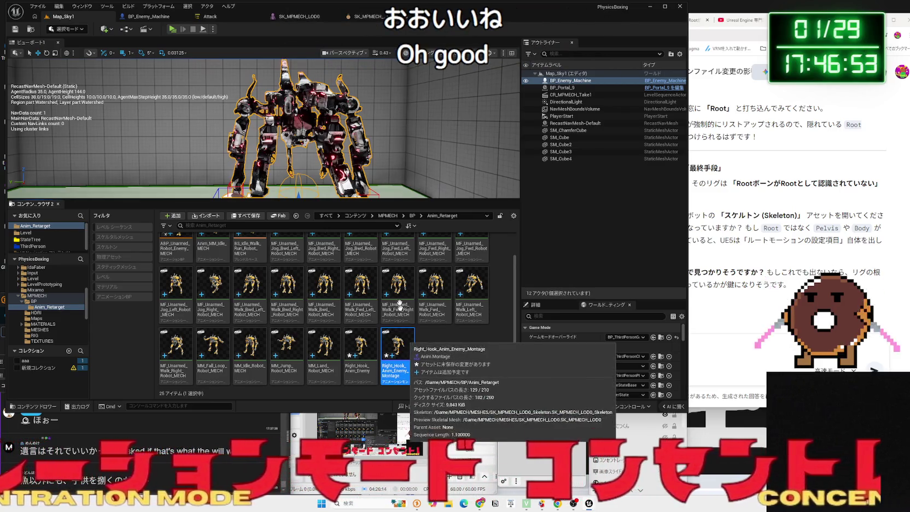
pyautogui.click(300, 18)
# In the Attack state tree, delete the four extra attack states, leaving only Hook.
pyautogui.click(363, 17)
pyautogui.click(301, 17)
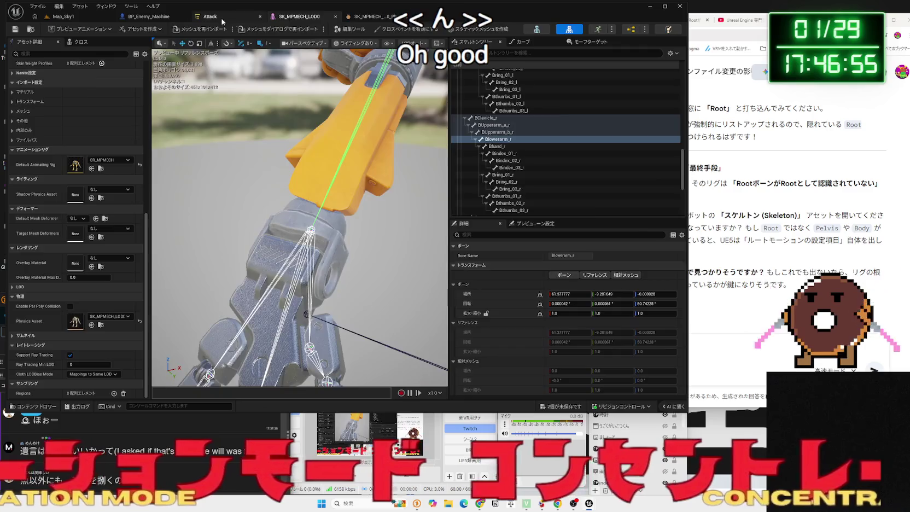
pyautogui.click(222, 18)
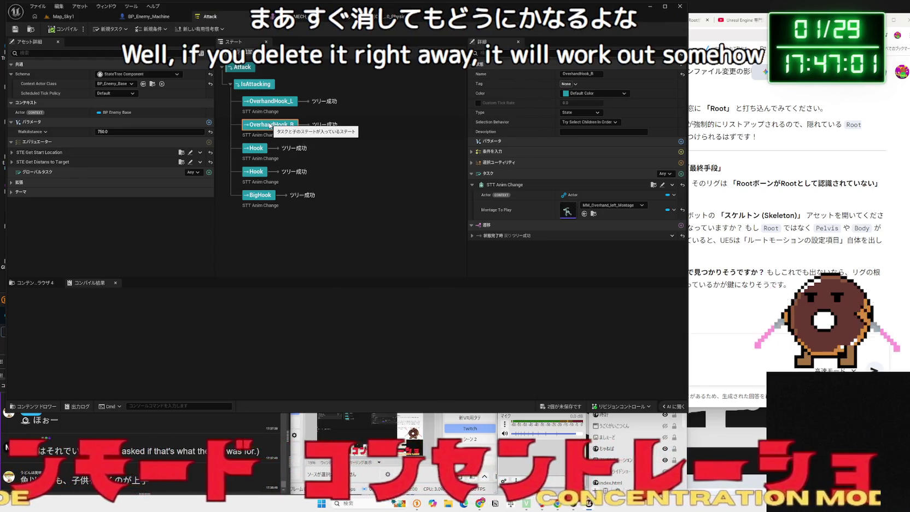
pyautogui.press('Delete')
pyautogui.click(257, 124)
pyautogui.press('Delete')
pyautogui.click(257, 148)
pyautogui.press('Delete')
pyautogui.click(257, 102)
pyautogui.press('Delete')
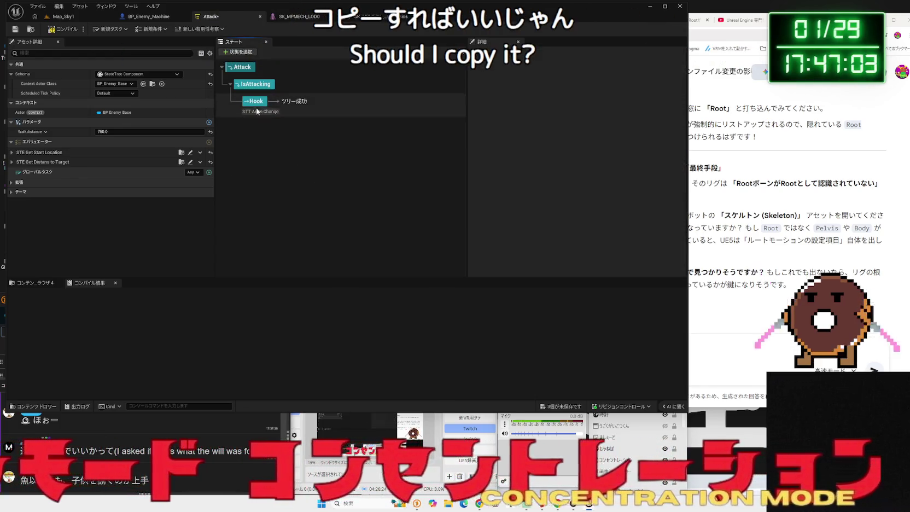
# Set the Hook state's Montage To Play to Right_Hook_Anim_Enemy_Montage and return to Map_Sky1.
pyautogui.click(257, 112)
pyautogui.click(601, 207)
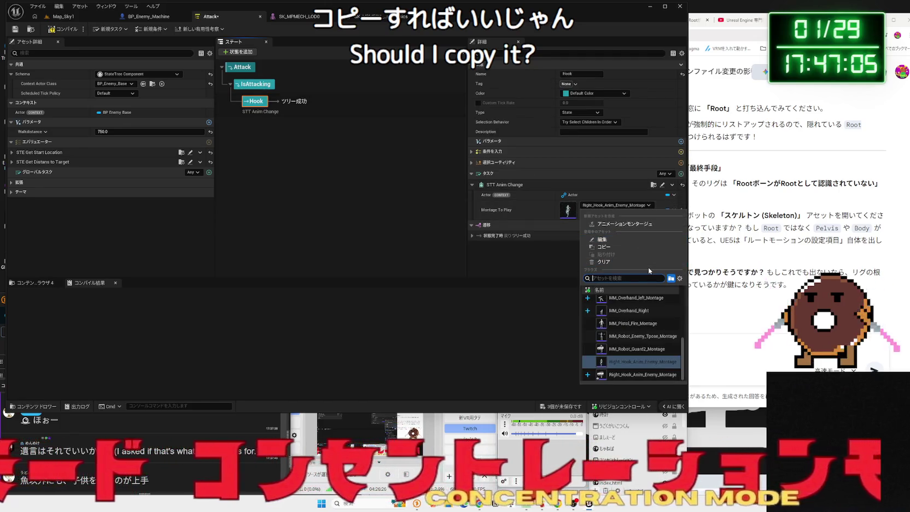
pyautogui.write('Rhook')
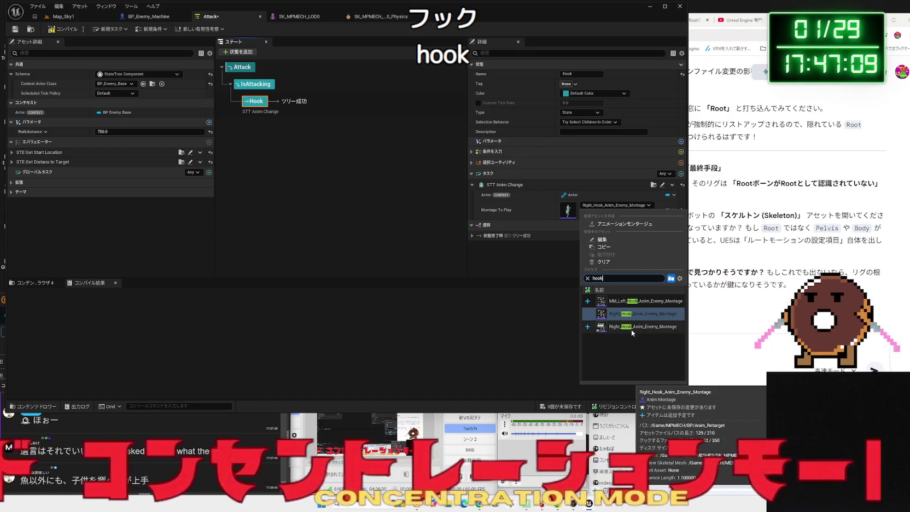
pyautogui.click(631, 327)
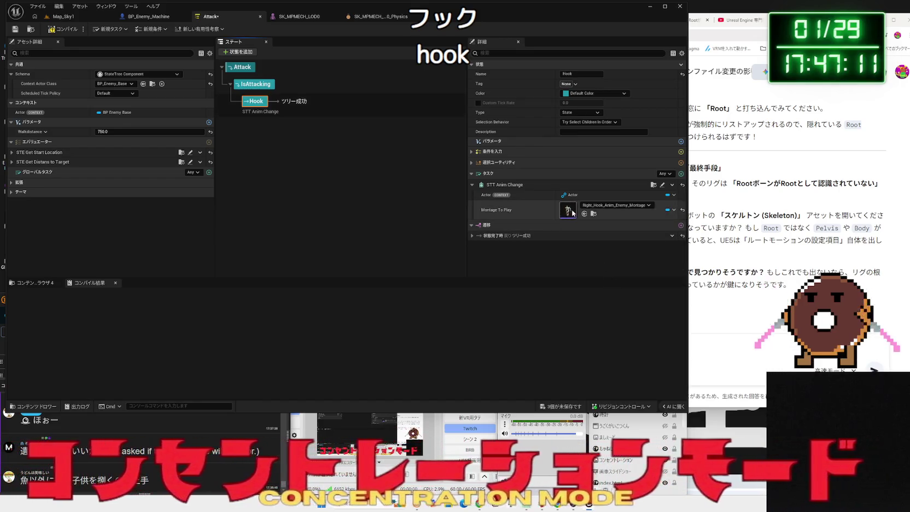
pyautogui.click(65, 21)
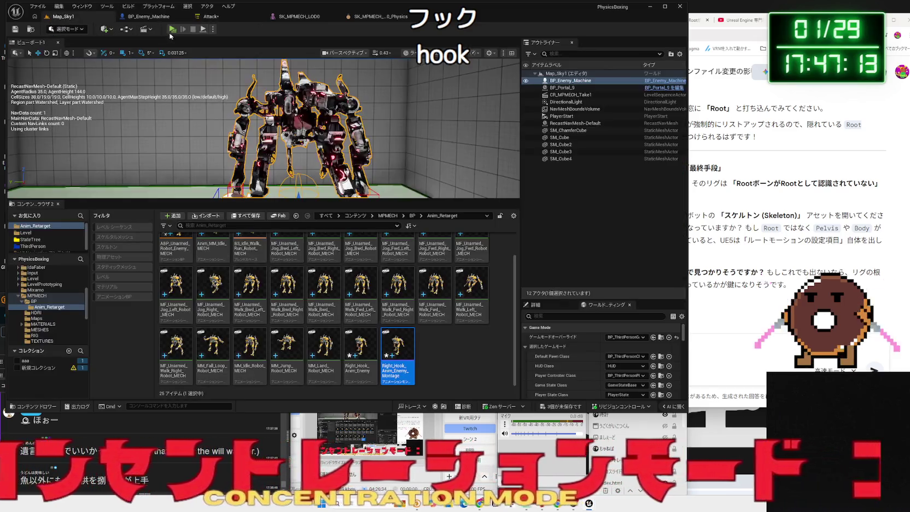
pyautogui.click(172, 29)
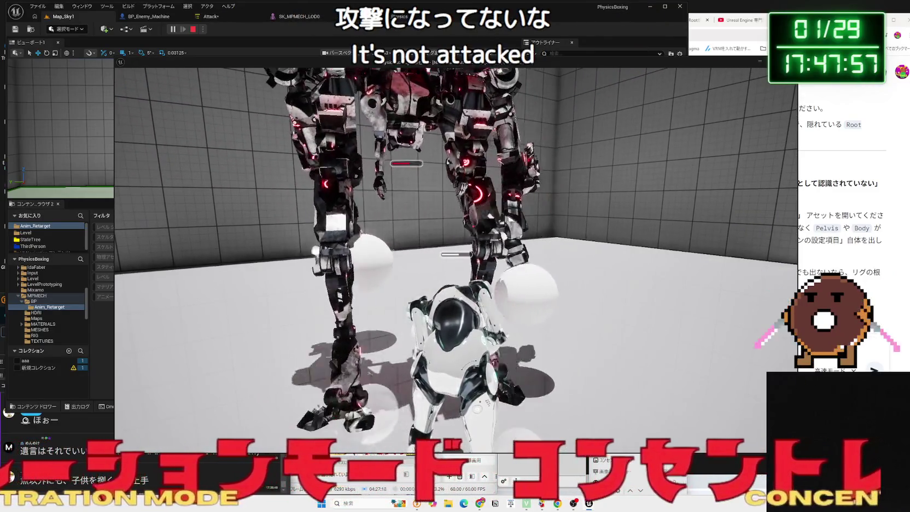
pyautogui.press('Escape')
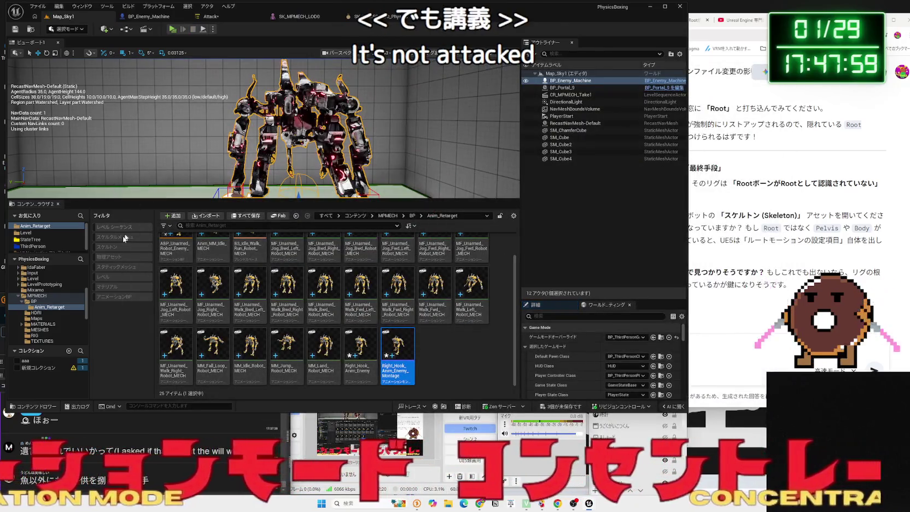
# Force-delete both exported Right_Hook assets from the Anim_Retarget folder.
pyautogui.click(449, 355)
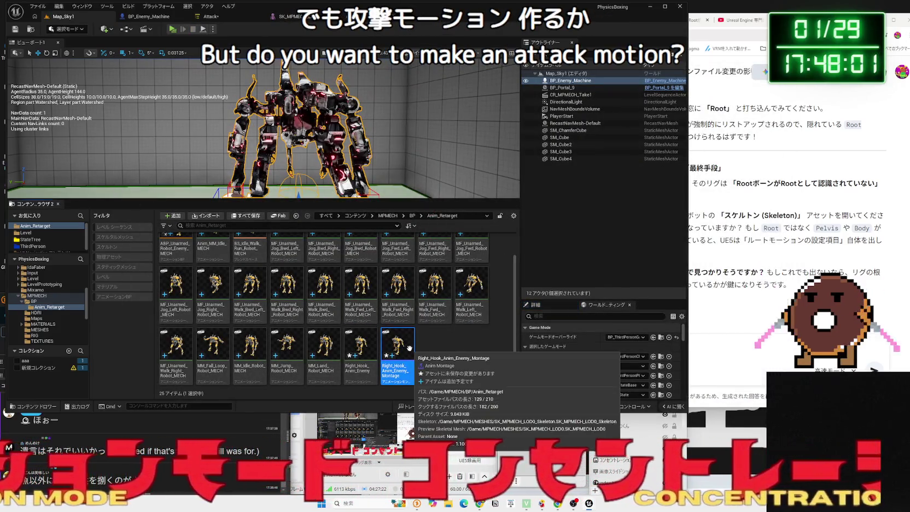
pyautogui.keyDown('ctrl'); pyautogui.click(371, 346); pyautogui.keyUp('ctrl')
pyautogui.rightClick(371, 346)
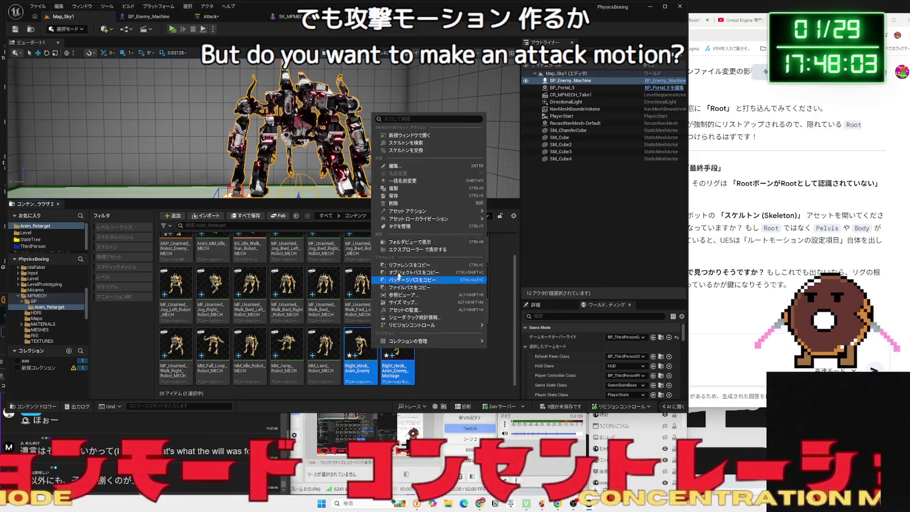
pyautogui.click(407, 203)
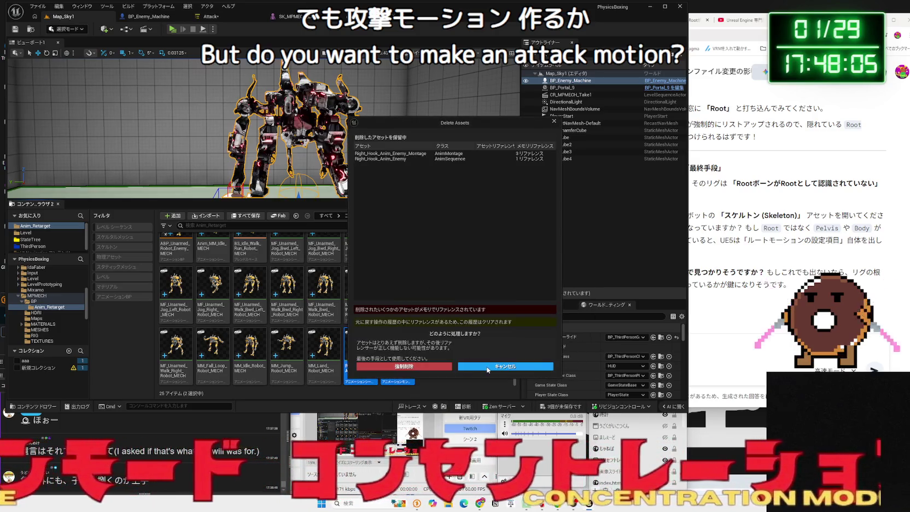
pyautogui.click(431, 366)
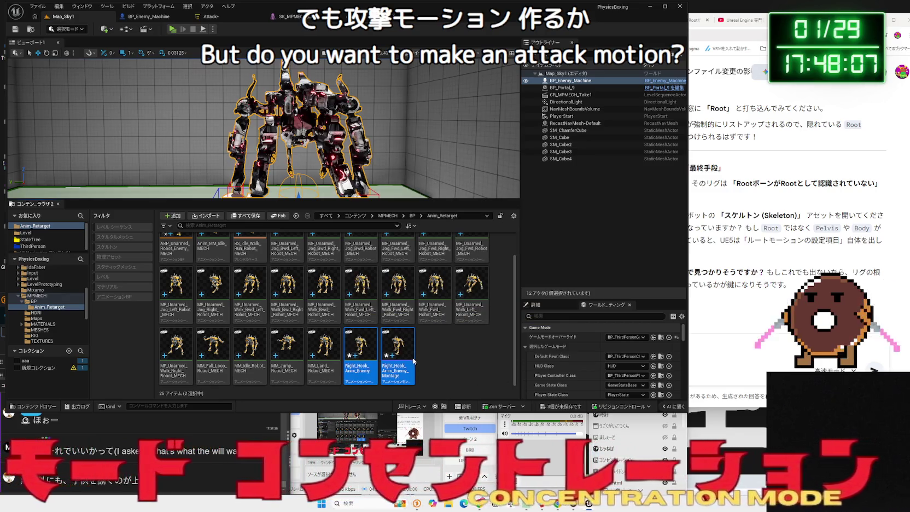
# Save the unsaved content, including the modified Attack state tree.
pyautogui.click(548, 405)
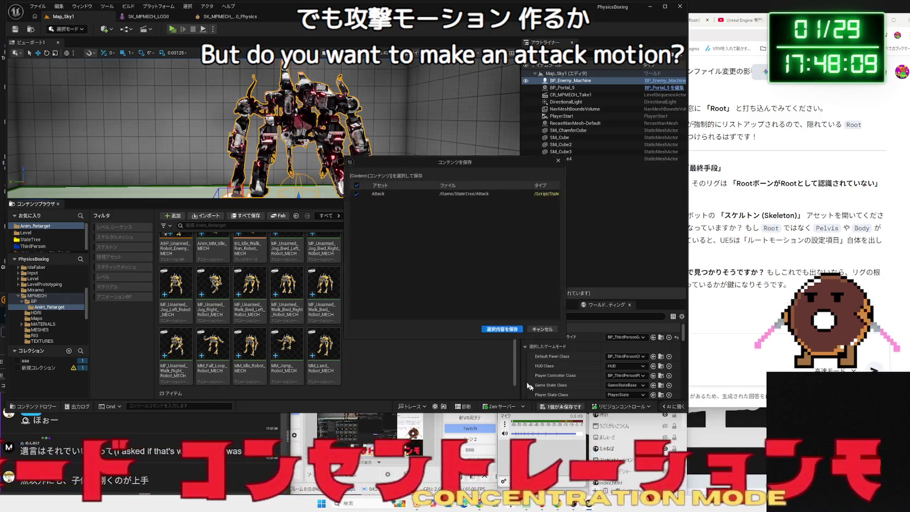
pyautogui.click(497, 332)
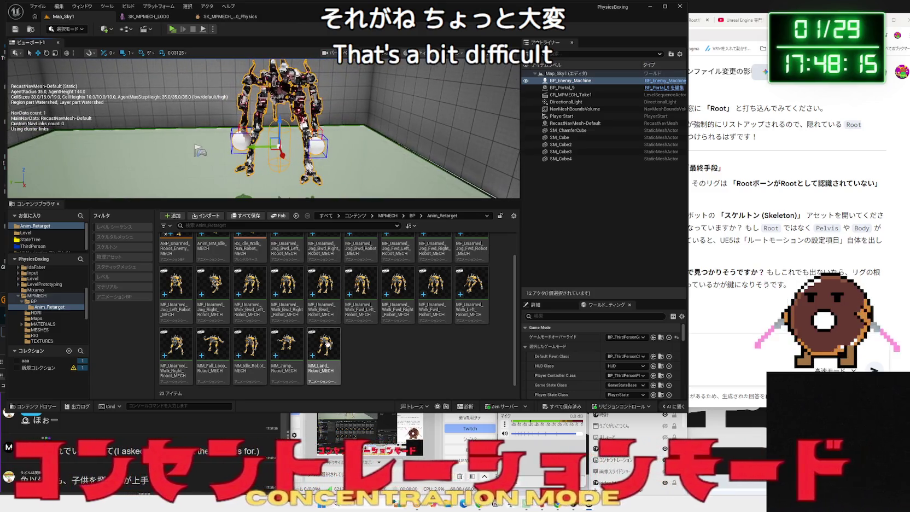
pyautogui.scroll(1, 368, 284)
# Preview the jog forward-left animation, then check the jog backward animation's details.
pyautogui.doubleClick(389, 266)
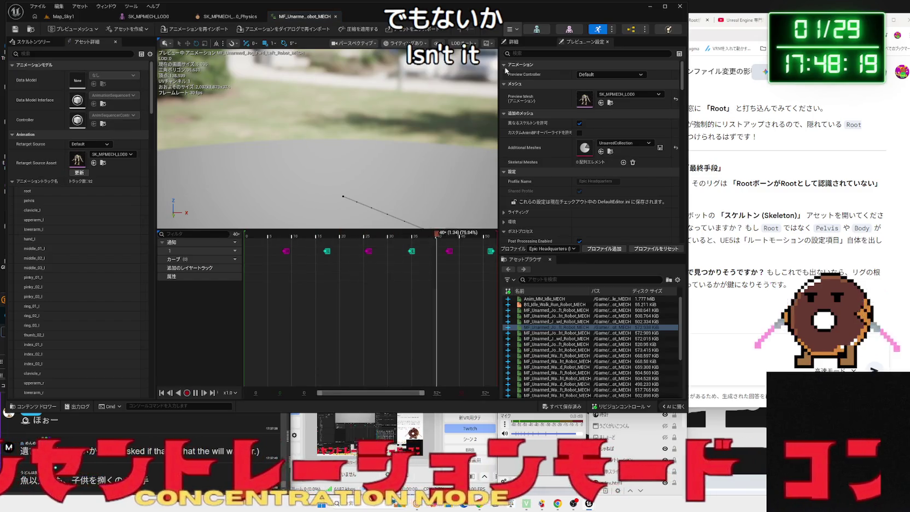
pyautogui.click(335, 16)
pyautogui.click(79, 20)
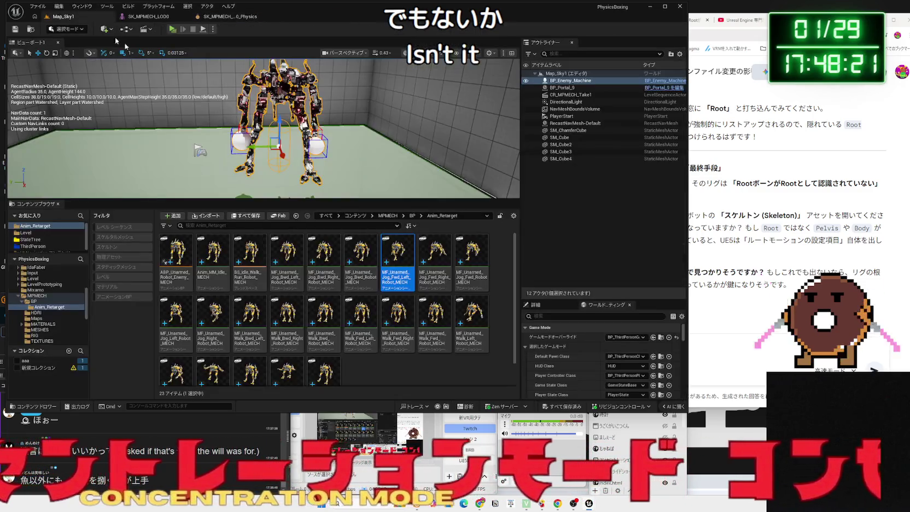
pyautogui.click(334, 271)
pyautogui.click(360, 268)
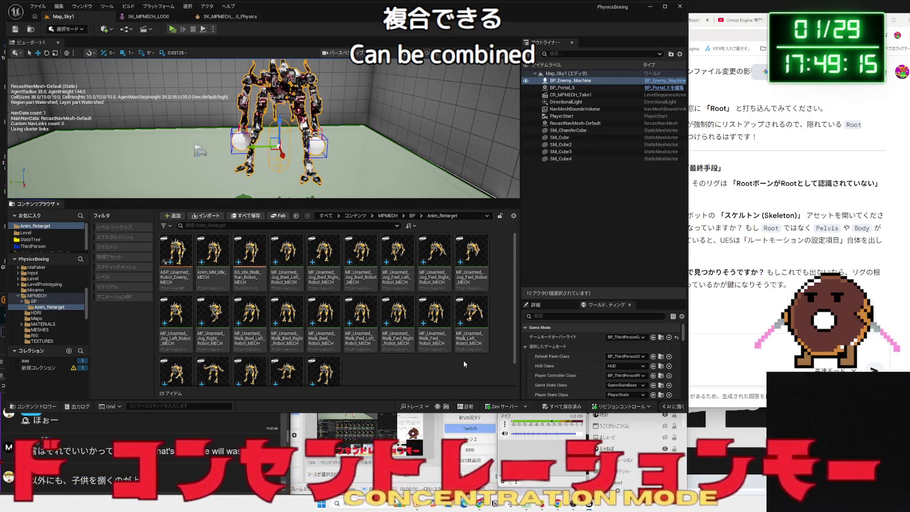
# Inspect the idle-walk-run blend space and walk animations, then preview Anim_MM_Idle_MECH.
pyautogui.click(250, 281)
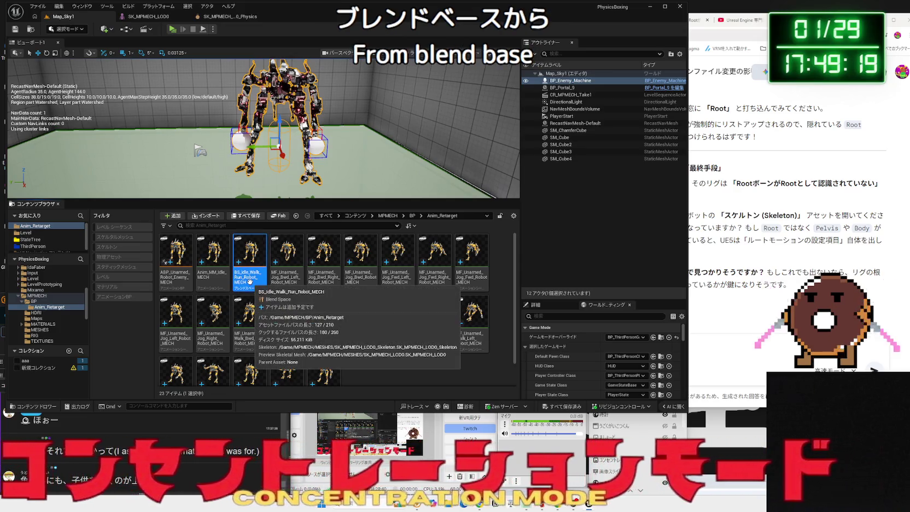
pyautogui.click(399, 328)
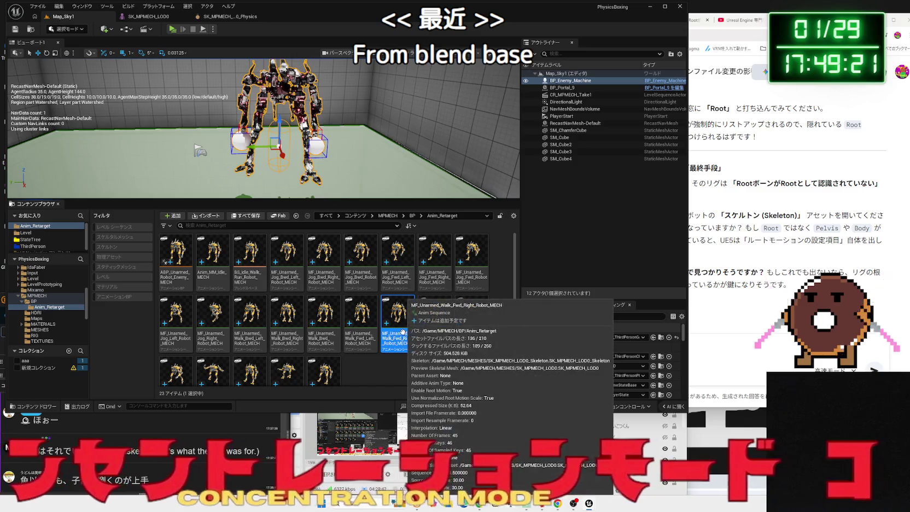
pyautogui.click(361, 328)
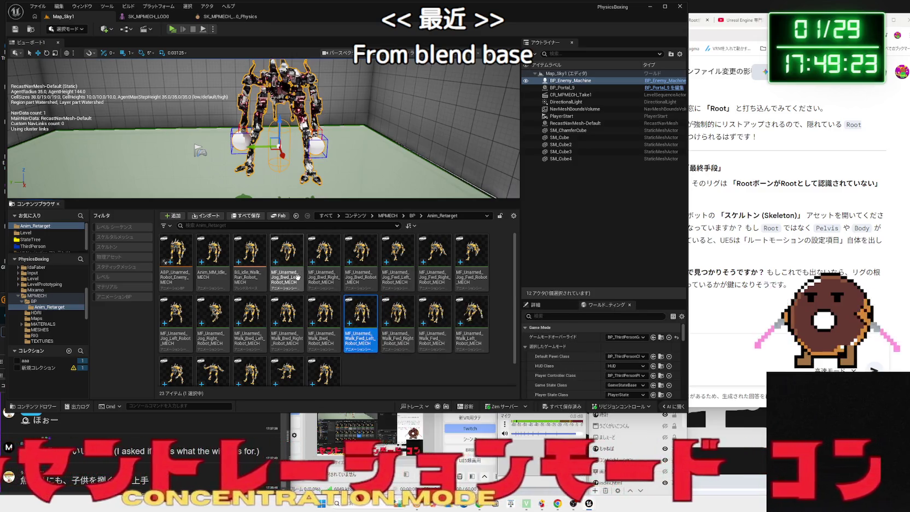
pyautogui.click(215, 275)
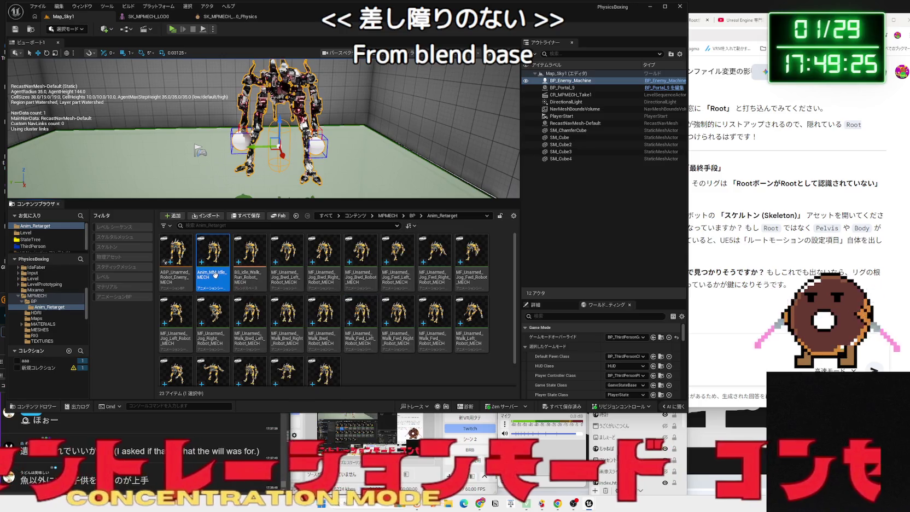
pyautogui.doubleClick(215, 275)
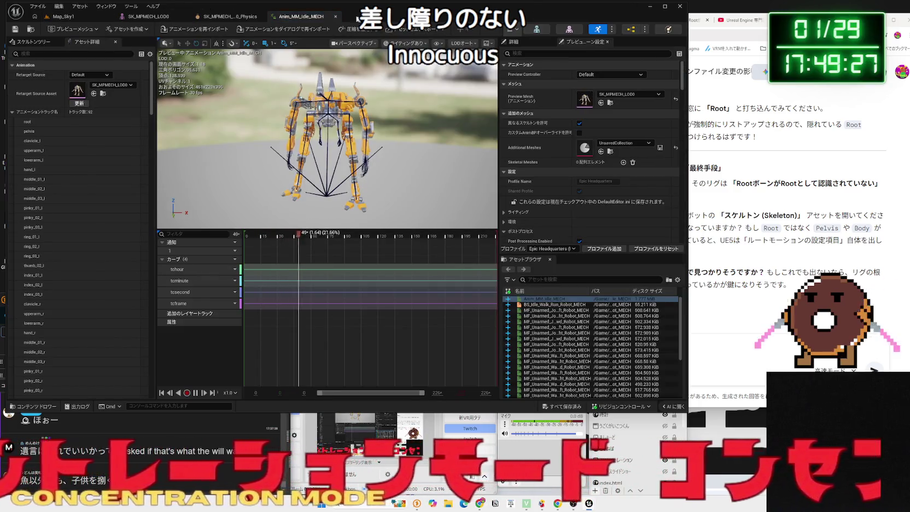
# Return to the level editor and show the StateTree folder's assets from Favorites.
pyautogui.click(230, 16)
pyautogui.click(64, 17)
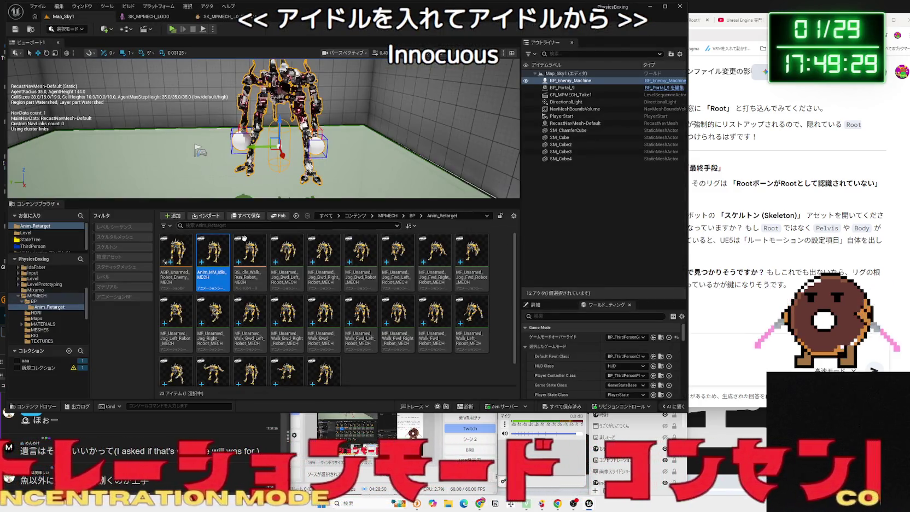
pyautogui.moveTo(378, 192)
pyautogui.mouseDown()
pyautogui.moveTo(360, 188)
pyautogui.moveTo(427, 189)
pyautogui.mouseUp()
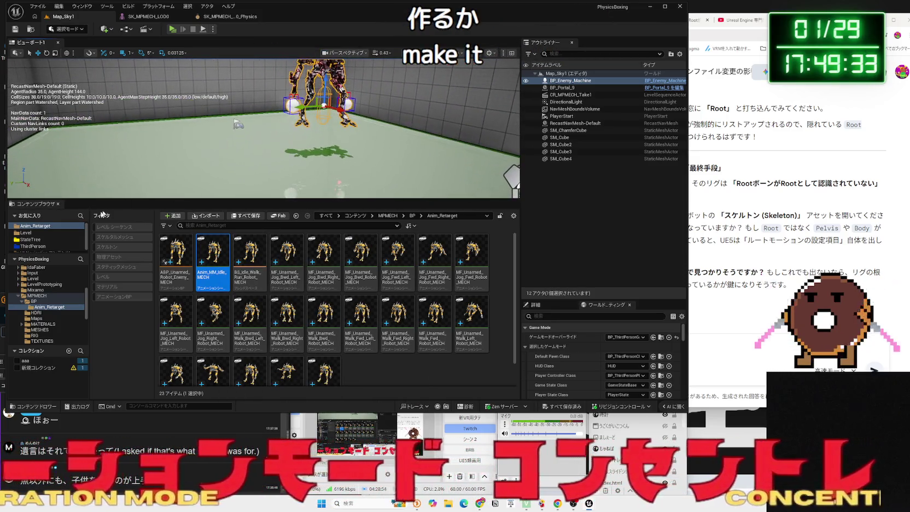
pyautogui.click(33, 239)
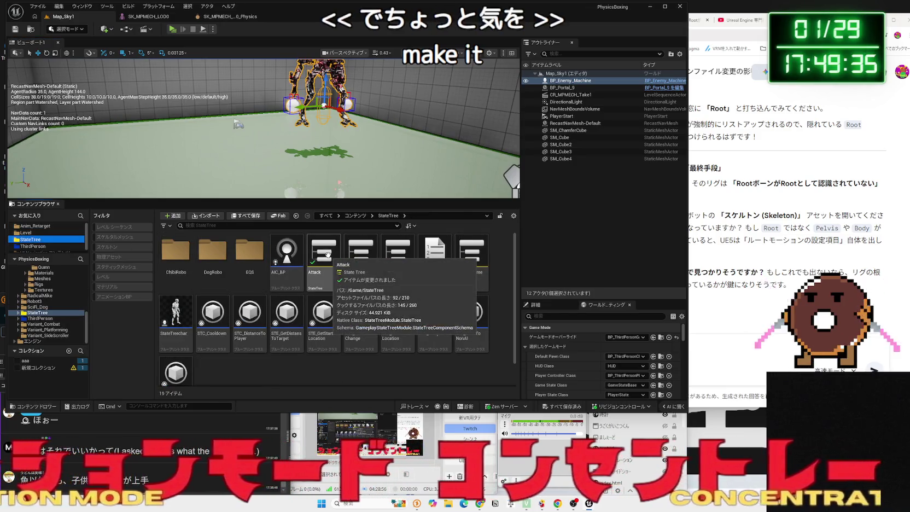
# Open the Attack_MECH and Attack state trees, compile Attack, and view its Hook state.
pyautogui.doubleClick(353, 256)
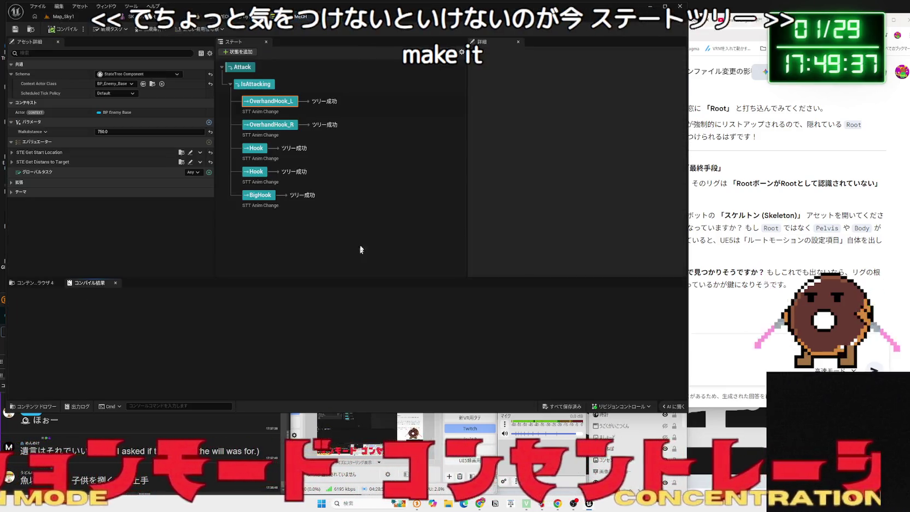
pyautogui.hotkey('alt', 'Tab')
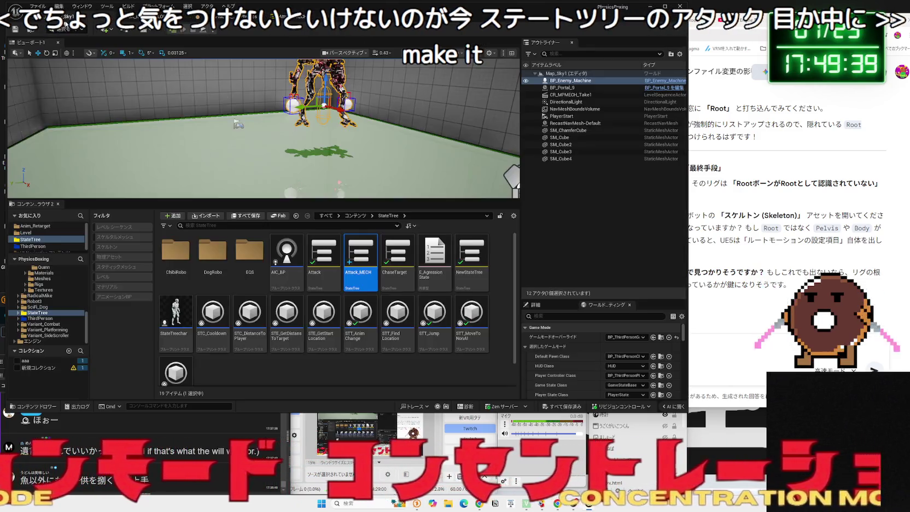
pyautogui.doubleClick(327, 258)
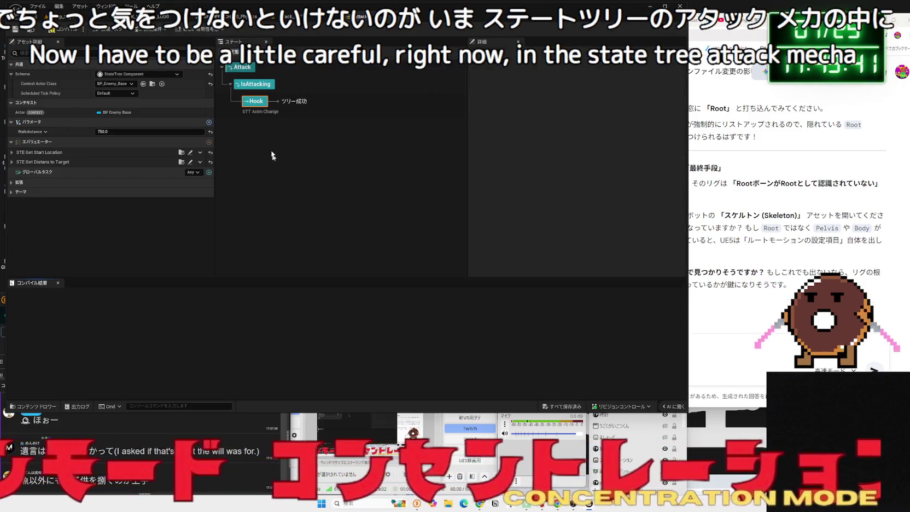
pyautogui.click(305, 176)
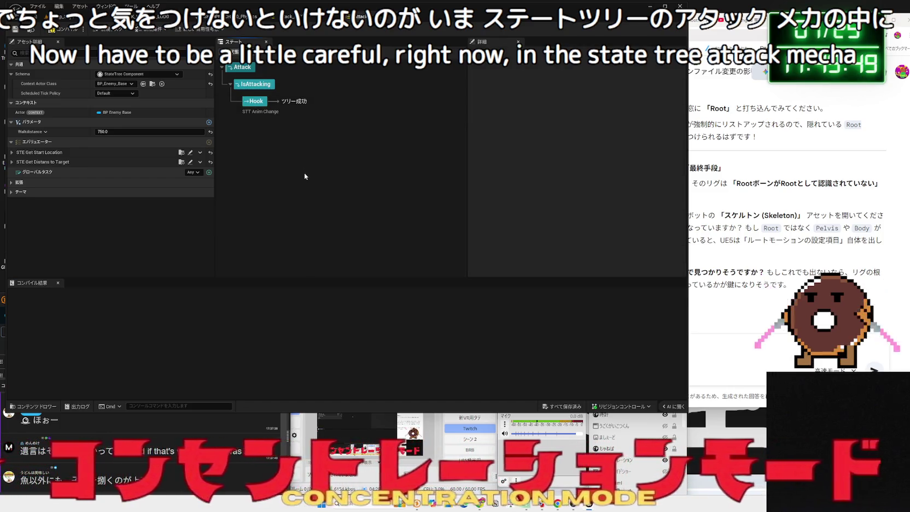
pyautogui.click(64, 33)
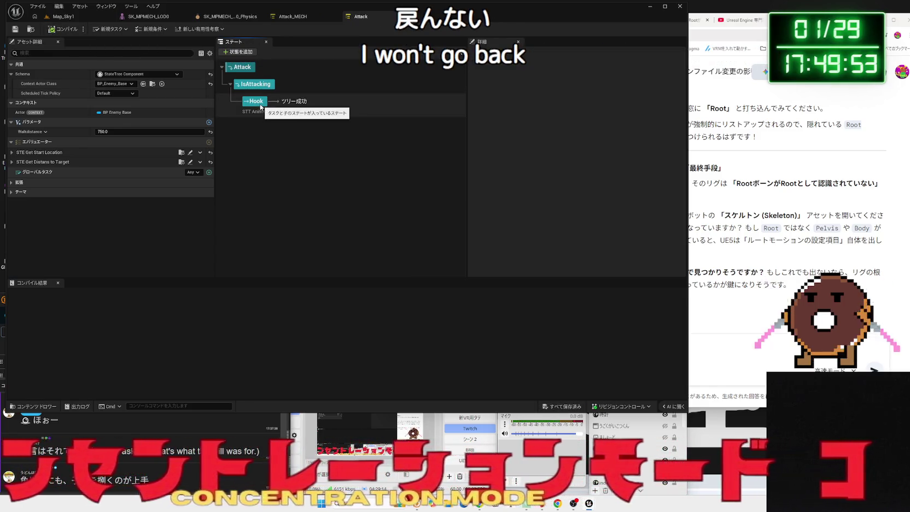
pyautogui.click(261, 107)
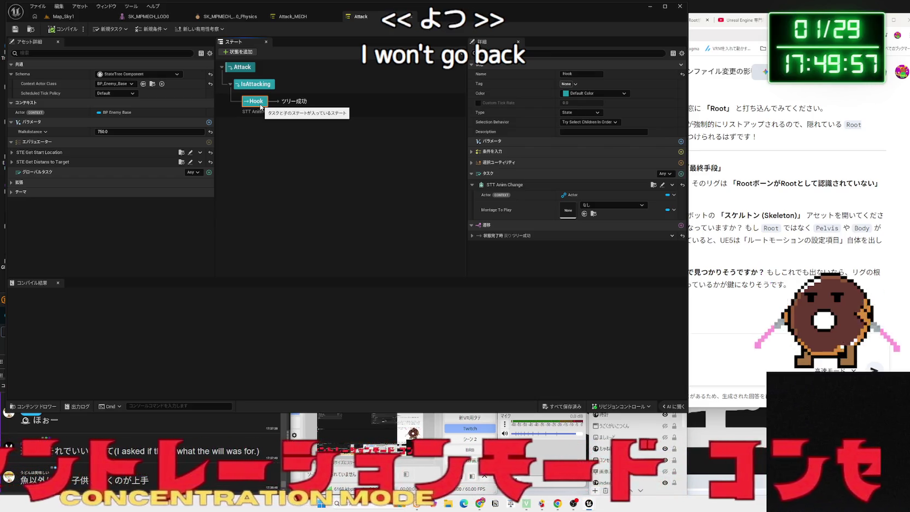
# In Attack_MECH, rename-confirm the OverhandHook_L state.
pyautogui.click(293, 16)
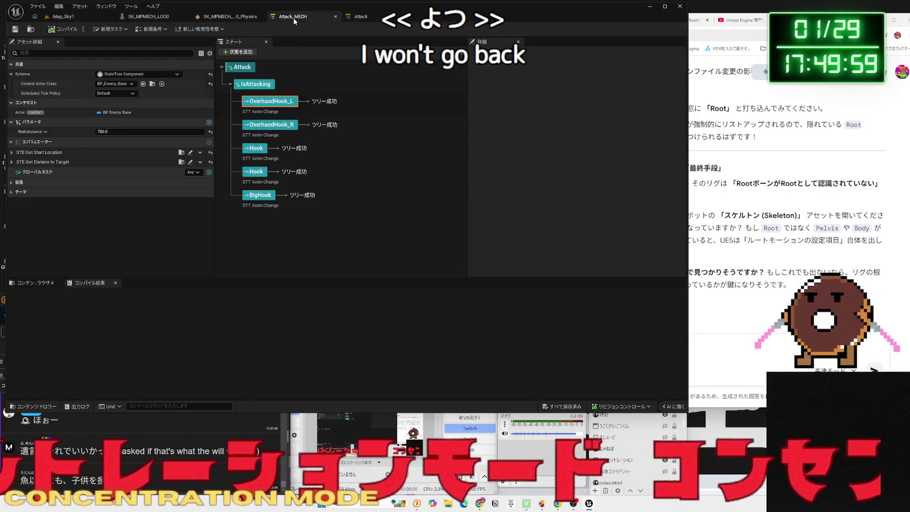
pyautogui.click(360, 16)
pyautogui.click(306, 18)
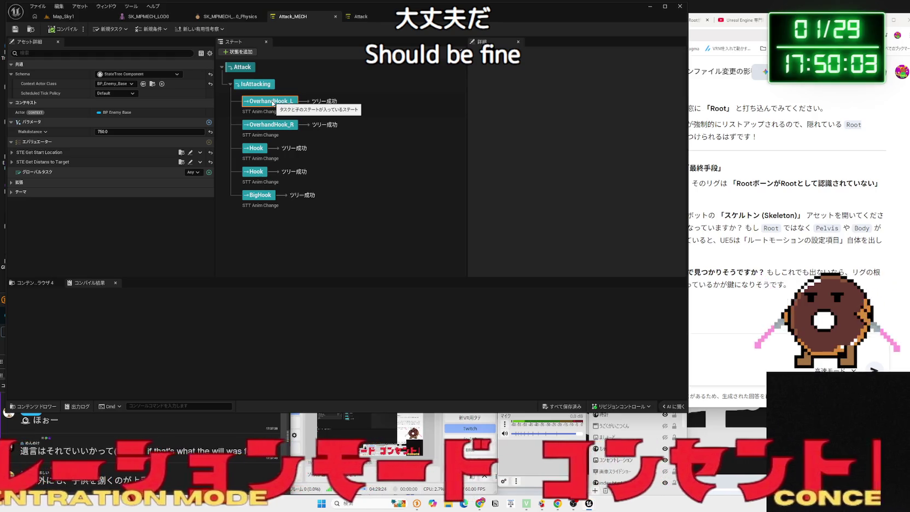
pyautogui.click(272, 102)
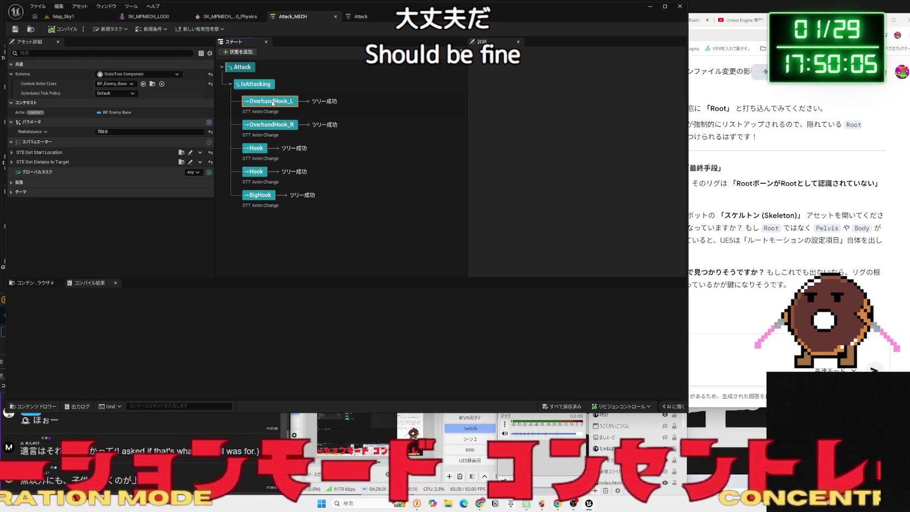
pyautogui.press('Return')
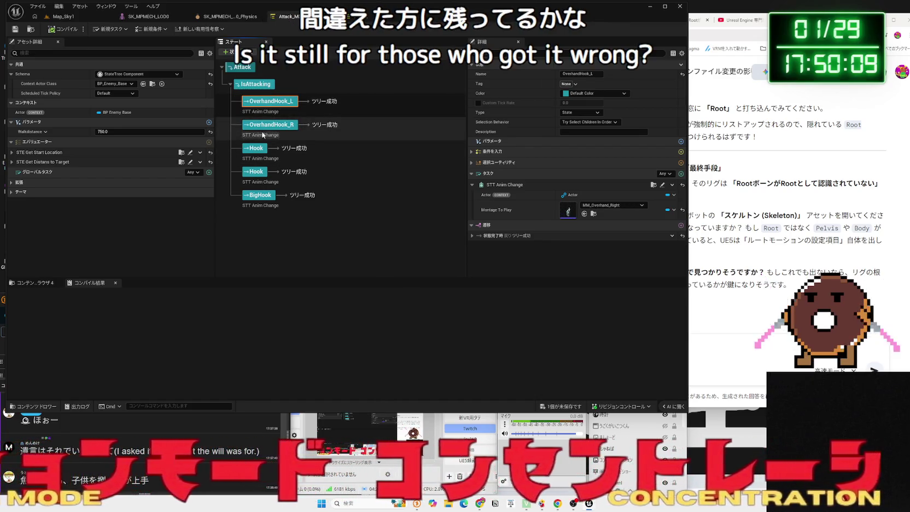
# Try deleting the attack states under IsAttacking, then restore them with undo.
pyautogui.keyDown('ctrl'); pyautogui.click(270, 125); pyautogui.keyUp('ctrl')
pyautogui.press('Delete')
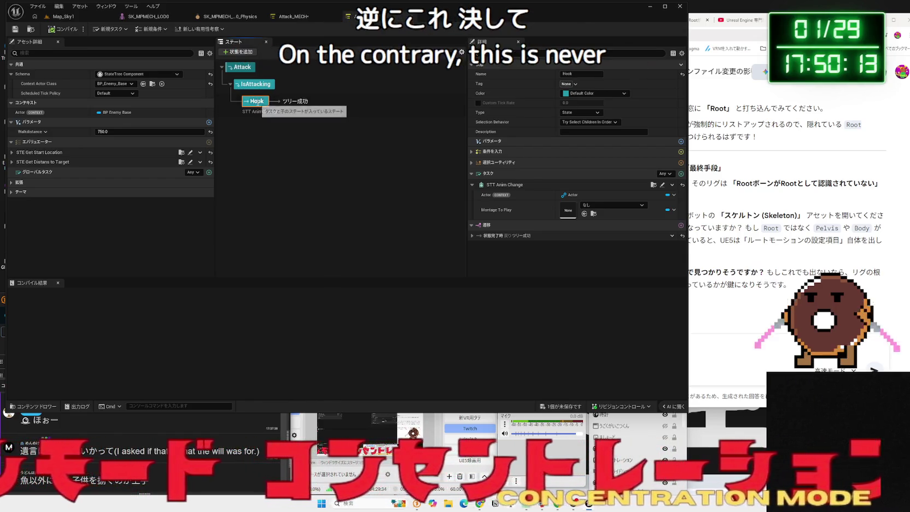
pyautogui.press('Delete')
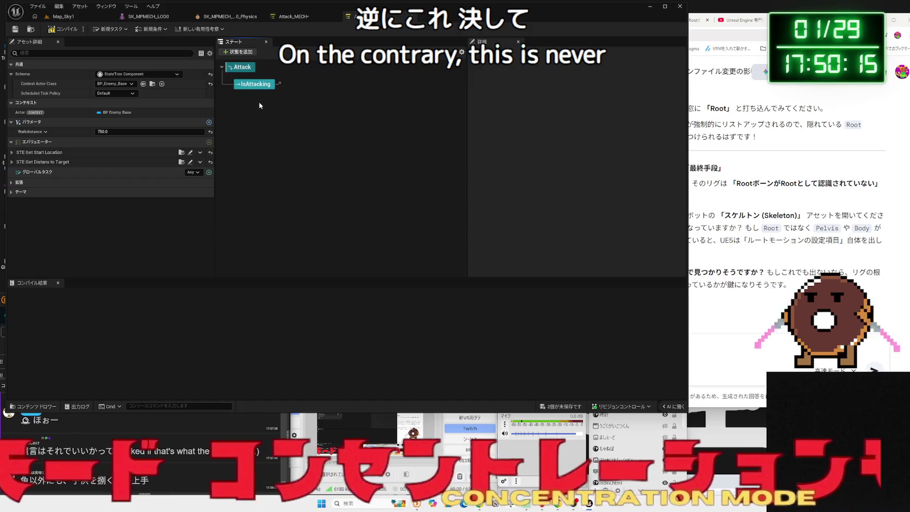
pyautogui.hotkey('ctrl', 'z')
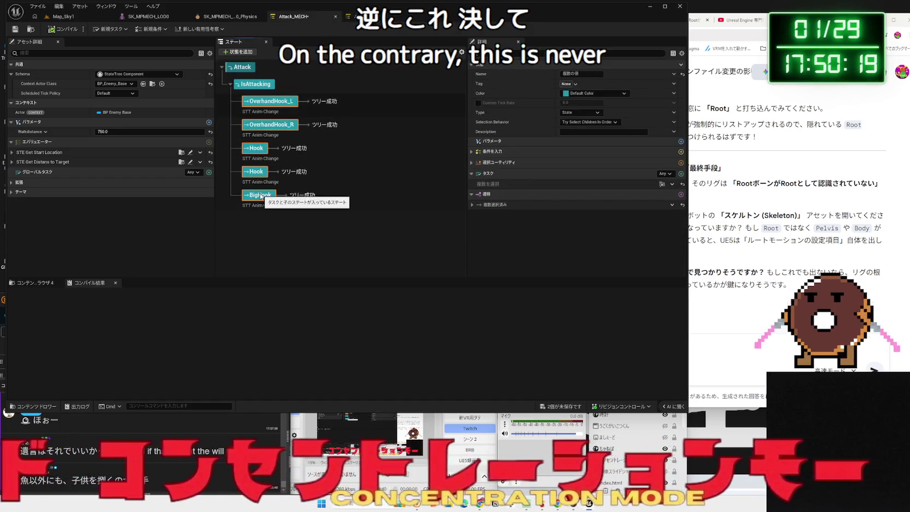
pyautogui.press('Delete')
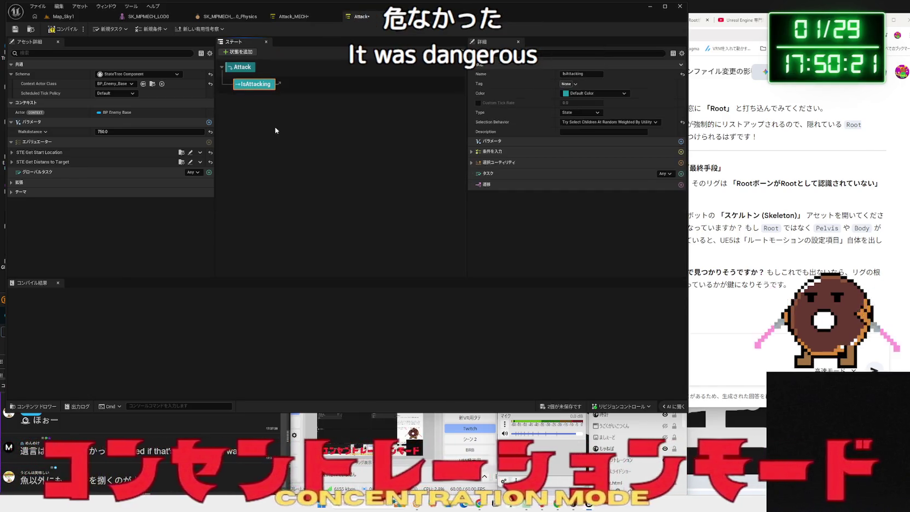
pyautogui.hotkey('ctrl', 'z')
pyautogui.click(265, 101)
pyautogui.keyDown('ctrl'); pyautogui.click(265, 125); pyautogui.keyUp('ctrl')
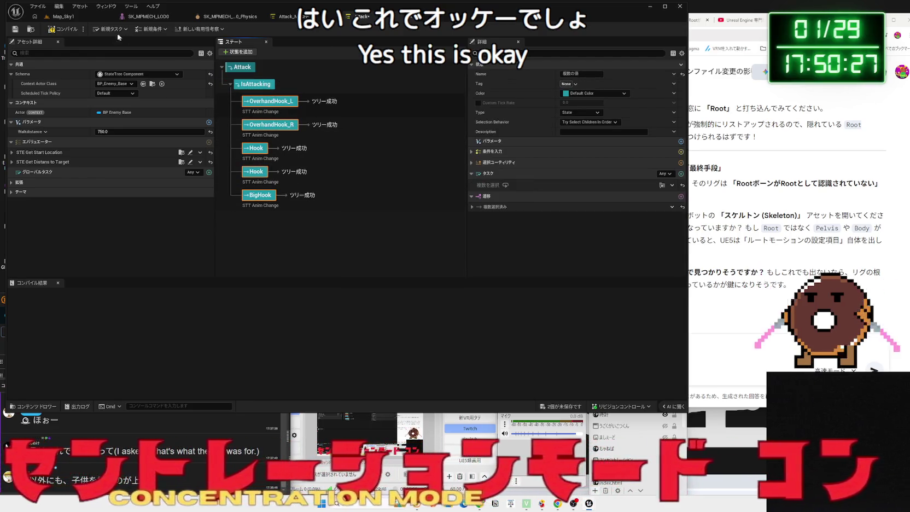
# Verify BigHook's STT Anim Change plays AM_ComboAttack and save Attack_MECH.
pyautogui.click(260, 195)
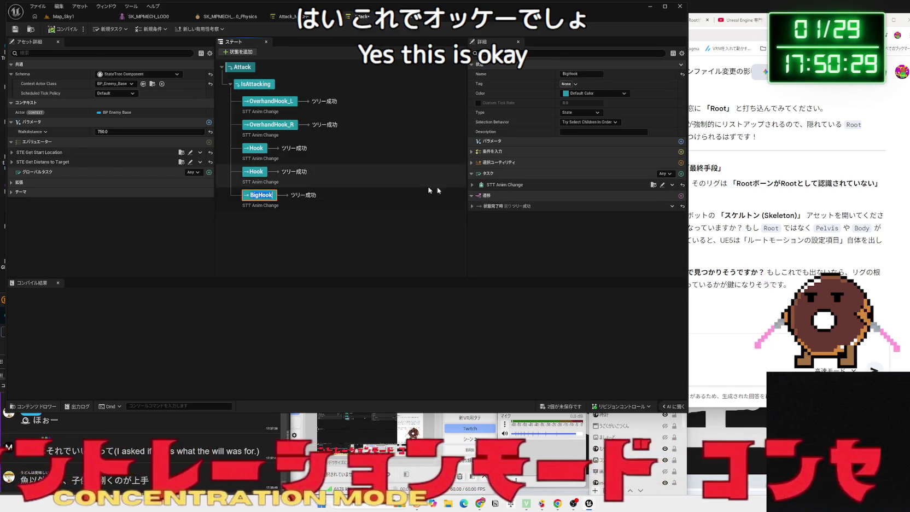
pyautogui.click(472, 185)
pyautogui.click(471, 185)
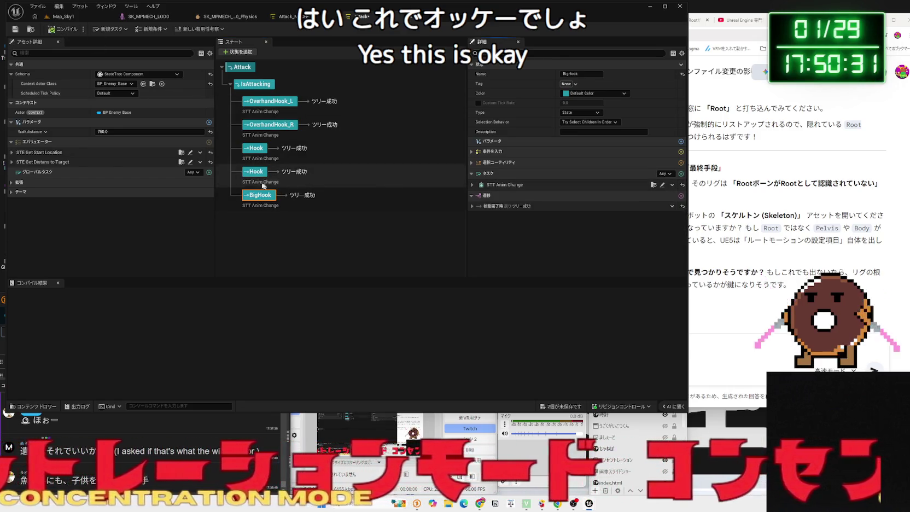
pyautogui.click(256, 173)
pyautogui.click(472, 185)
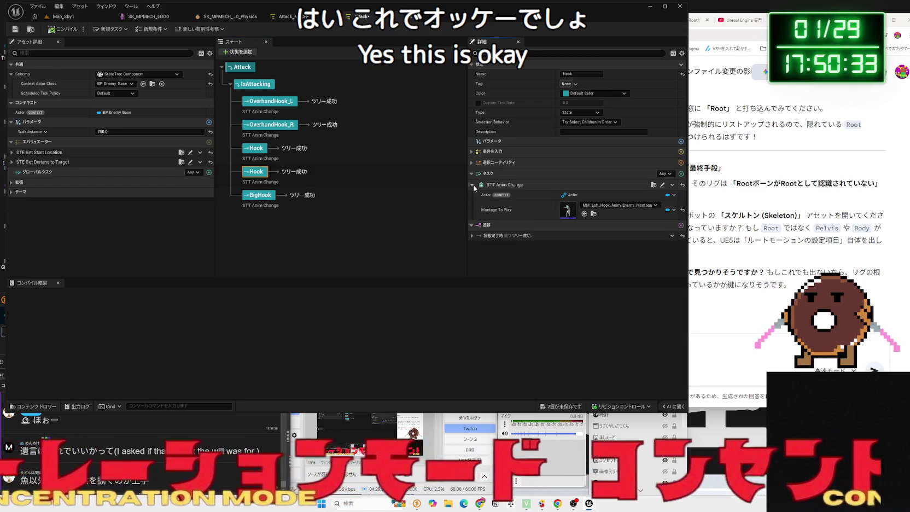
pyautogui.click(472, 185)
pyautogui.click(260, 196)
pyautogui.click(472, 185)
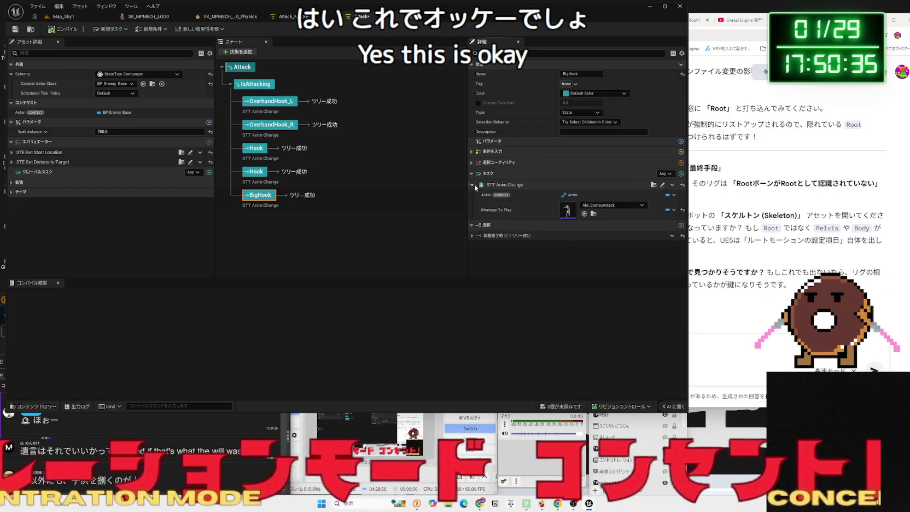
pyautogui.click(472, 185)
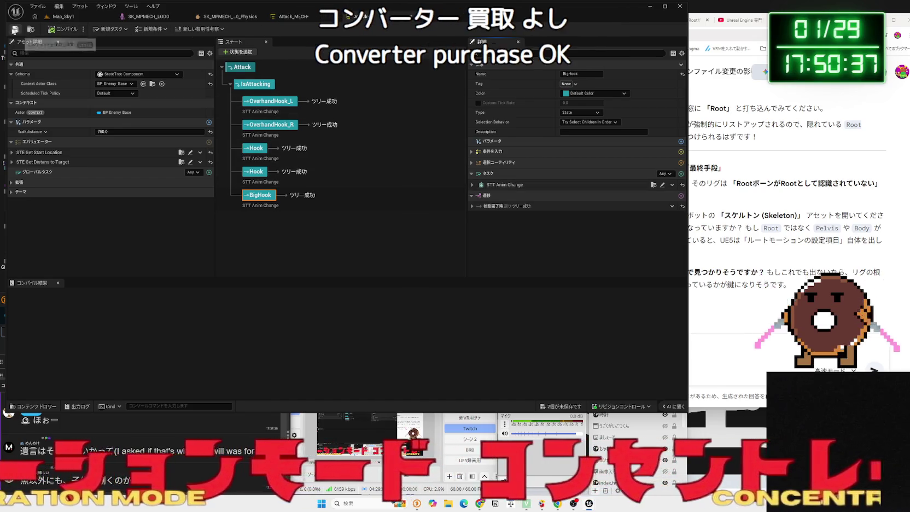
pyautogui.click(15, 30)
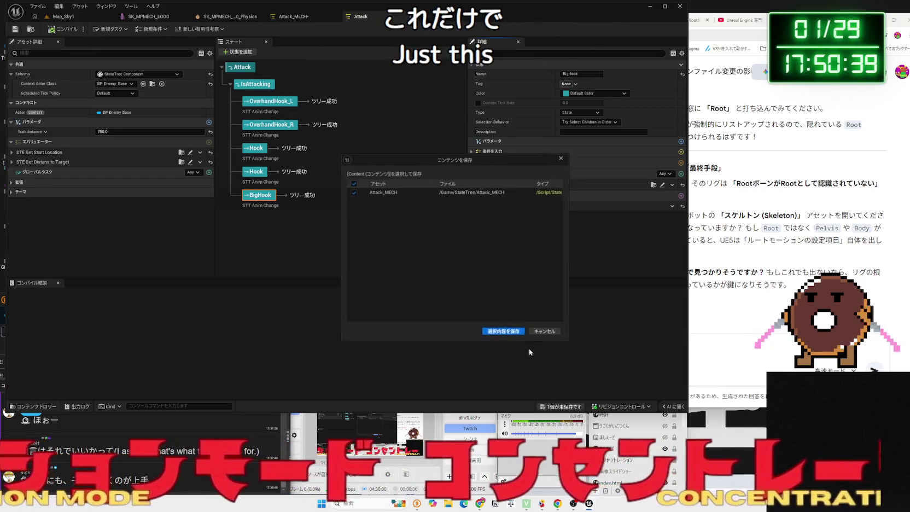
pyautogui.click(306, 16)
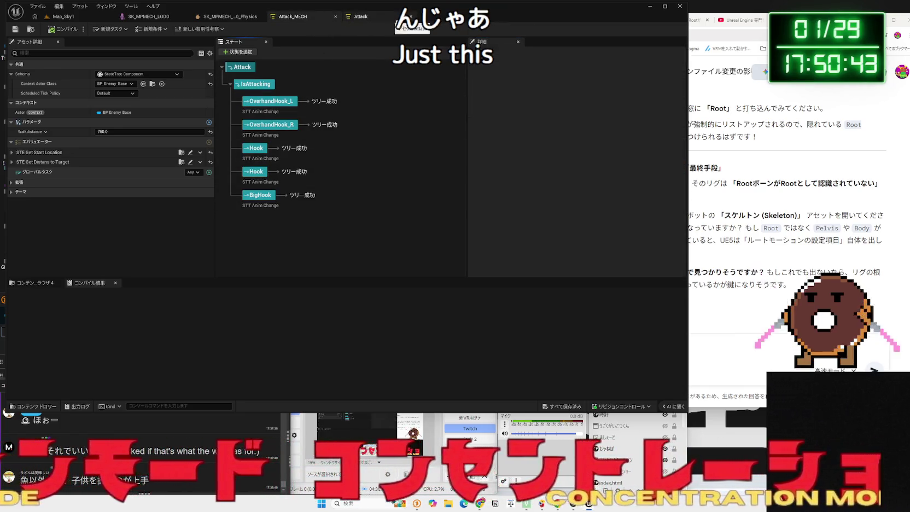
# Place Anim_MM_Idle_MECH from Anim_Retarget into the Map_Sky1 viewport and frame it.
pyautogui.click(63, 16)
pyautogui.moveTo(328, 153); pyautogui.dragTo(350, 164)
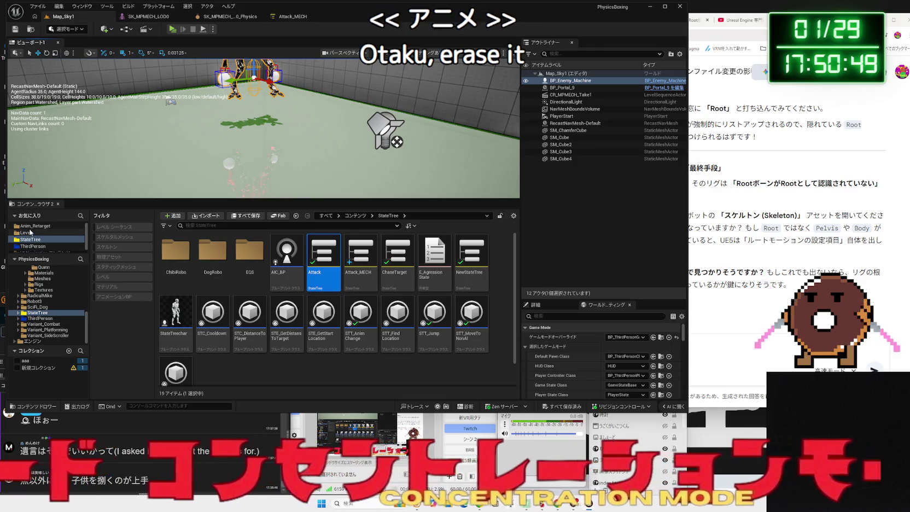
pyautogui.click(36, 225)
pyautogui.moveTo(199, 259)
pyautogui.mouseDown()
pyautogui.moveTo(181, 175)
pyautogui.moveTo(164, 164)
pyautogui.mouseUp()
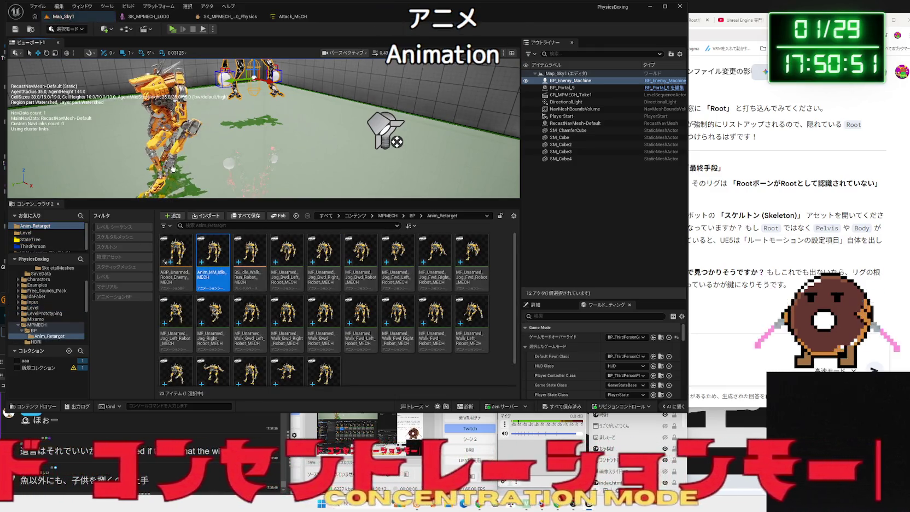
pyautogui.press('f')
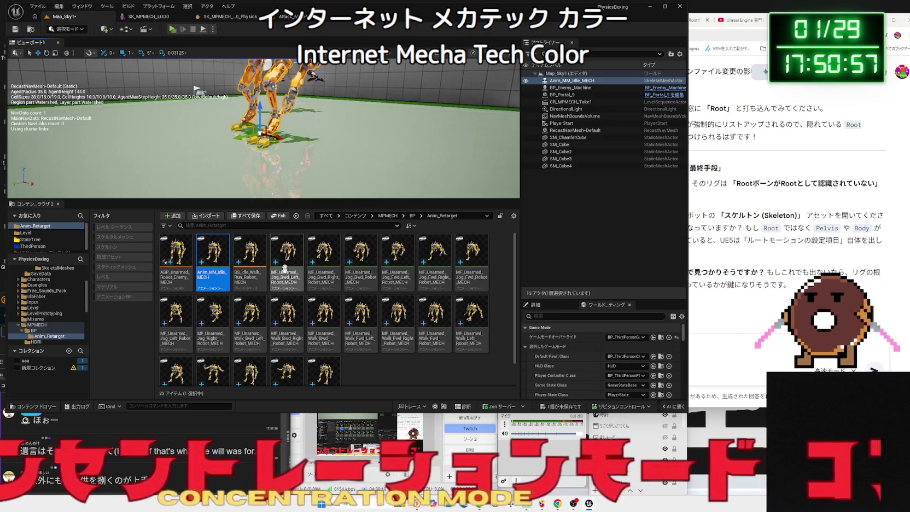
# Create a new Level Sequence asset in the Anim_Retarget folder.
pyautogui.scroll(-2, 369, 368)
pyautogui.rightClick(366, 359)
pyautogui.click(391, 181)
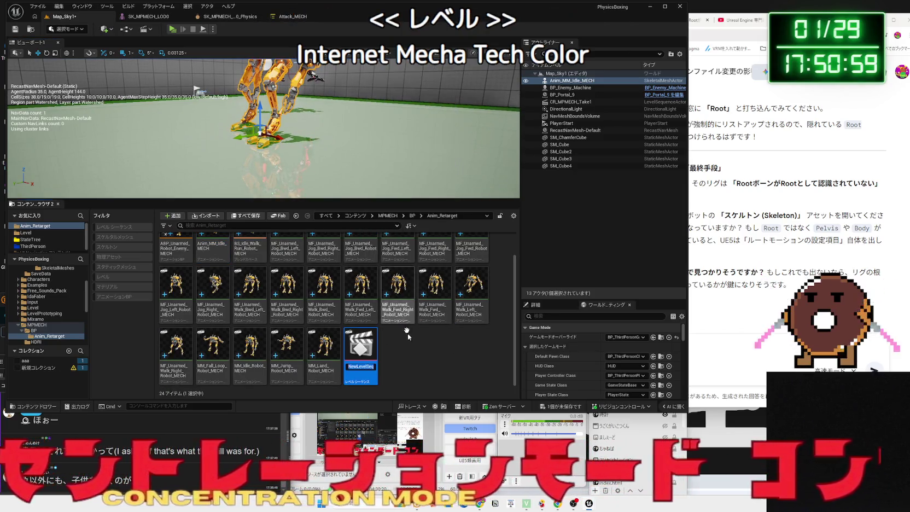
# Open NewLevelSequence and add Anim_MM_Idle_MECH as an actor track, undoing the empty binding.
pyautogui.doubleClick(364, 346)
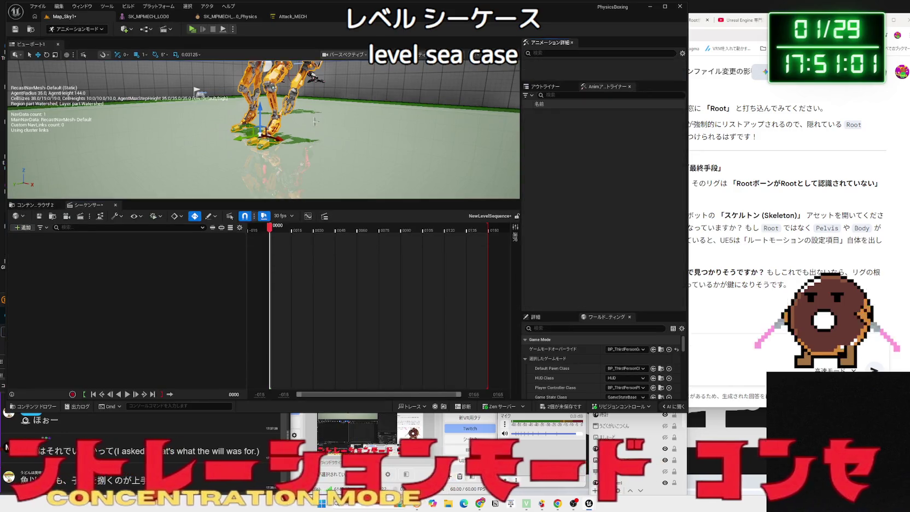
pyautogui.rightClick(125, 285)
pyautogui.moveTo(164, 315)
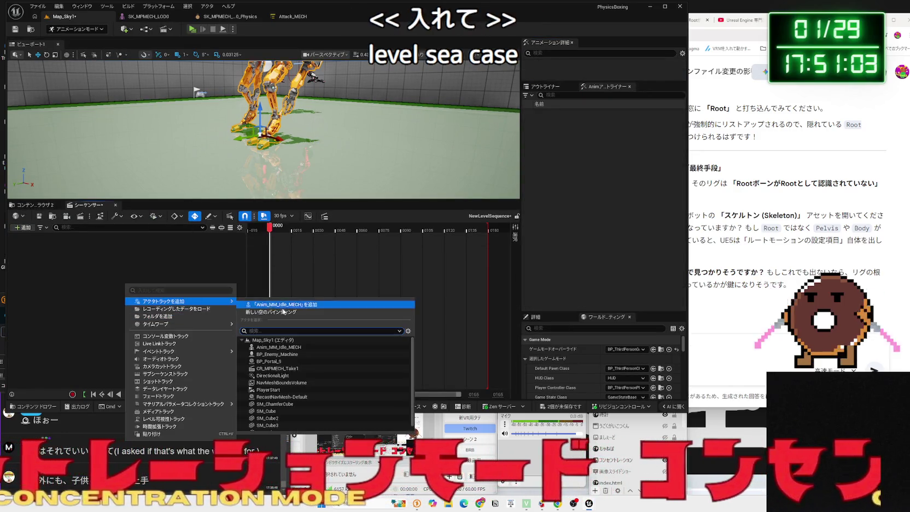
pyautogui.click(262, 308)
pyautogui.hotkey('ctrl', 'z')
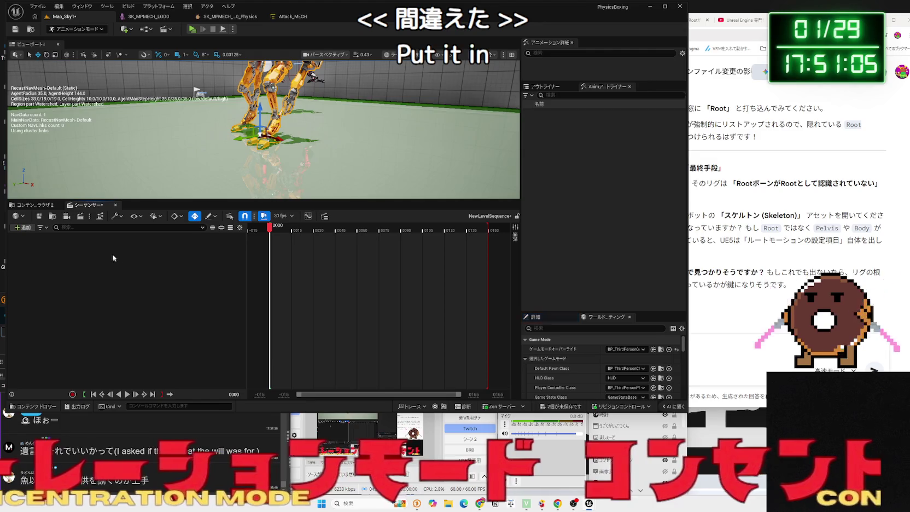
pyautogui.rightClick(113, 254)
pyautogui.moveTo(164, 269)
pyautogui.click(257, 271)
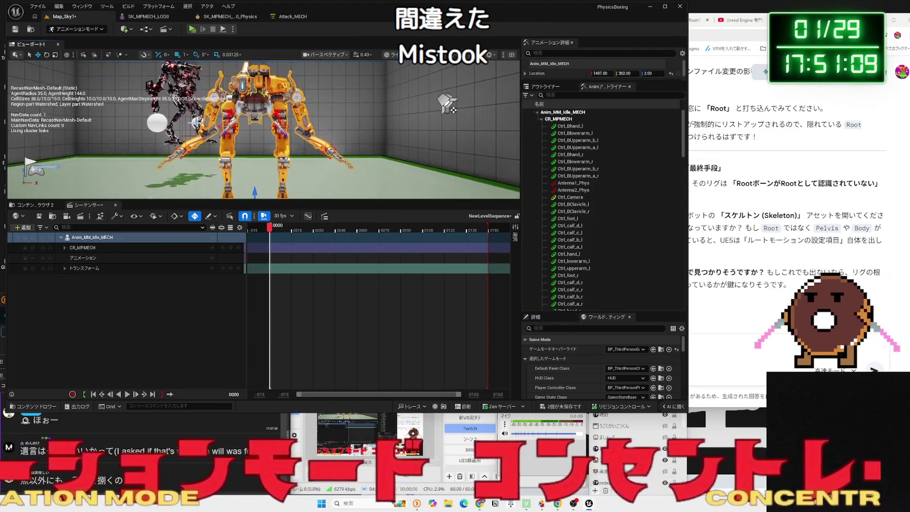
# Select the CR_MPMECH control rig track, scrub the timeline, and select Ctrl_Pelvis.
pyautogui.click(130, 249)
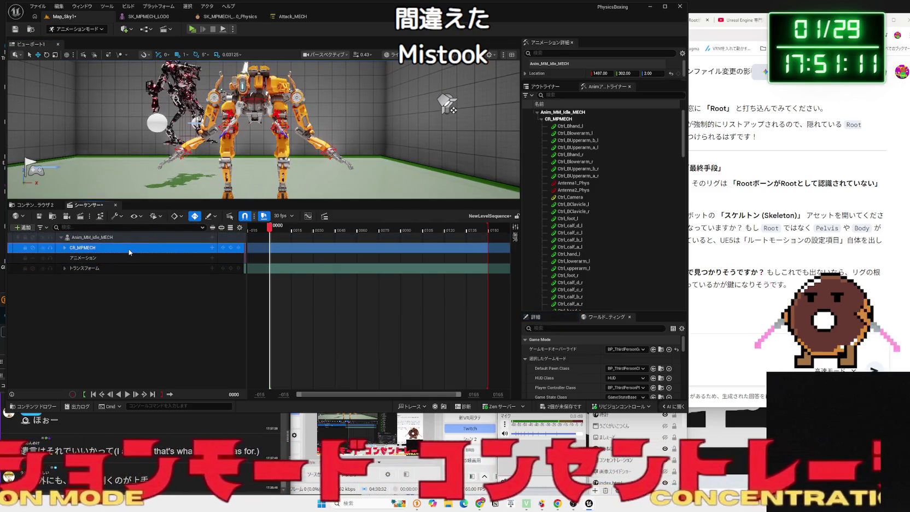
pyautogui.rightClick(129, 249)
pyautogui.click(170, 343)
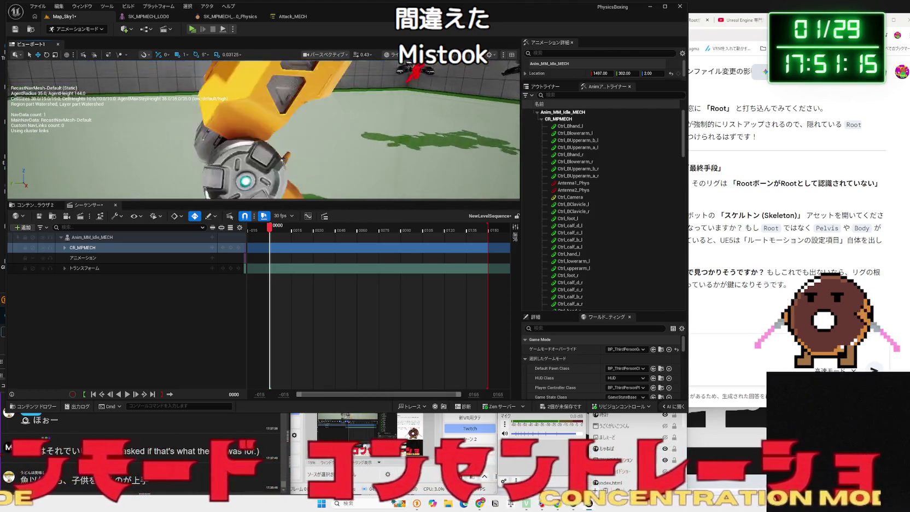
pyautogui.moveTo(272, 232)
pyautogui.mouseDown()
pyautogui.moveTo(496, 230)
pyautogui.moveTo(264, 233)
pyautogui.moveTo(272, 231)
pyautogui.mouseUp()
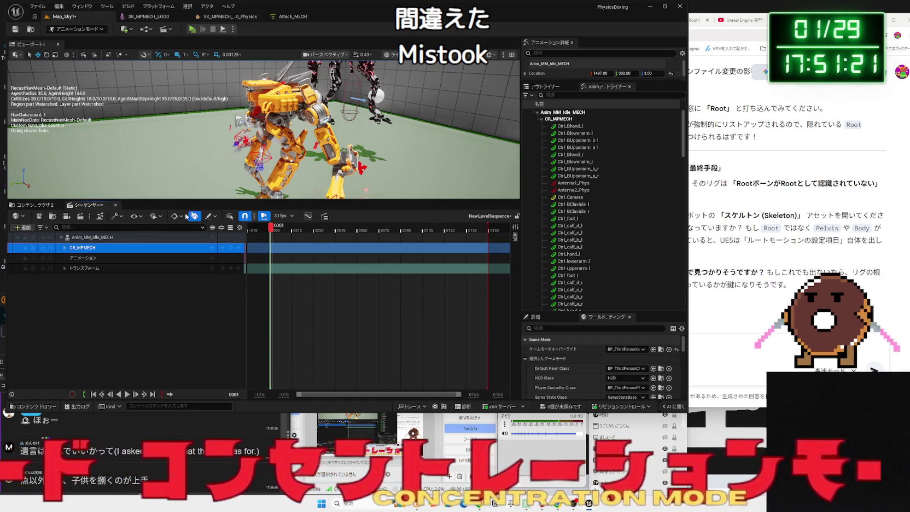
pyautogui.click(258, 118)
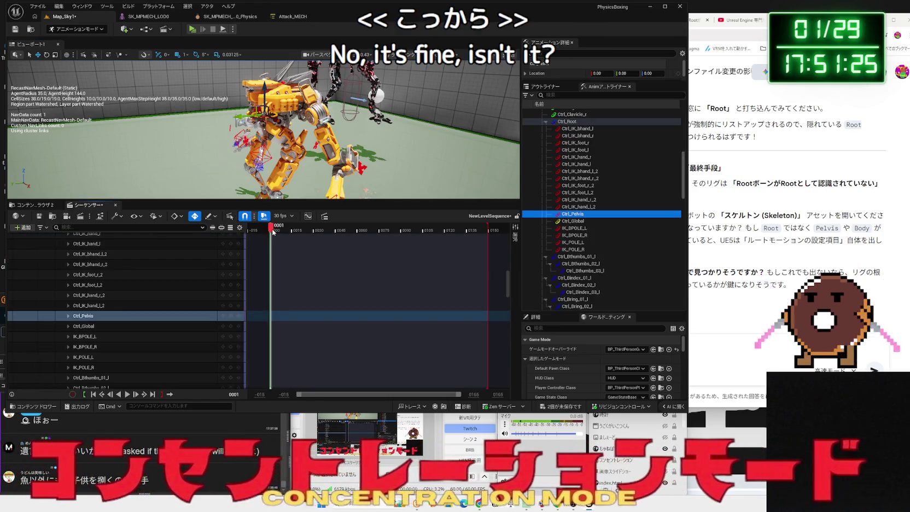
# Play the sequence and shift Ctrl_Pelvis sideways at a later frame.
pyautogui.press('space')
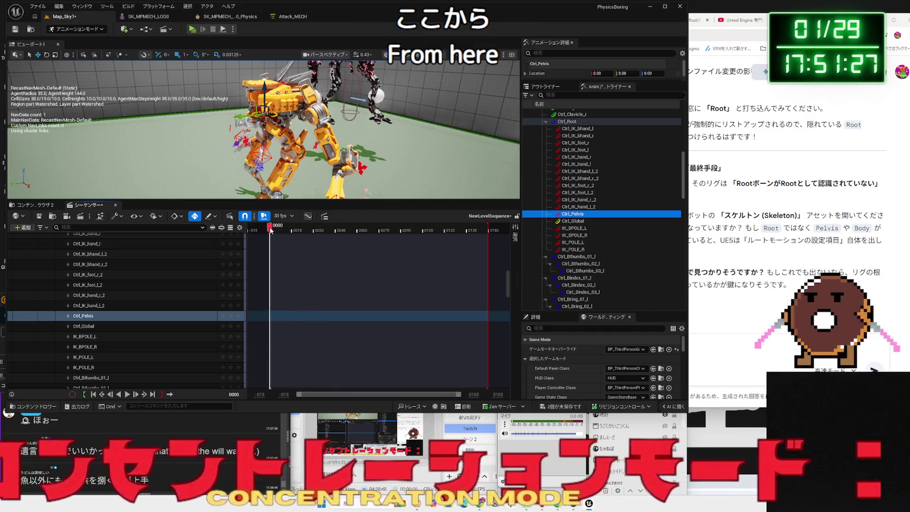
pyautogui.moveTo(272, 230); pyautogui.dragTo(298, 230)
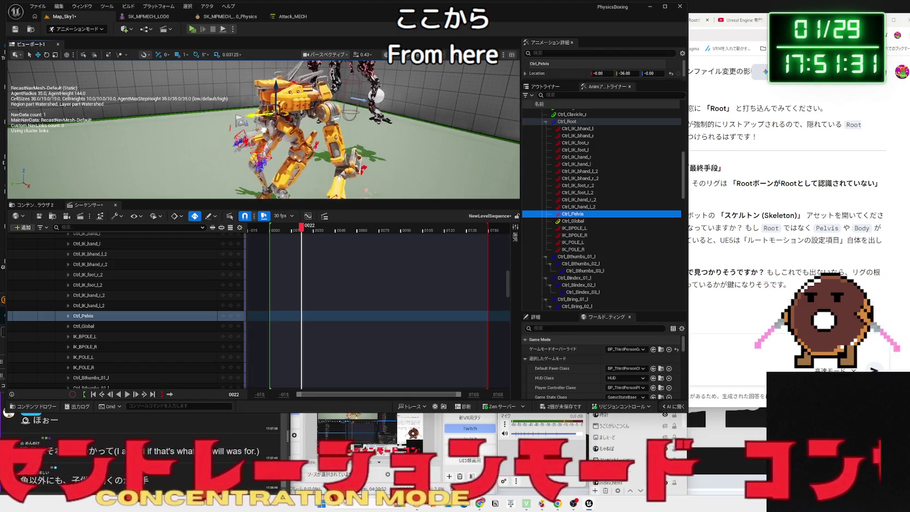
pyautogui.press('f')
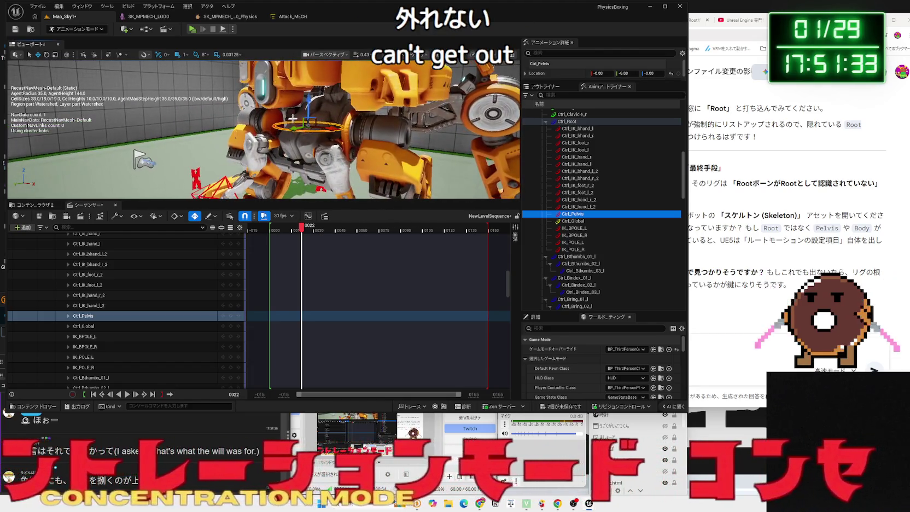
pyautogui.moveTo(309, 101); pyautogui.dragTo(363, 116)
# Return the pelvis to its original position and launch a Play test of Map_Sky1.
pyautogui.scroll(-5, 264, 130)
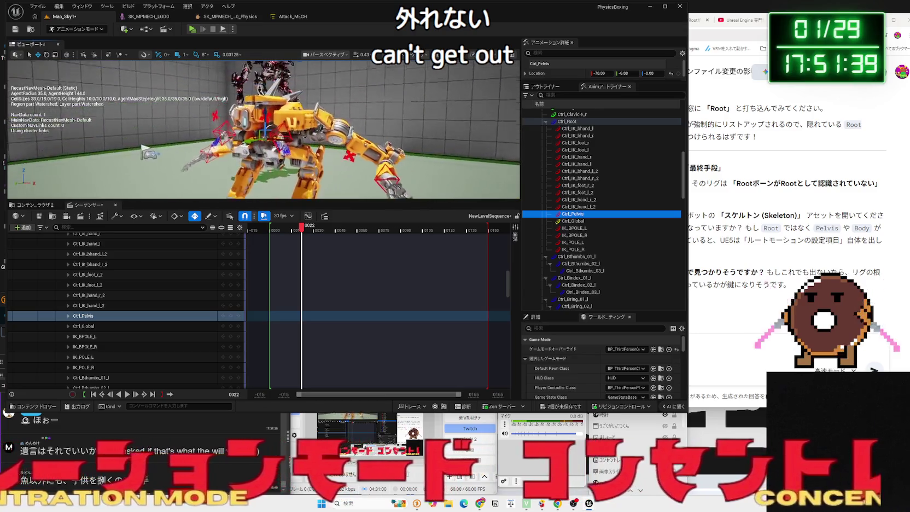
pyautogui.moveTo(264, 129)
pyautogui.mouseDown()
pyautogui.moveTo(307, 131)
pyautogui.moveTo(283, 82)
pyautogui.mouseUp()
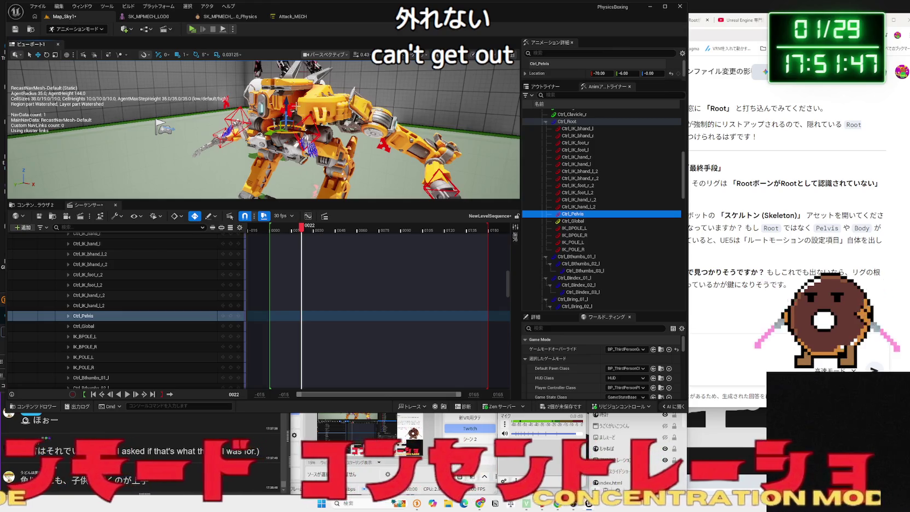
pyautogui.moveTo(295, 105)
pyautogui.mouseDown()
pyautogui.moveTo(236, 101)
pyautogui.moveTo(237, 84)
pyautogui.moveTo(214, 84)
pyautogui.mouseUp()
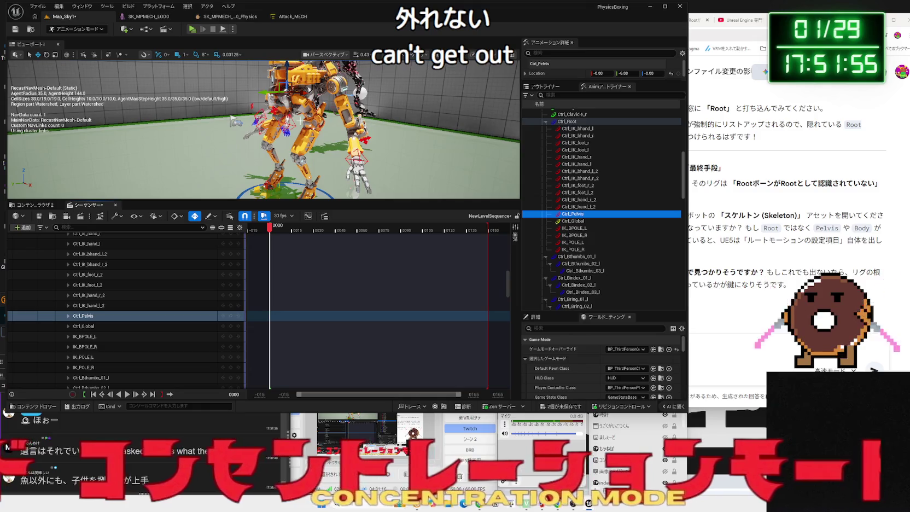
pyautogui.click(193, 29)
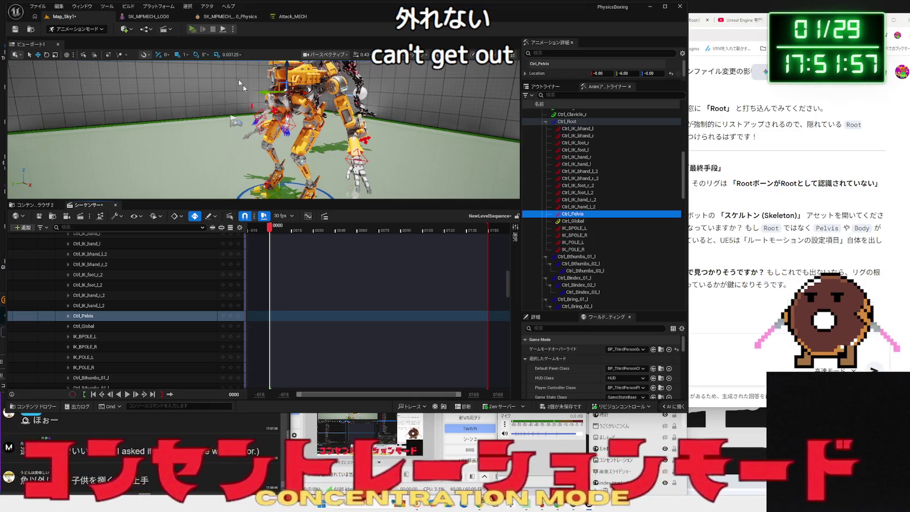
# Move around the running game with W and A, then exit the play session with Esc.
pyautogui.press('w')
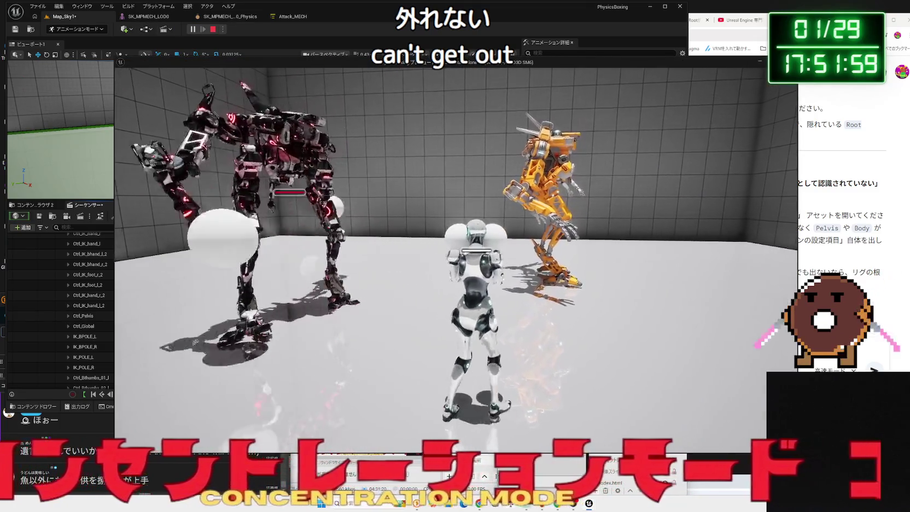
pyautogui.press('a')
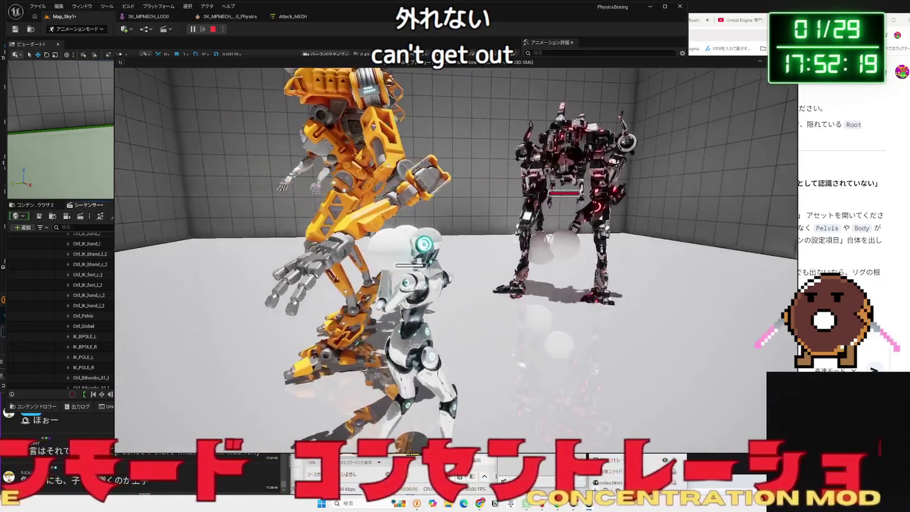
pyautogui.press('Escape')
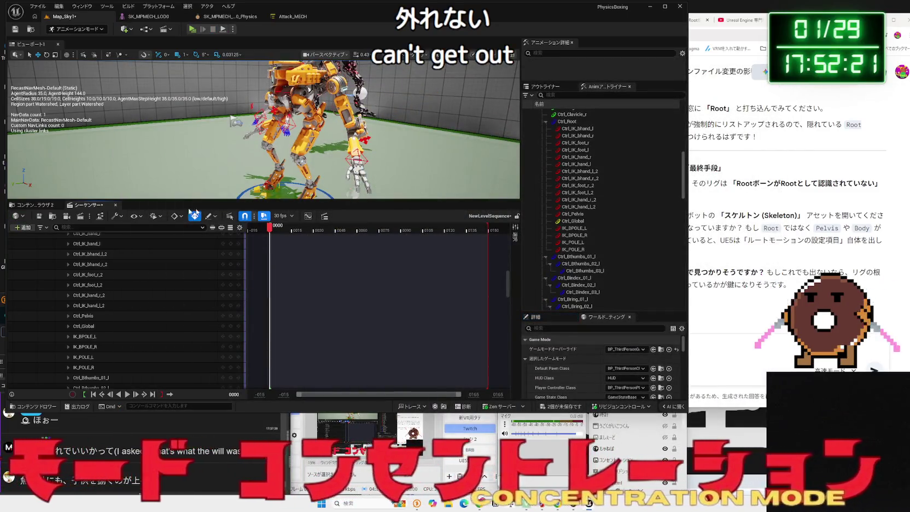
# Close the sequence editor and browse MPMECH to the Anim_Retarget folder.
pyautogui.click(116, 205)
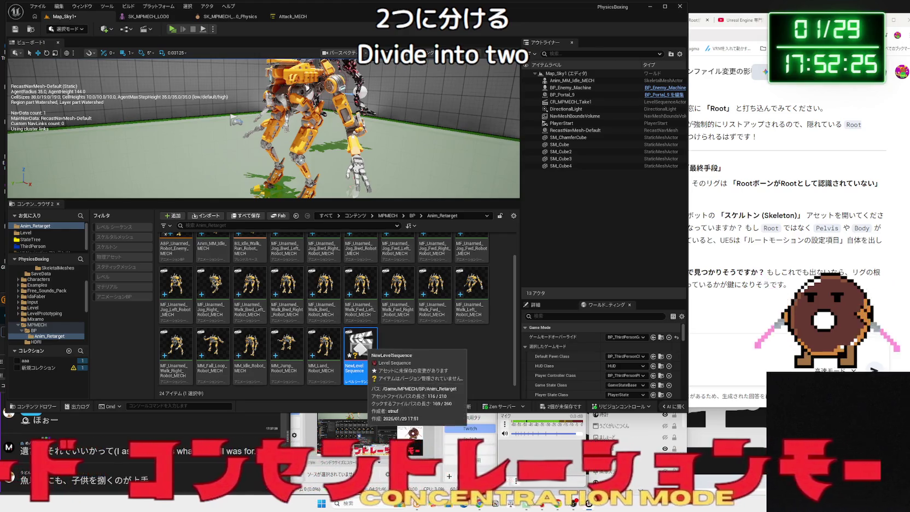
pyautogui.click(37, 325)
pyautogui.click(19, 325)
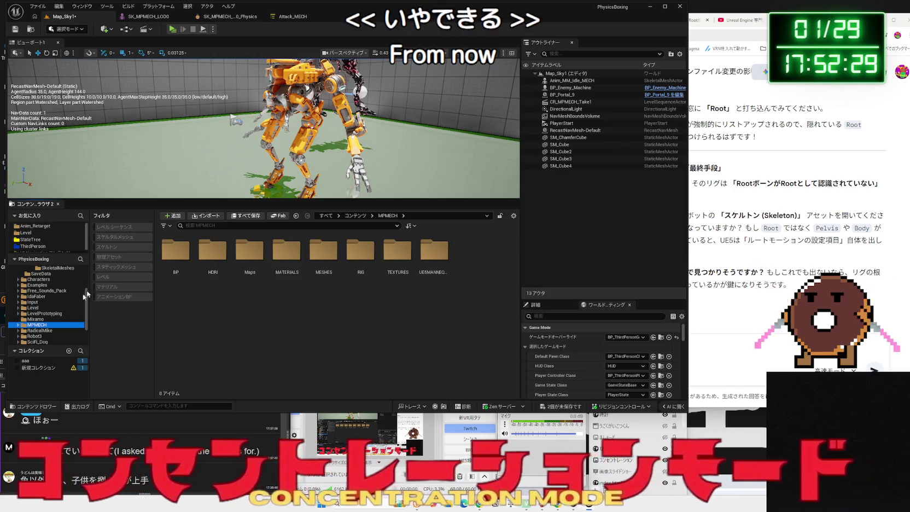
pyautogui.click(41, 337)
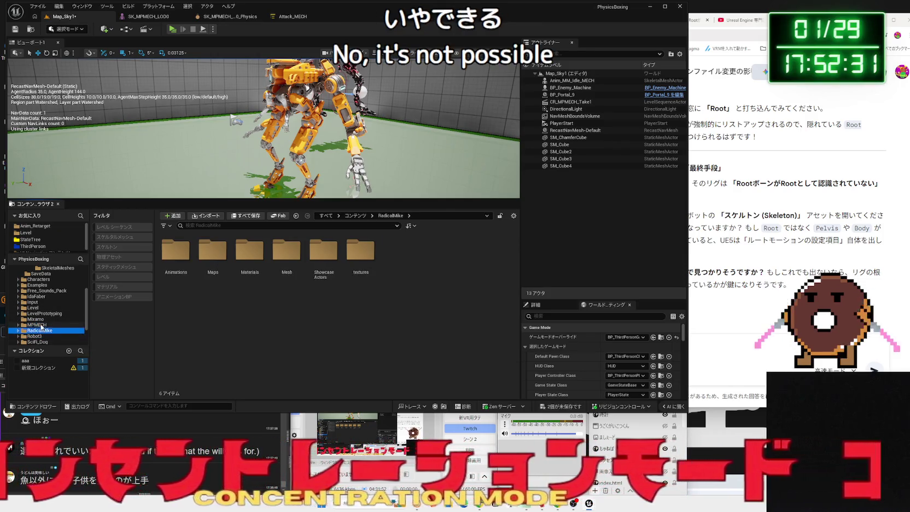
pyautogui.click(39, 325)
pyautogui.doubleClick(184, 259)
pyautogui.doubleClick(180, 254)
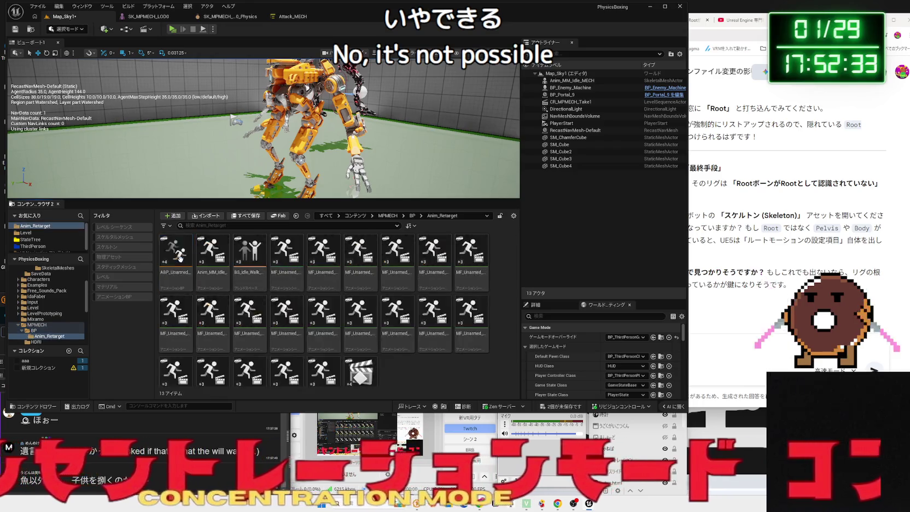
# Delete NewLevelSequence and the mech actor, then save Map_Sky1.
pyautogui.rightClick(358, 366)
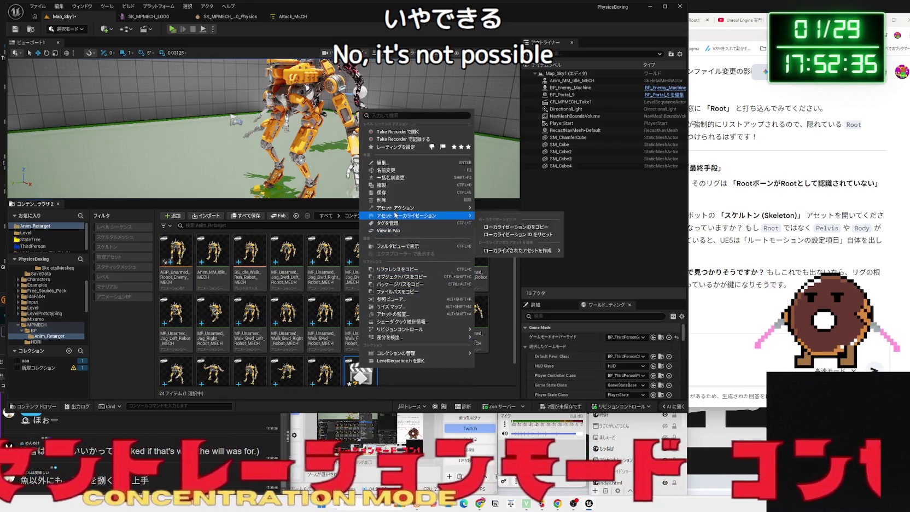
pyautogui.press('Delete')
pyautogui.click(418, 365)
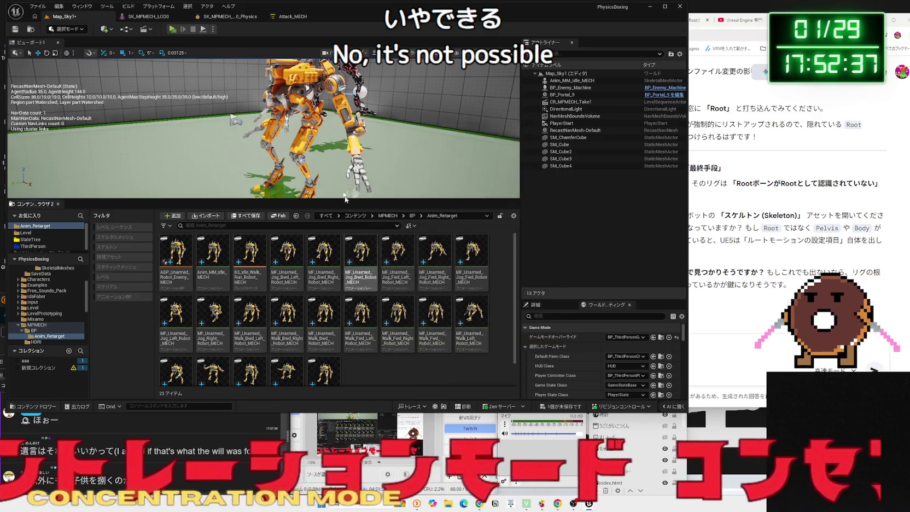
pyautogui.press('Delete')
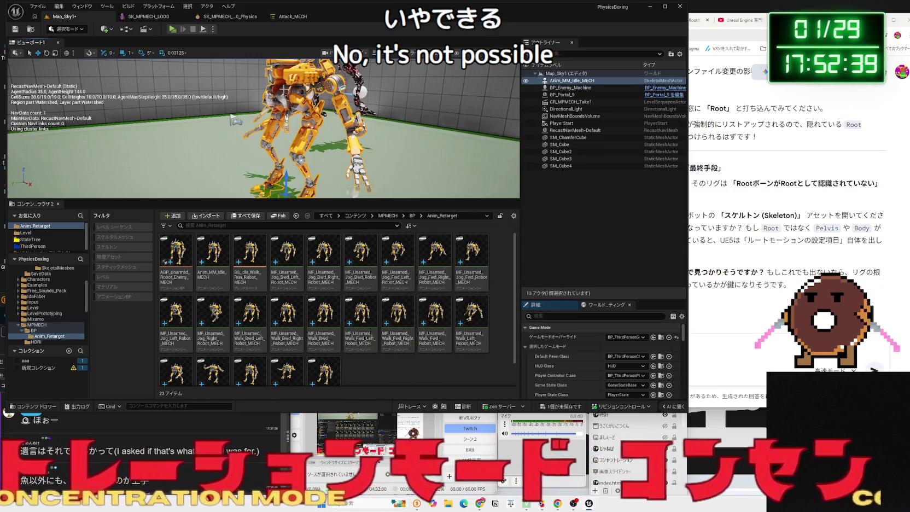
pyautogui.click(564, 407)
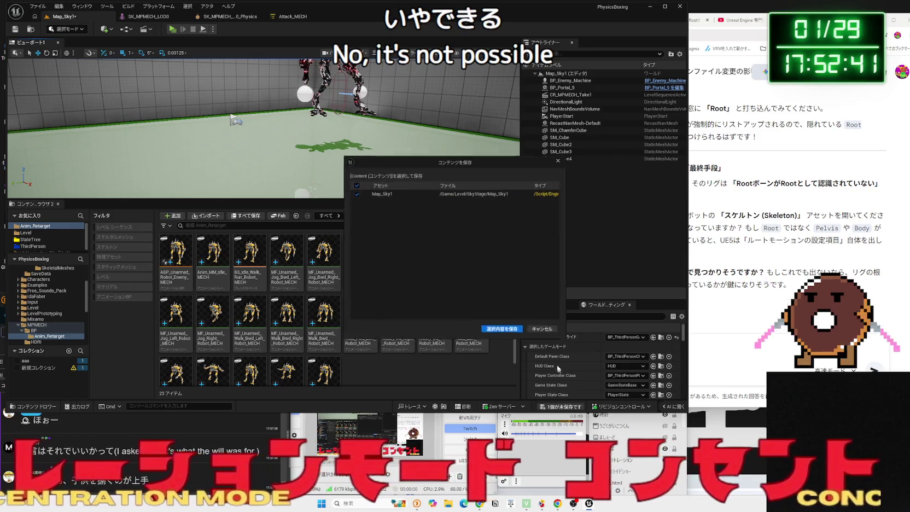
pyautogui.click(504, 331)
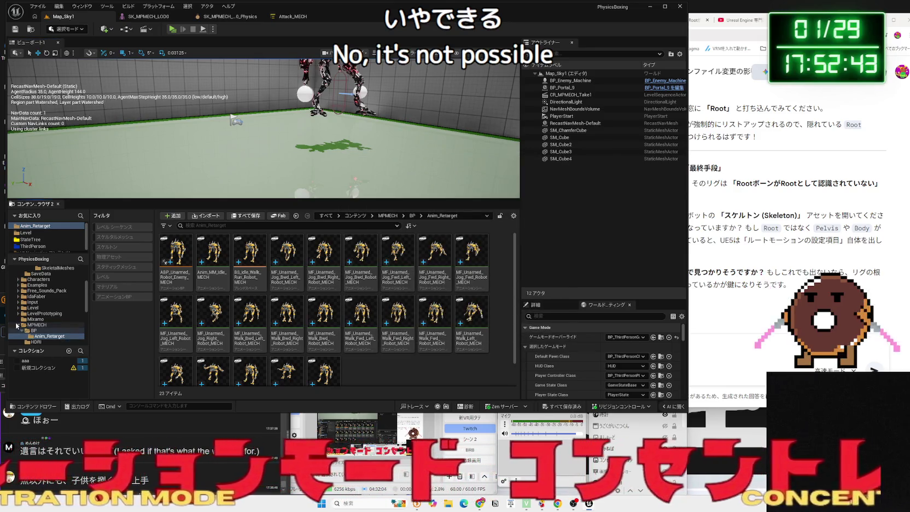
pyautogui.click(17, 325)
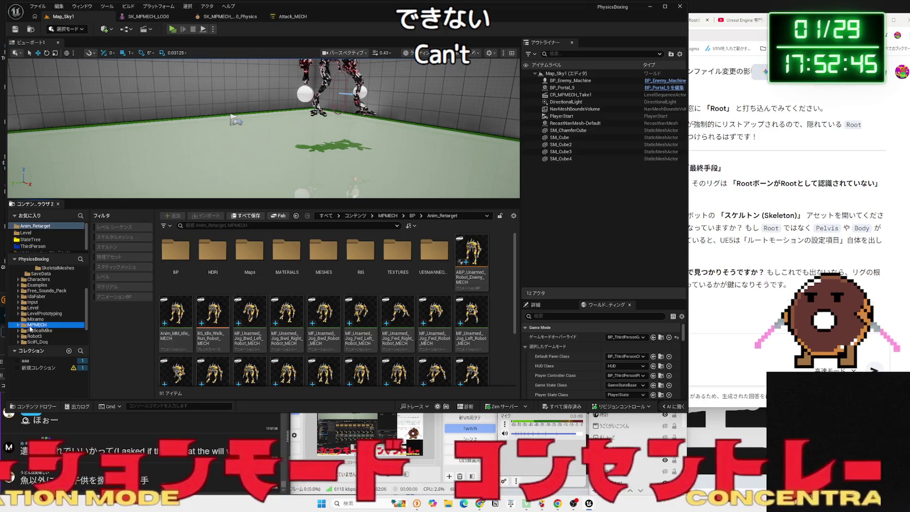
# Browse to MPMECH > MESHES and open SK_MPMECH_LOD0 in the mesh editor.
pyautogui.click(33, 330)
pyautogui.doubleClick(286, 257)
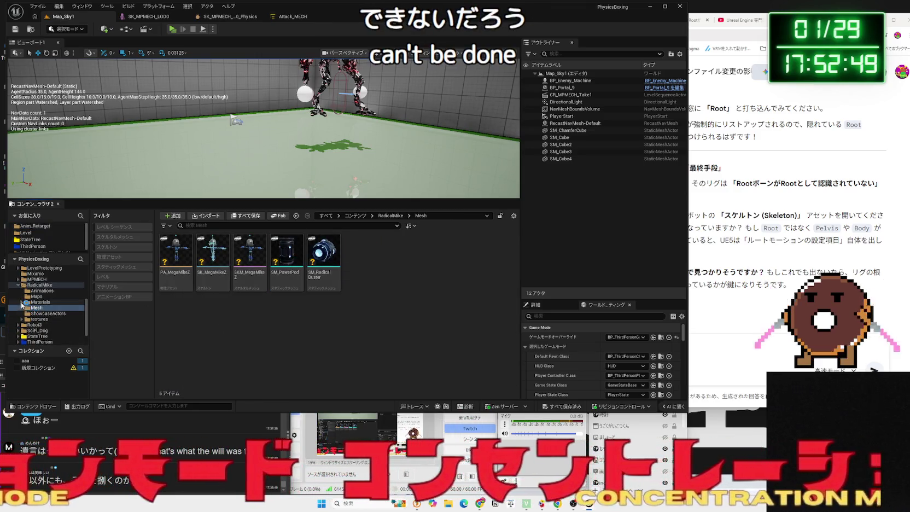
pyautogui.click(34, 279)
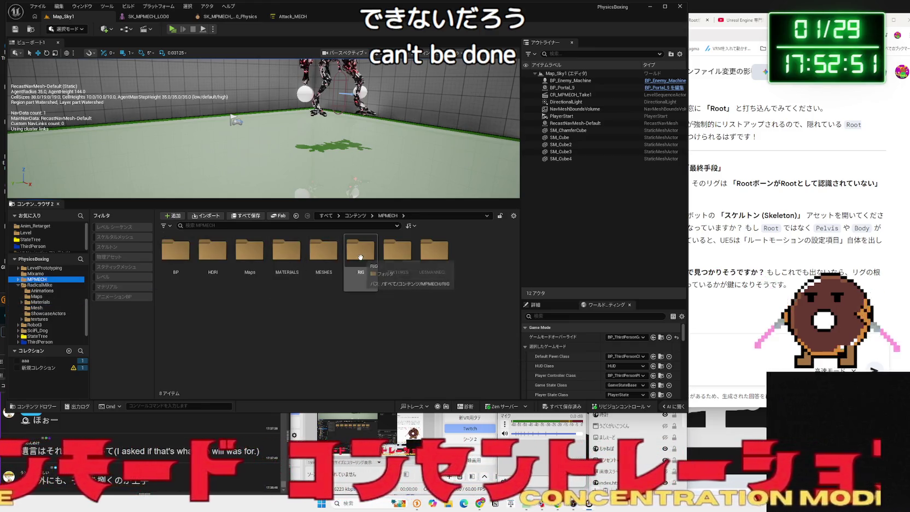
pyautogui.doubleClick(322, 254)
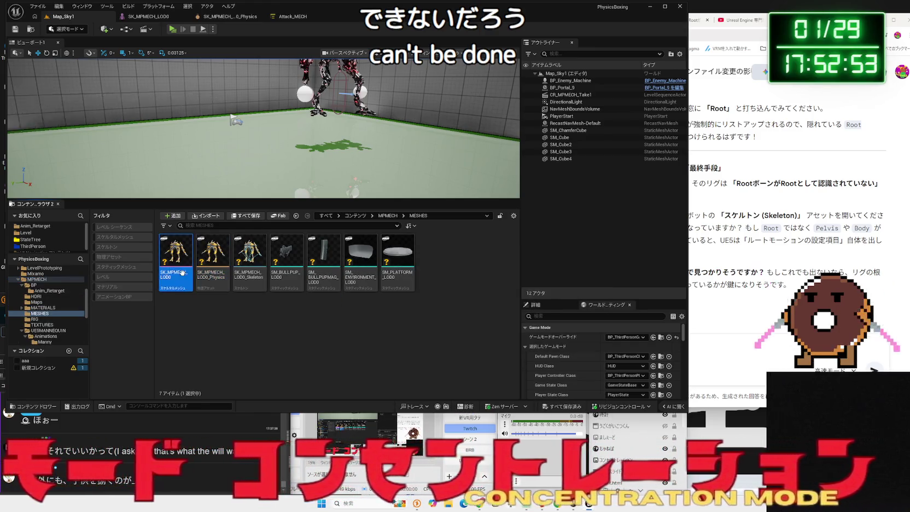
pyautogui.doubleClick(182, 272)
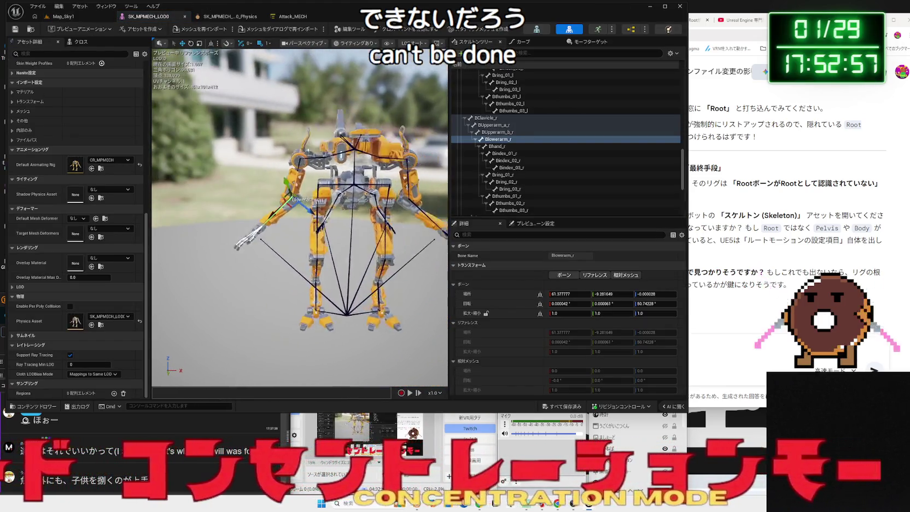
# Scroll the Skeleton Tree to Root and expand Pelvis to show its child bones.
pyautogui.scroll(3, 333, 213)
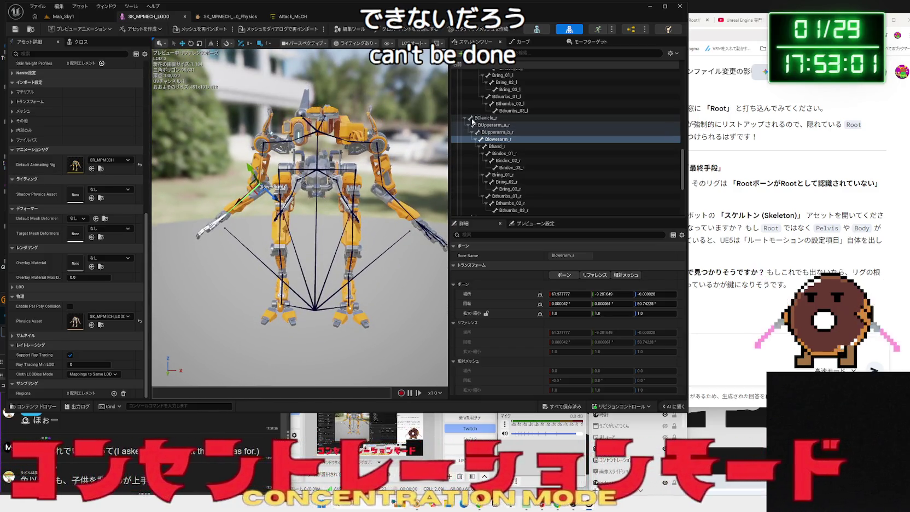
pyautogui.scroll(6, 331, 159)
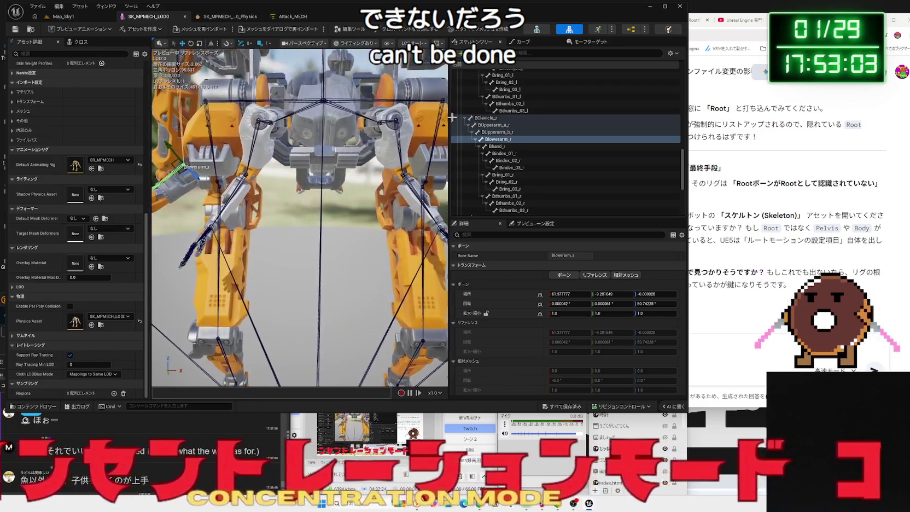
pyautogui.scroll(3, 505, 131)
pyautogui.scroll(-6, 481, 145)
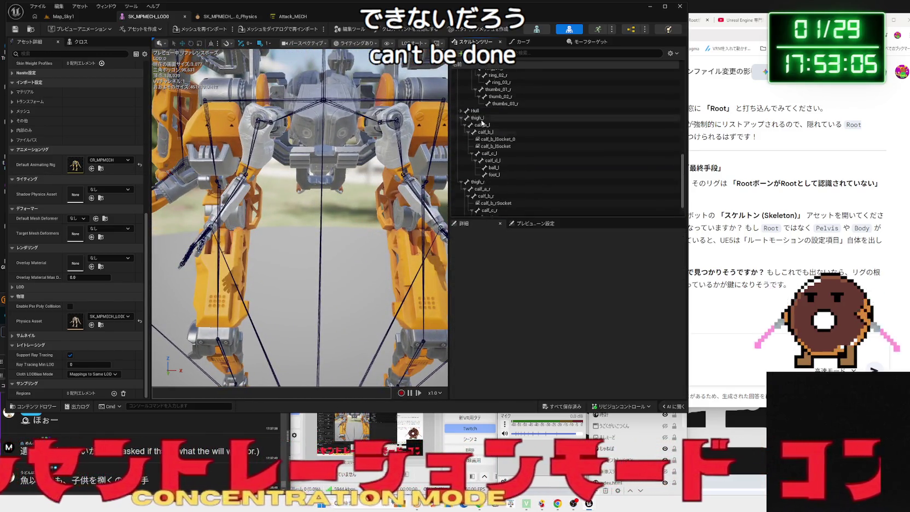
pyautogui.scroll(5, 464, 137)
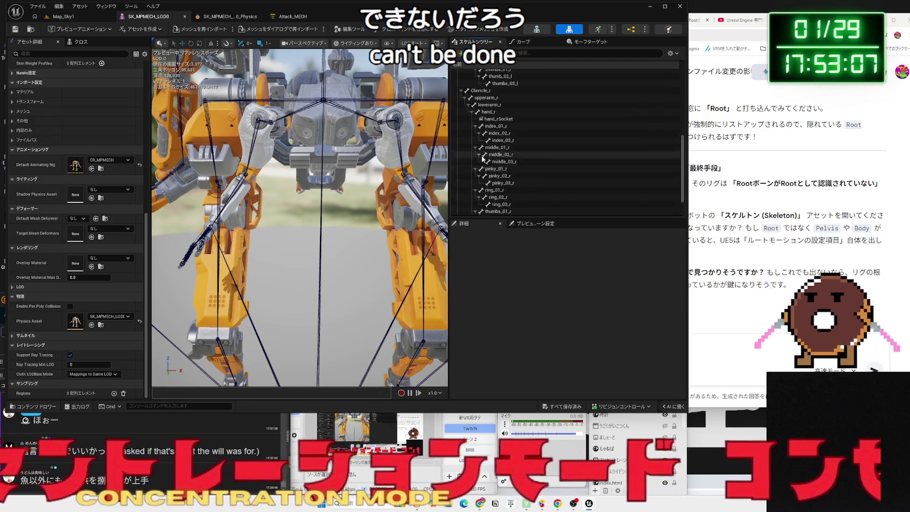
pyautogui.scroll(6, 468, 103)
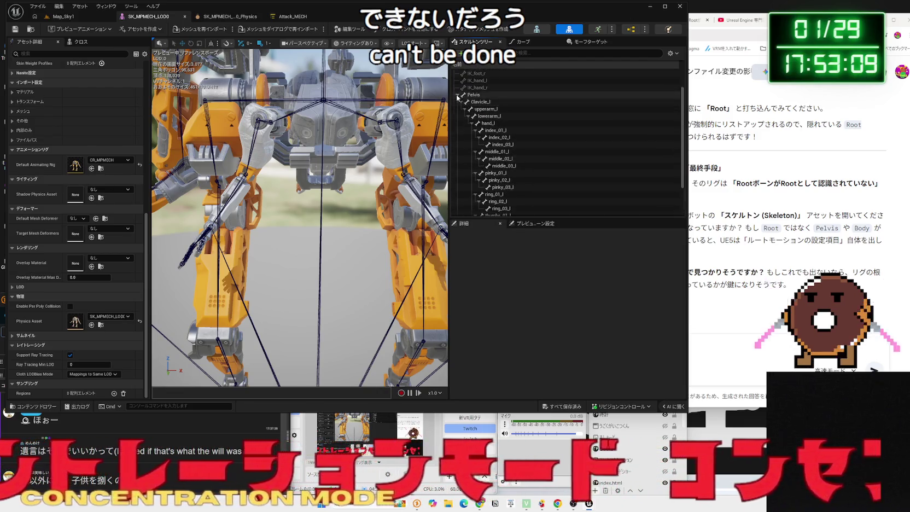
pyautogui.click(465, 105)
pyautogui.click(457, 123)
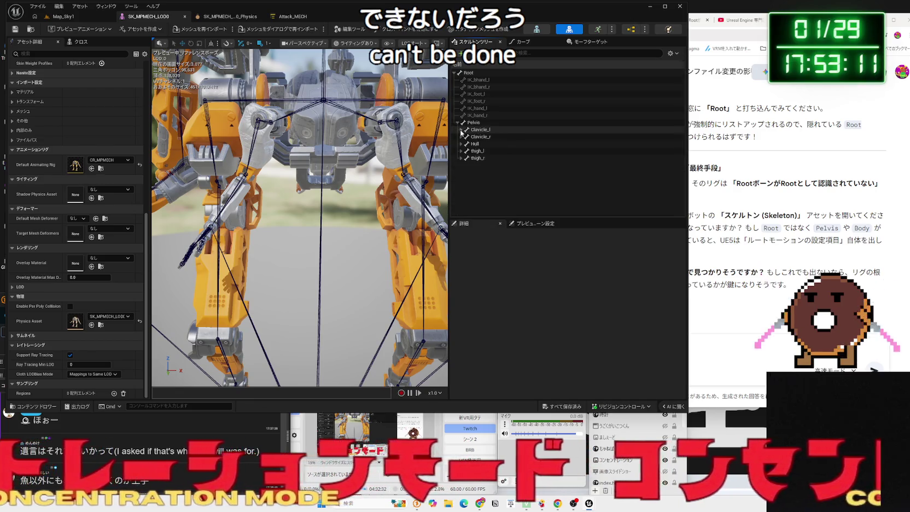
pyautogui.click(462, 144)
# Inspect the Clavicle_r, Hull and other Pelvis child bones, then frame the whole mech.
pyautogui.click(481, 137)
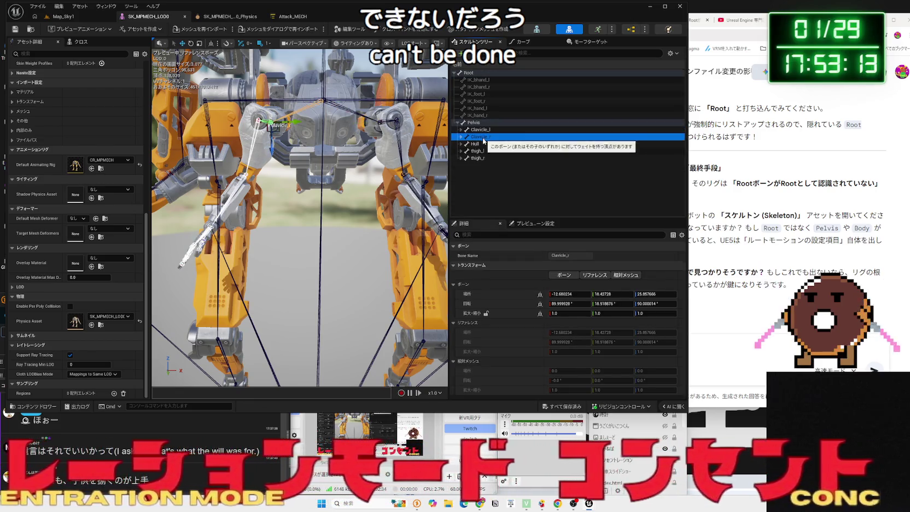
pyautogui.moveTo(370, 140); pyautogui.dragTo(420, 138)
pyautogui.click(481, 137)
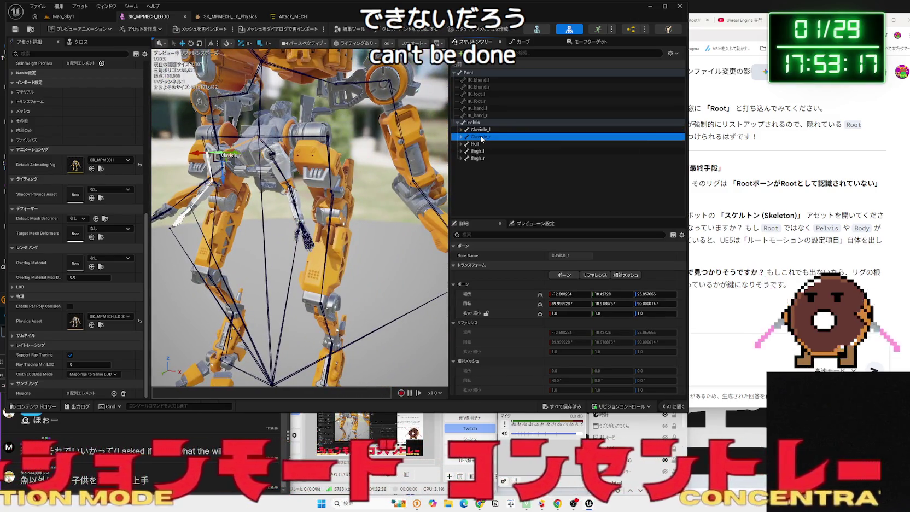
pyautogui.click(477, 145)
pyautogui.click(476, 151)
pyautogui.click(475, 157)
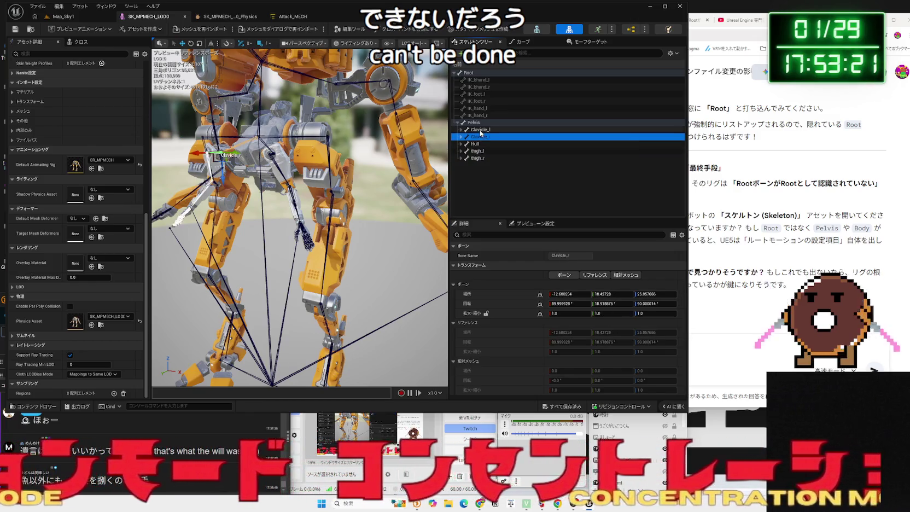
pyautogui.click(478, 145)
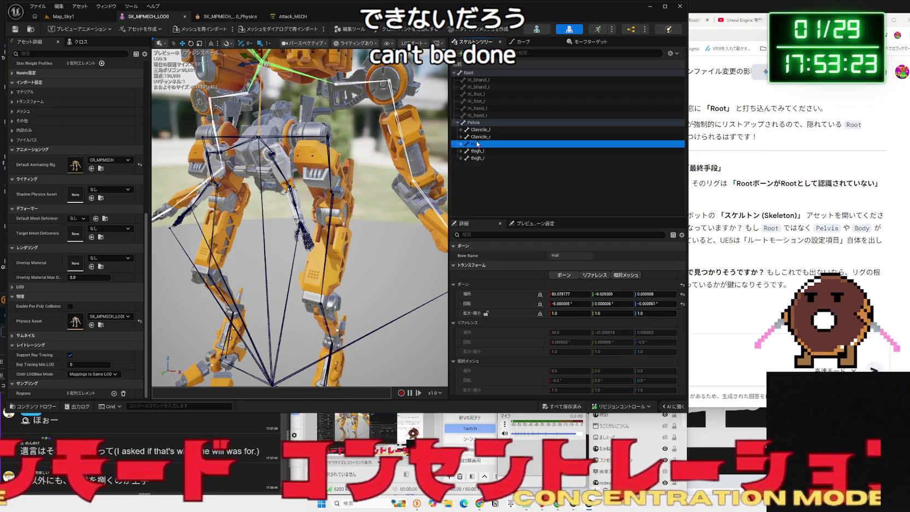
pyautogui.click(478, 138)
pyautogui.press('f')
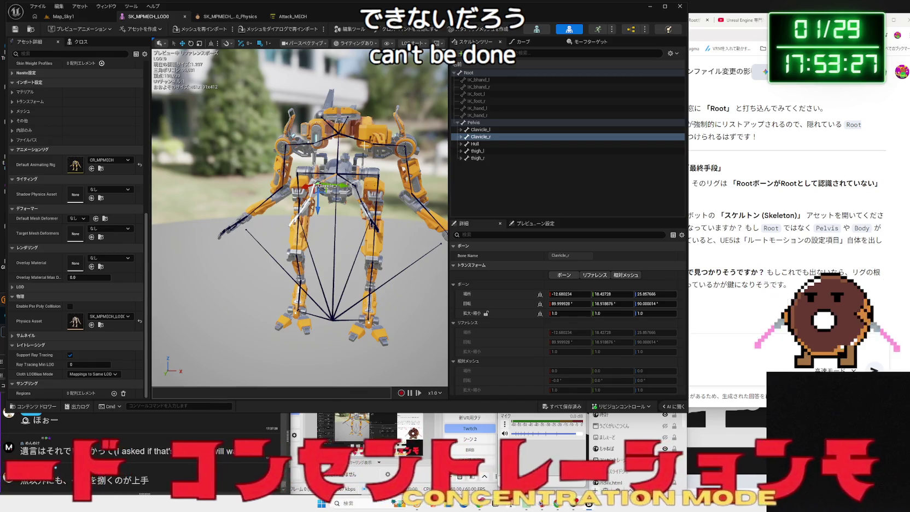
pyautogui.click(155, 32)
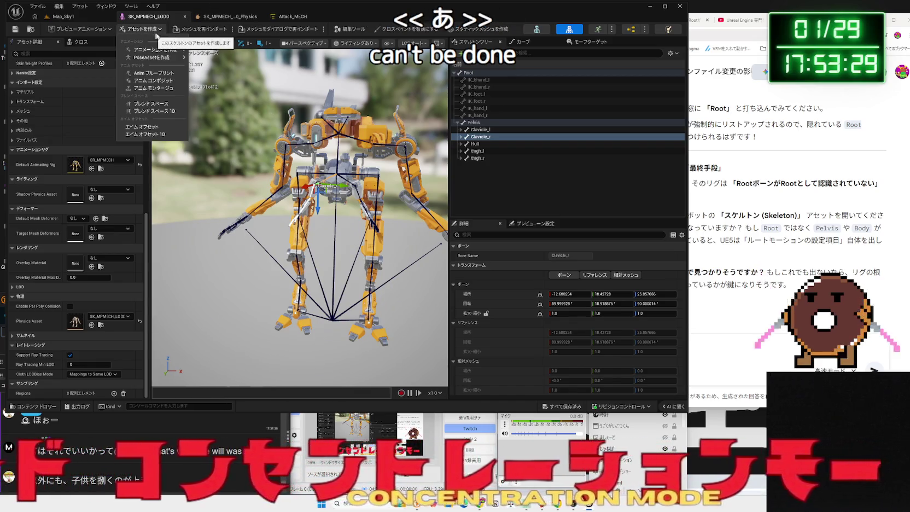
# Open the mesh modeling tools and make a circle cut with the Polygon Cut tool.
pyautogui.click(161, 32)
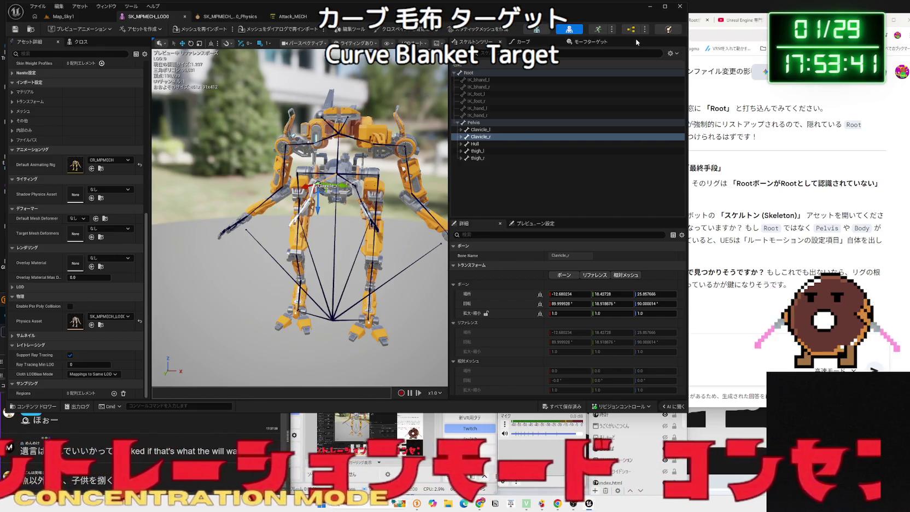
pyautogui.click(355, 31)
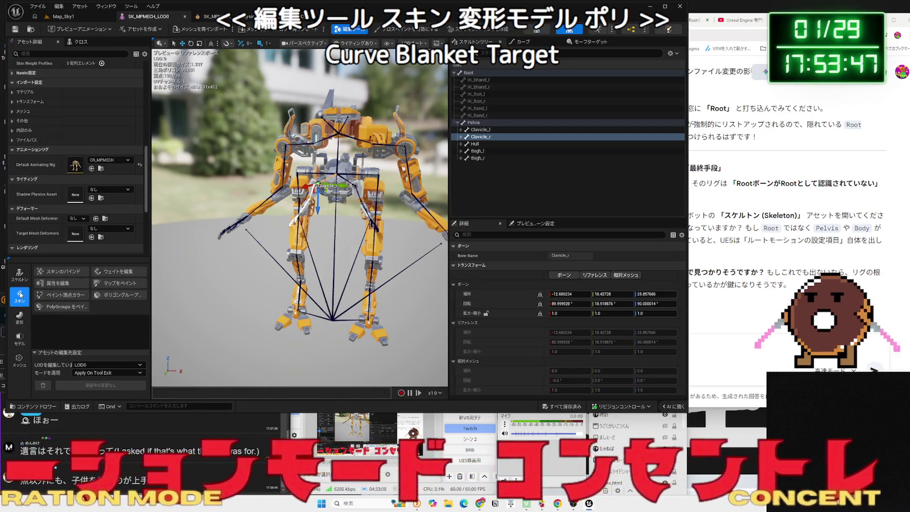
pyautogui.click(18, 358)
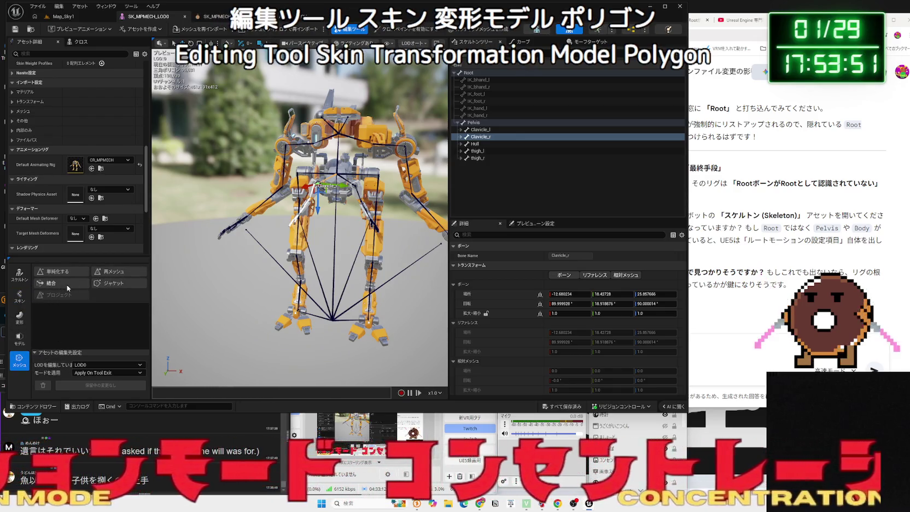
pyautogui.click(19, 338)
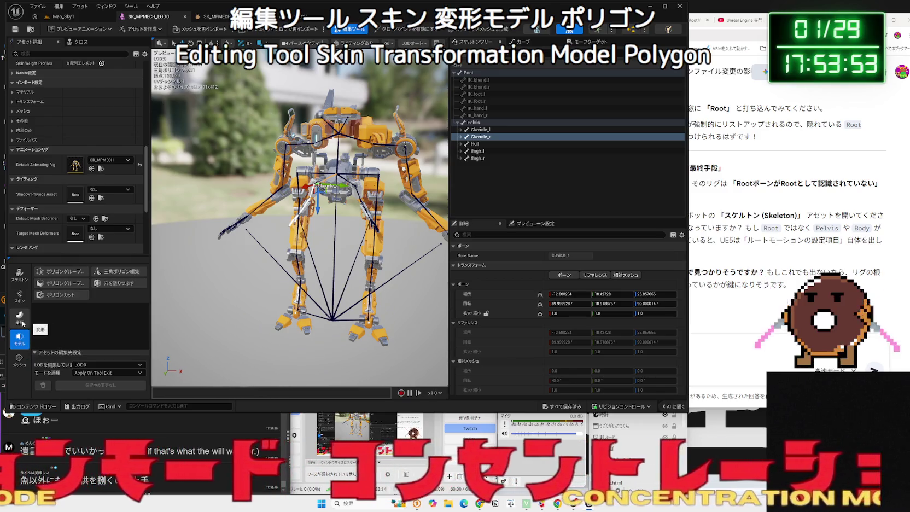
pyautogui.click(61, 295)
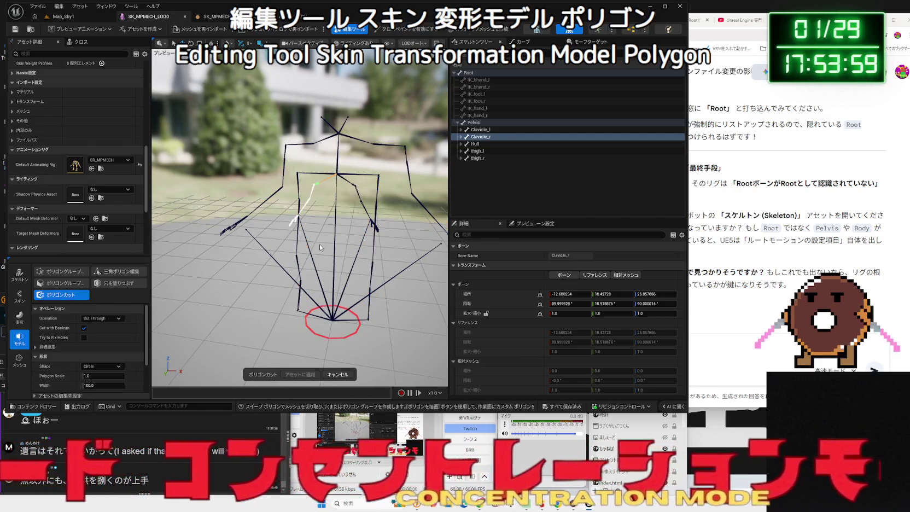
pyautogui.click(300, 242)
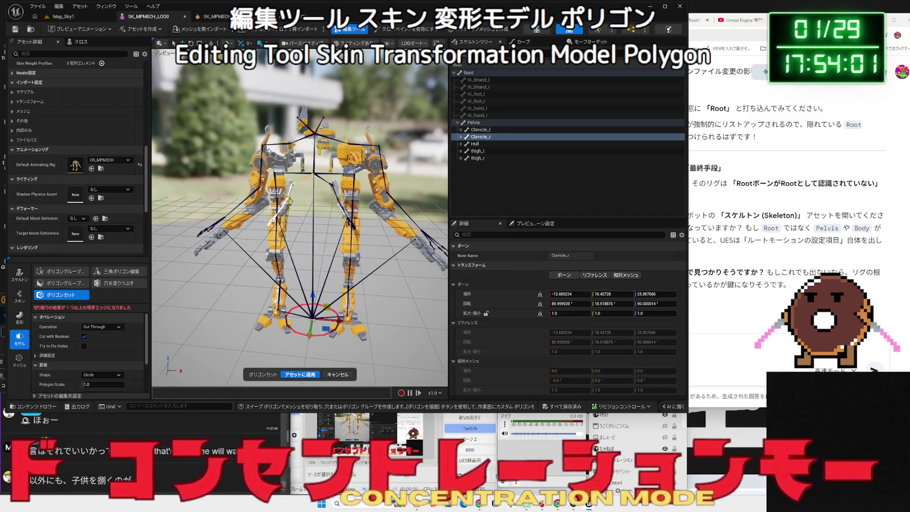
# Exit Polygon Cut, zoom out to the full mech, and play the preview animation.
pyautogui.moveTo(300, 242); pyautogui.dragTo(313, 242)
pyautogui.scroll(10, 312, 247)
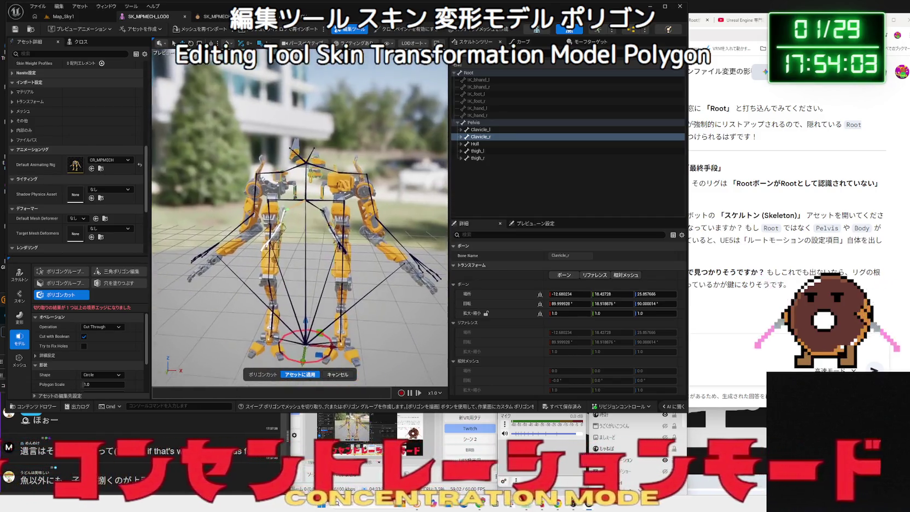
pyautogui.scroll(3, 366, 228)
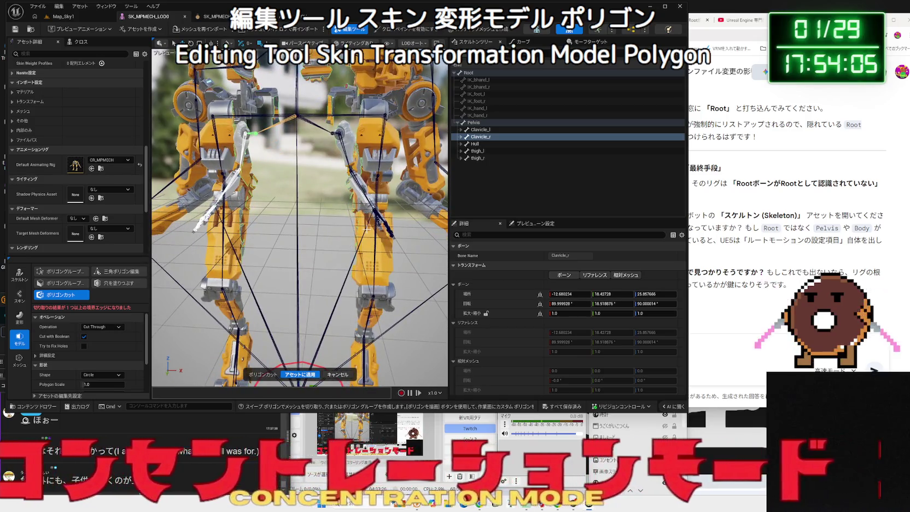
pyautogui.press('Escape')
pyautogui.scroll(-10, 366, 228)
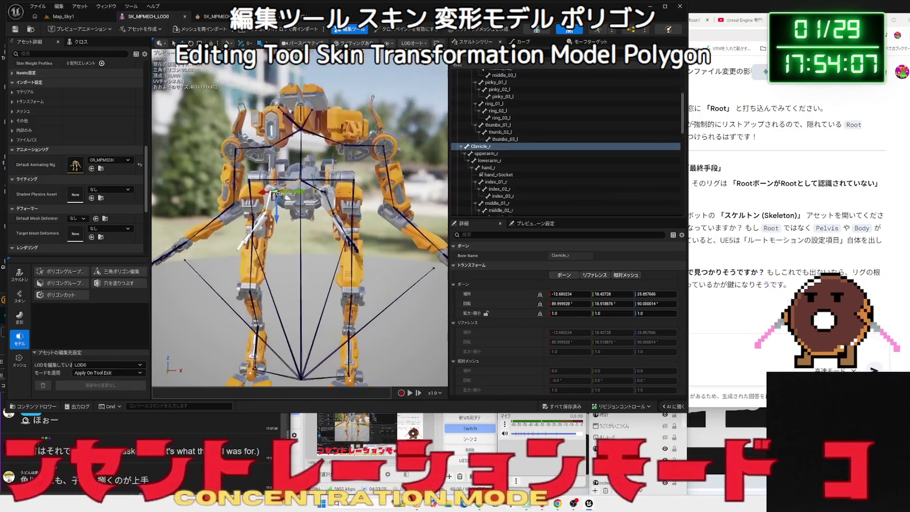
pyautogui.press('space')
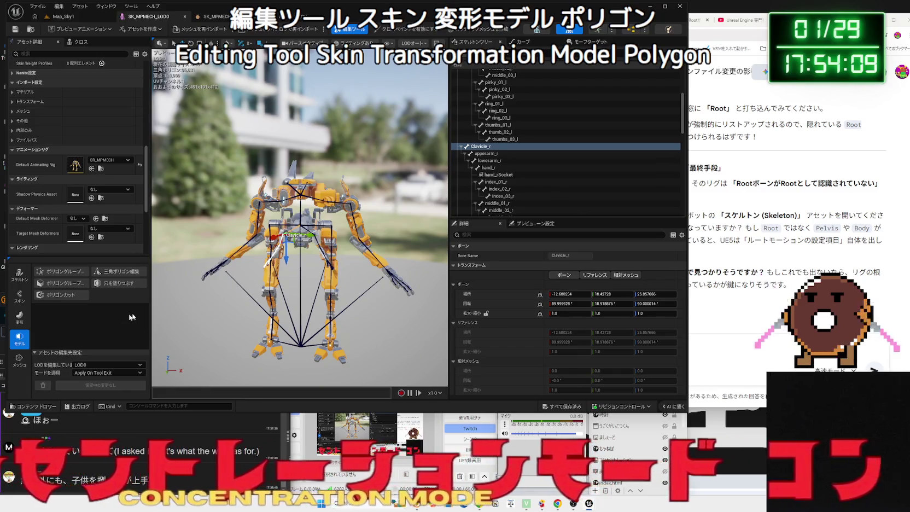
# Close and reopen SK_MPMECH_LOD0, then save the modified mech mesh with Save All.
pyautogui.click(185, 17)
pyautogui.doubleClick(175, 253)
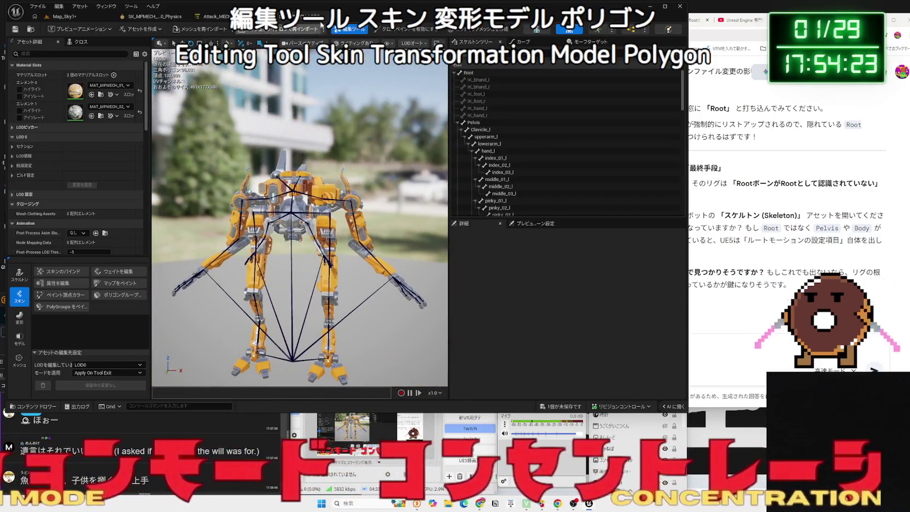
pyautogui.click(337, 19)
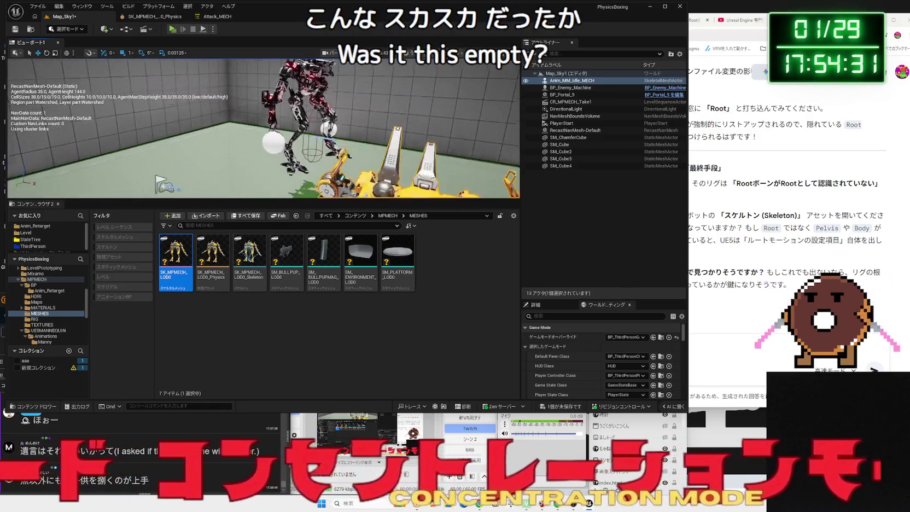
pyautogui.click(540, 404)
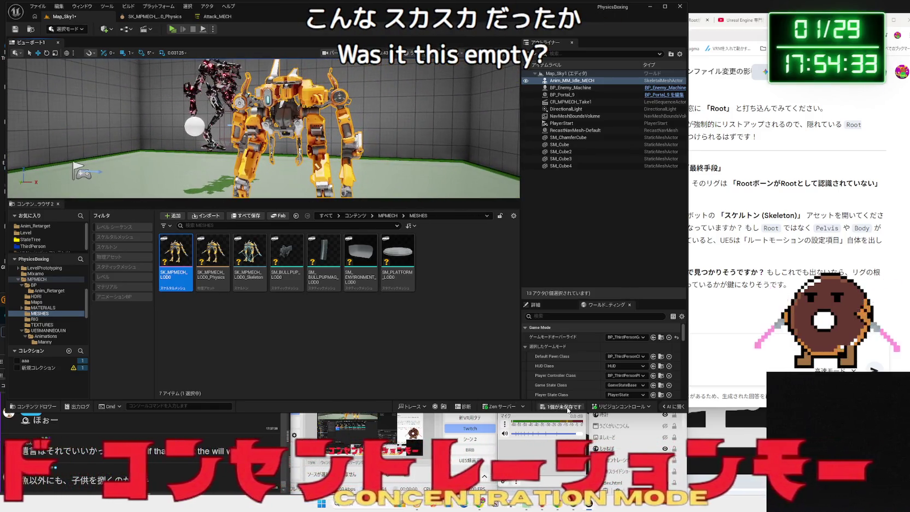
pyautogui.click(519, 310)
pyautogui.click(233, 294)
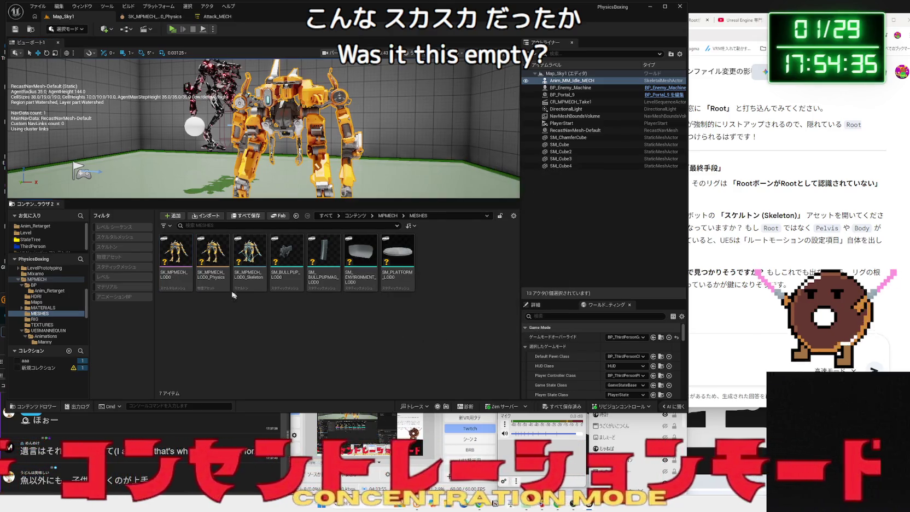
# Reopen SK_MPMECH_LOD0, return to the Map_Sky1 level, and bring up its asset actions.
pyautogui.doubleClick(189, 272)
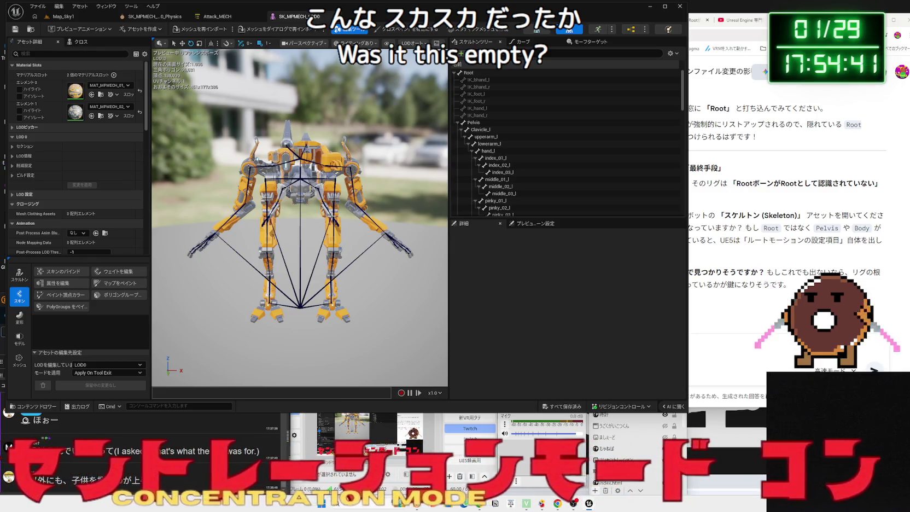
pyautogui.click(68, 18)
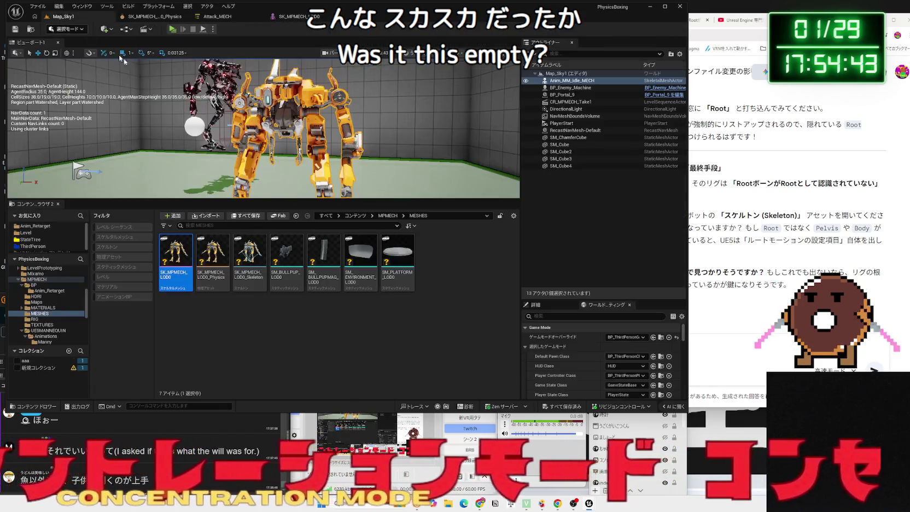
pyautogui.rightClick(171, 273)
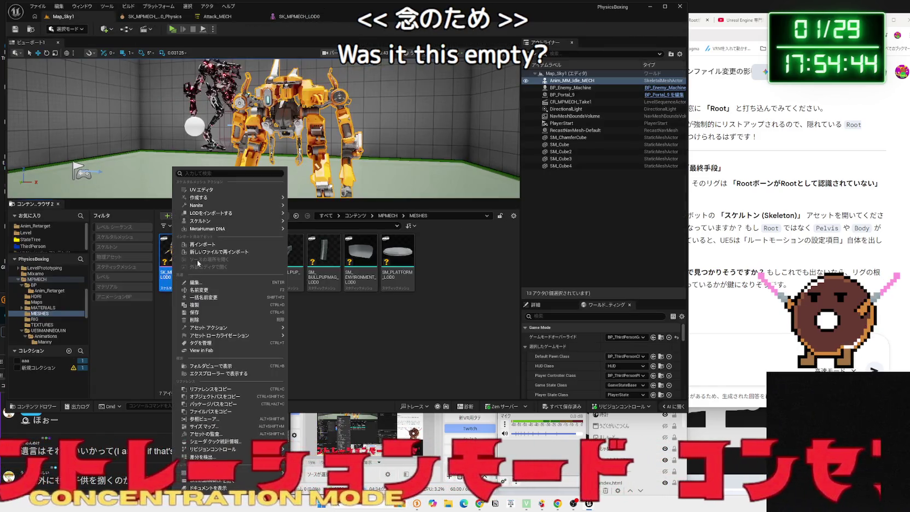
# Duplicate SK_MPMECH_LOD0 as SK_MPMECH_LOD1, then reselect the original mesh.
pyautogui.click(226, 309)
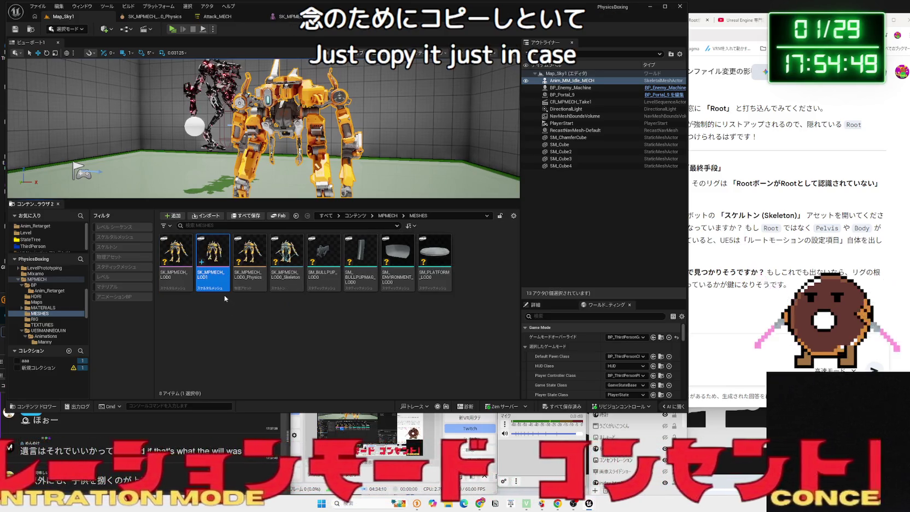
pyautogui.click(224, 295)
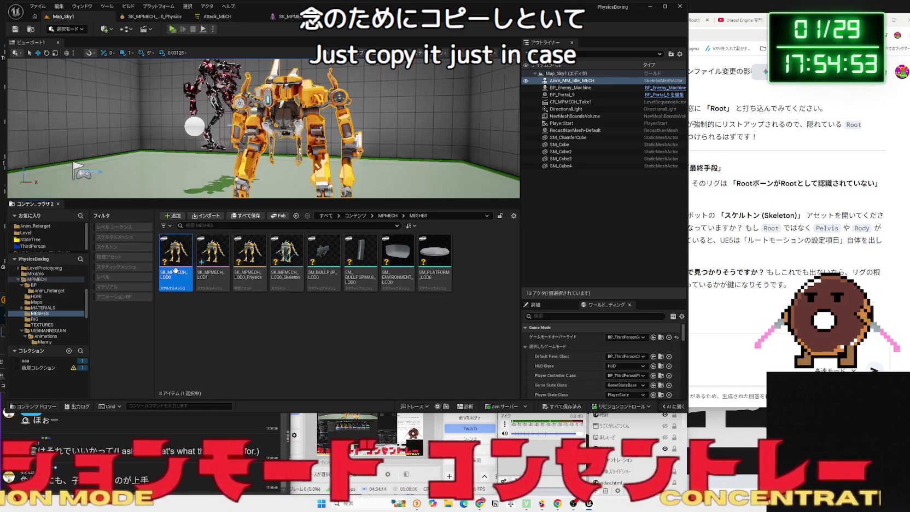
pyautogui.click(186, 300)
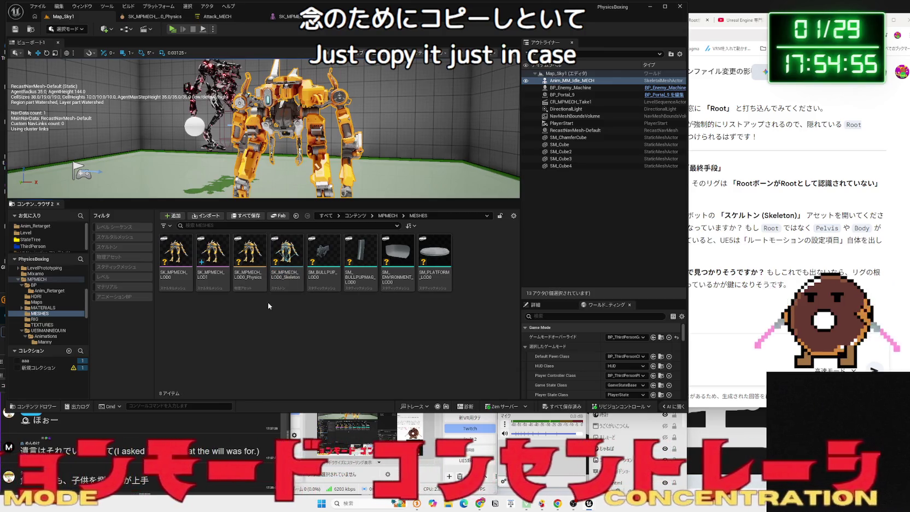
pyautogui.click(165, 287)
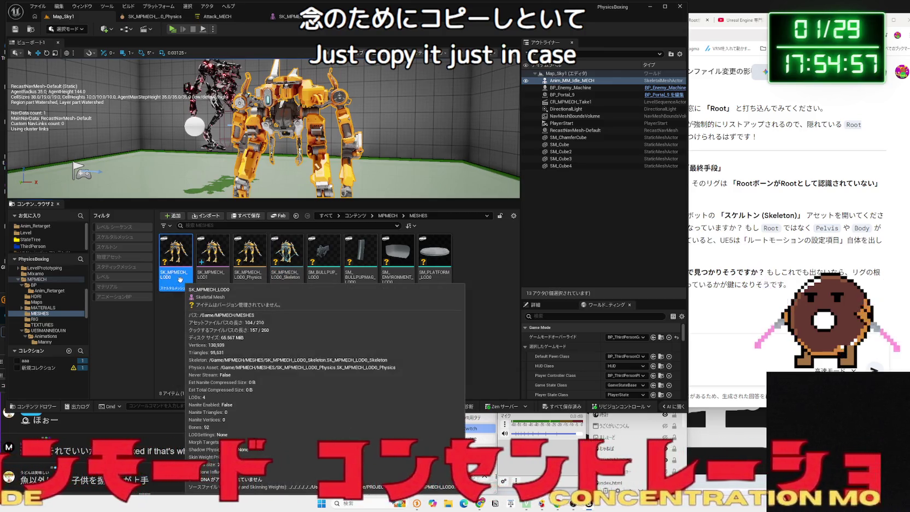
# Open SK_MPMECH_LOD0 in Skeleton mode, start Edit Skeleton, and select the Root bone.
pyautogui.doubleClick(181, 279)
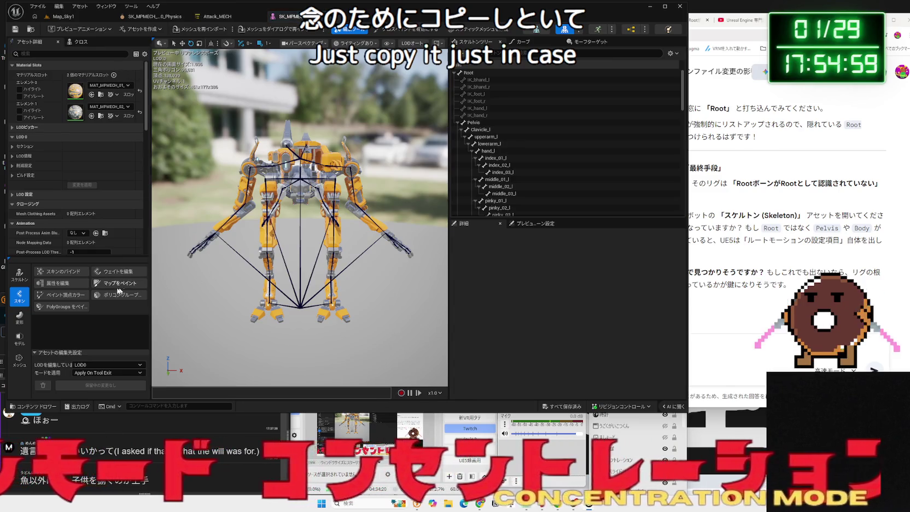
pyautogui.click(20, 275)
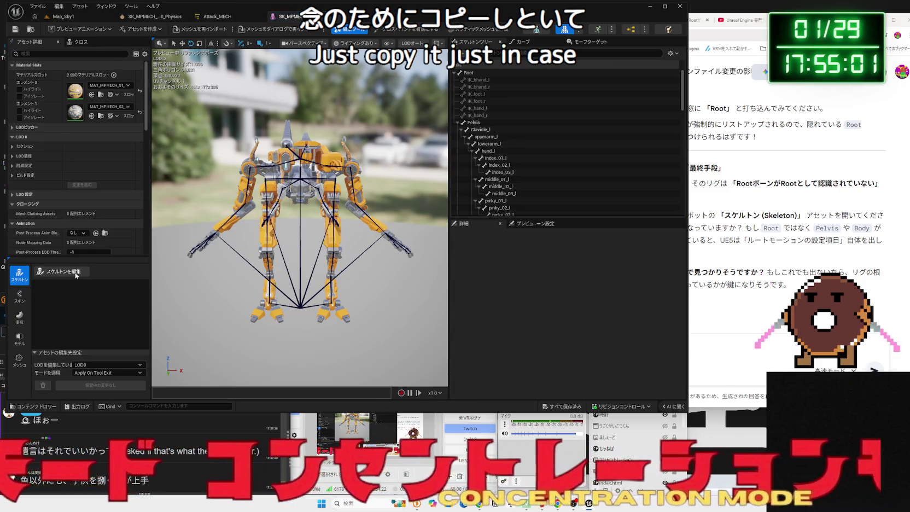
pyautogui.click(76, 276)
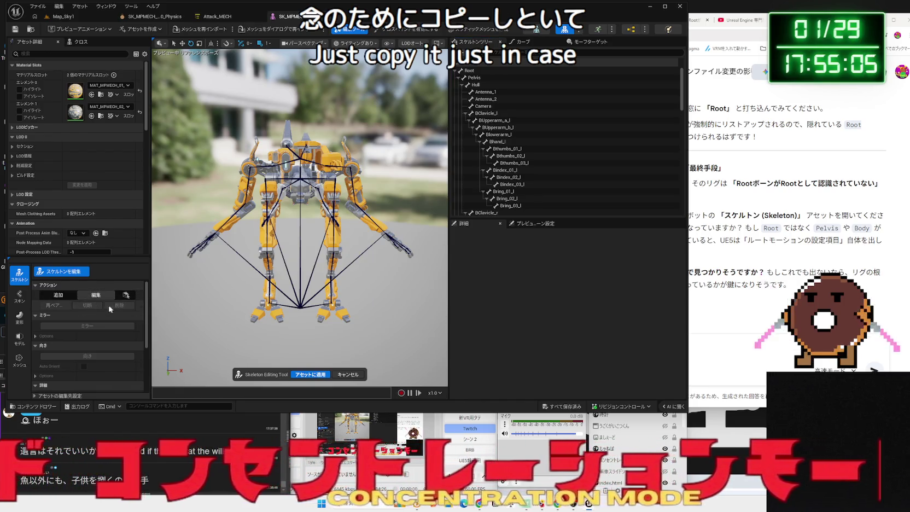
pyautogui.scroll(5, 300, 306)
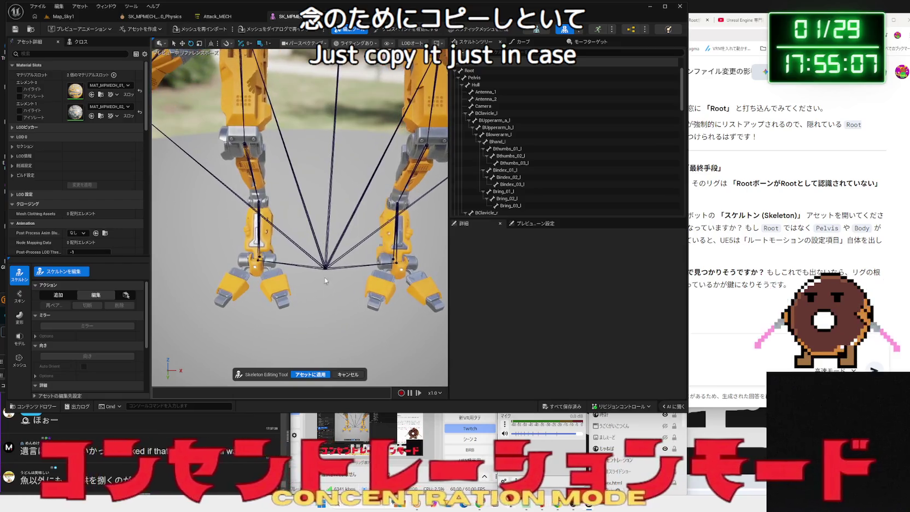
pyautogui.click(326, 266)
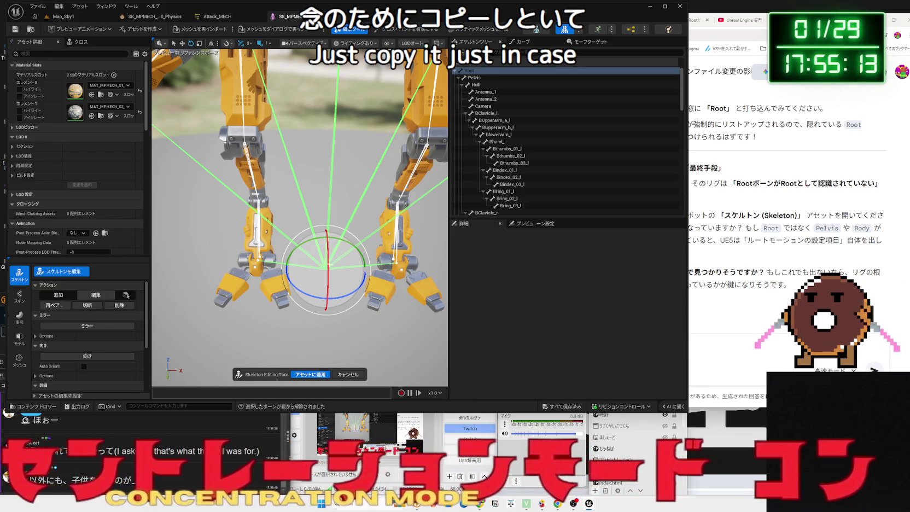
pyautogui.click(281, 234)
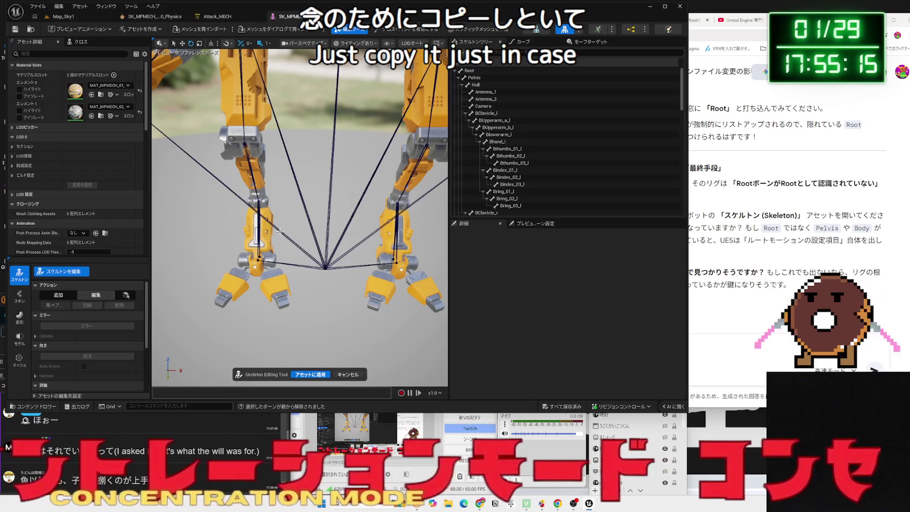
pyautogui.click(278, 231)
# Delete the calf_c_r bone with its children, then undo the deletion.
pyautogui.scroll(-3, 299, 219)
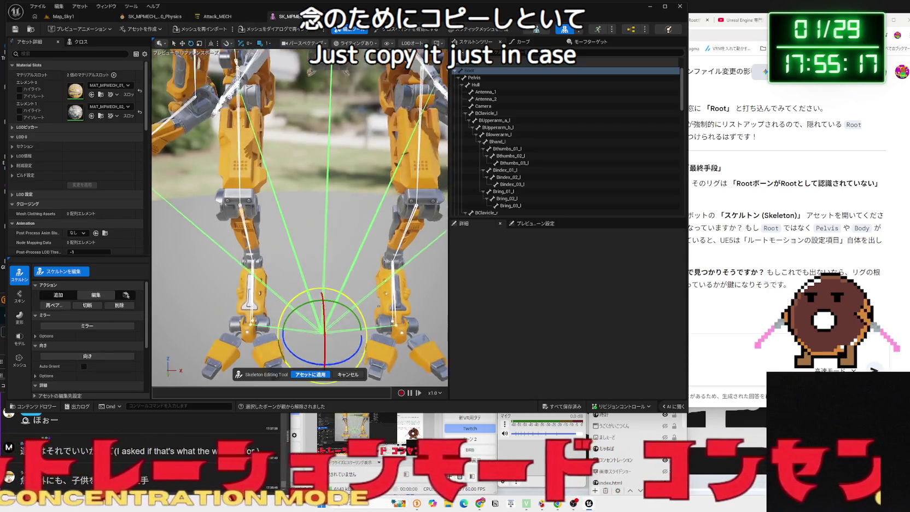
pyautogui.click(251, 215)
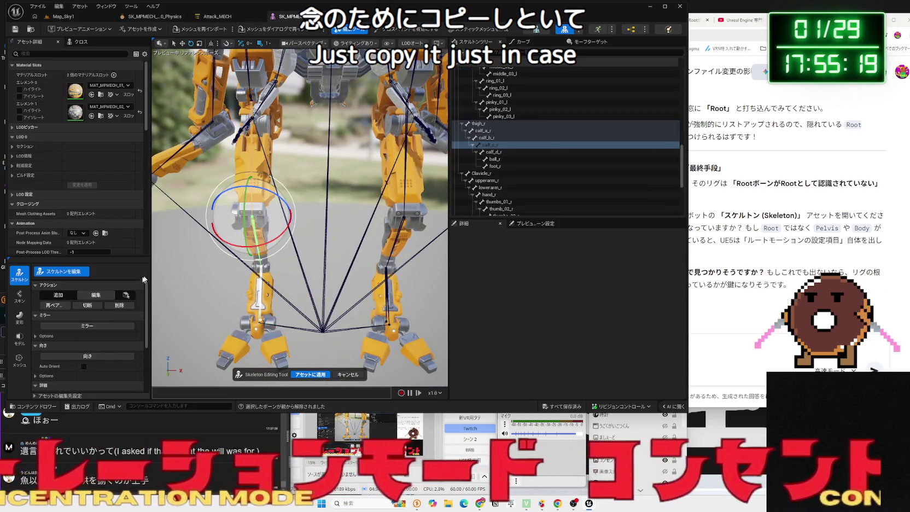
pyautogui.click(122, 307)
pyautogui.hotkey('ctrl', 'z')
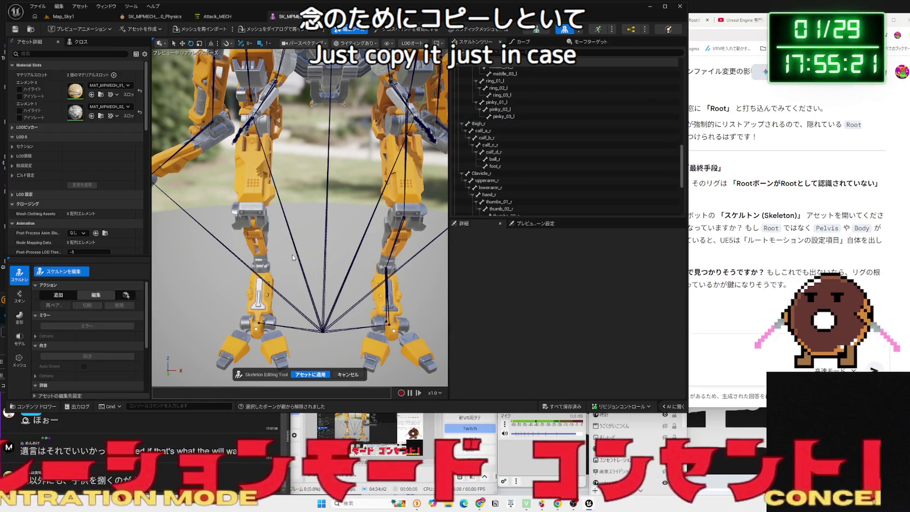
pyautogui.scroll(-3, 293, 257)
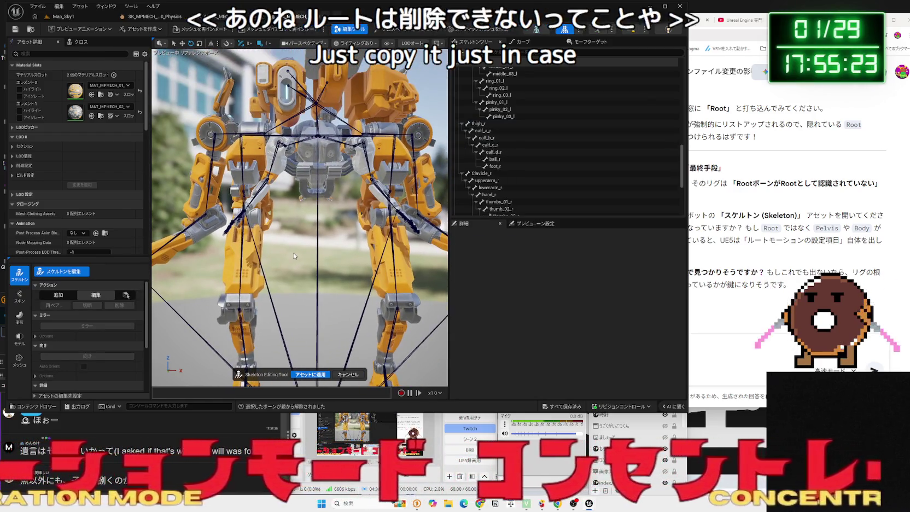
pyautogui.scroll(3, 293, 255)
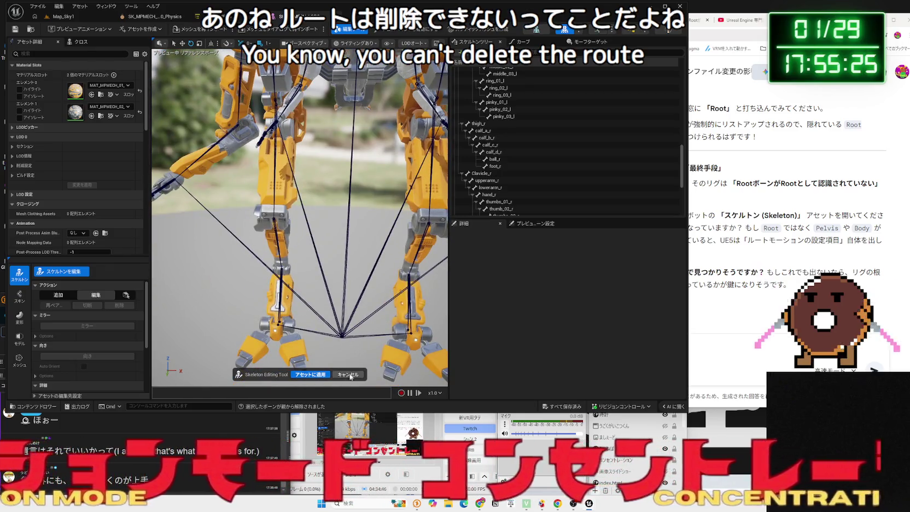
# Cancel skeleton editing and cycle through Mesh, Skin and Deform modes to Model mode.
pyautogui.click(348, 375)
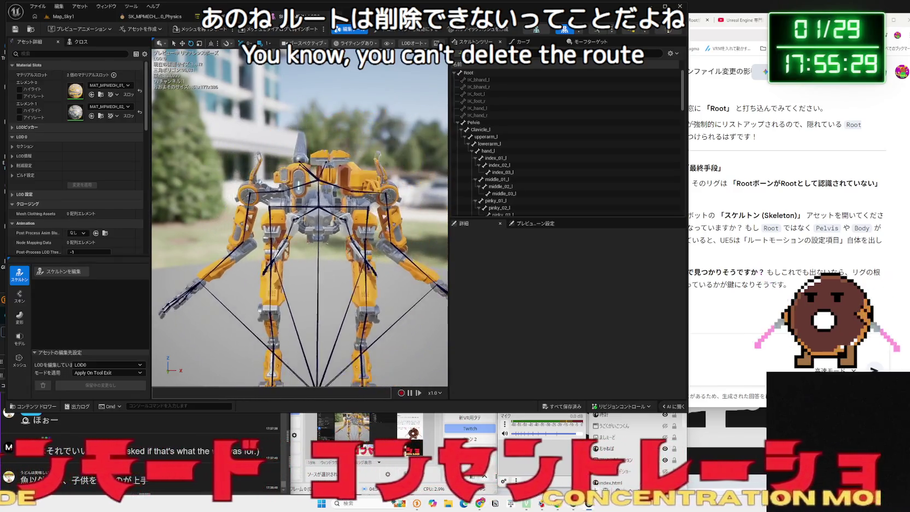
pyautogui.scroll(3, 300, 219)
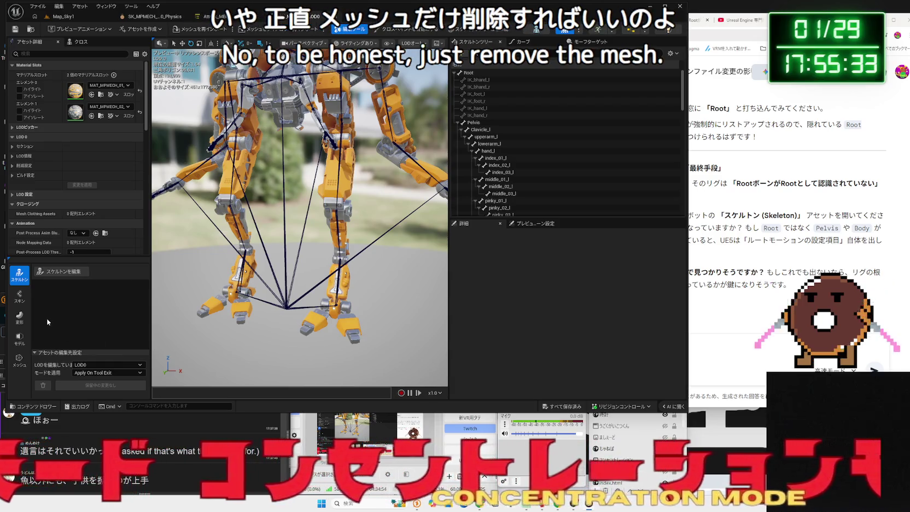
pyautogui.click(19, 359)
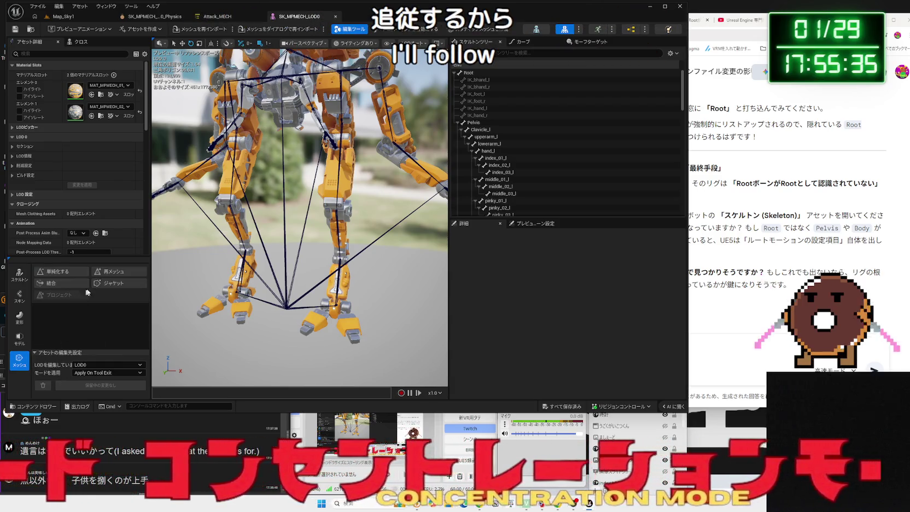
pyautogui.click(20, 295)
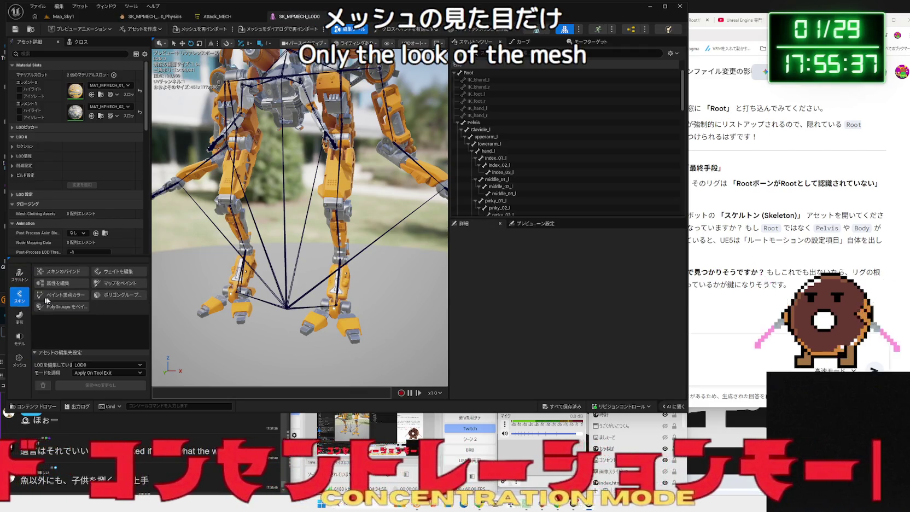
pyautogui.click(19, 316)
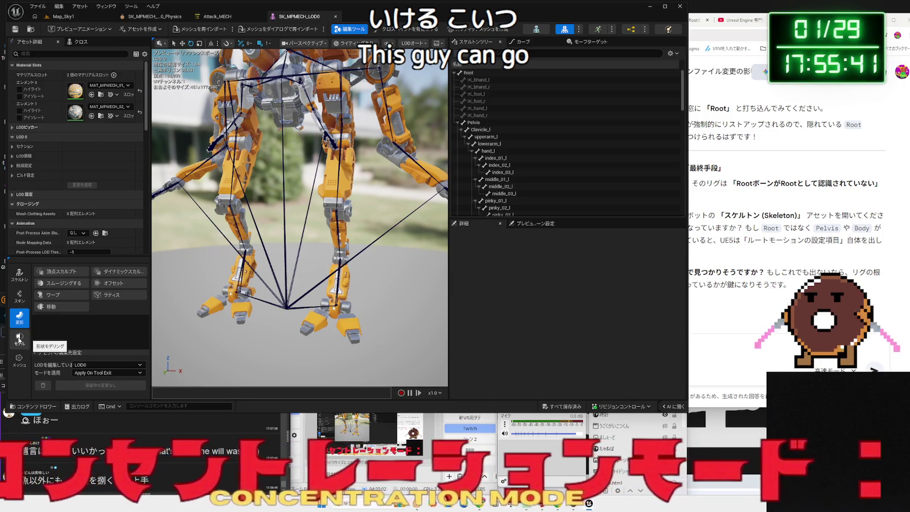
pyautogui.click(19, 339)
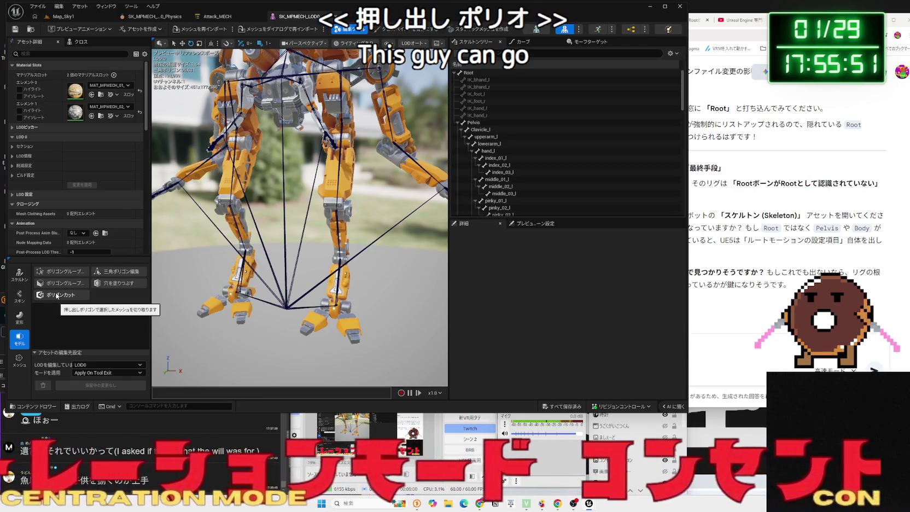
# Select the mech mesh and start a Polygon Cut, marking a cut region on it.
pyautogui.click(57, 295)
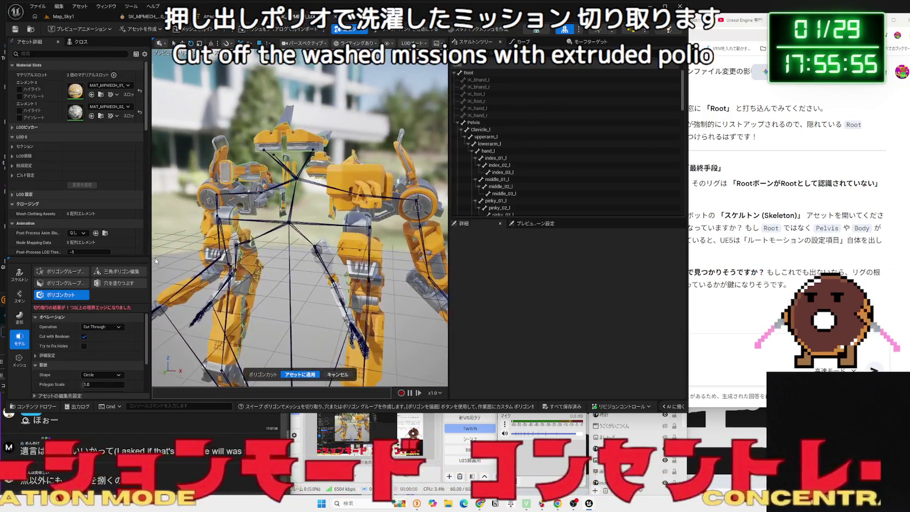
pyautogui.click(337, 375)
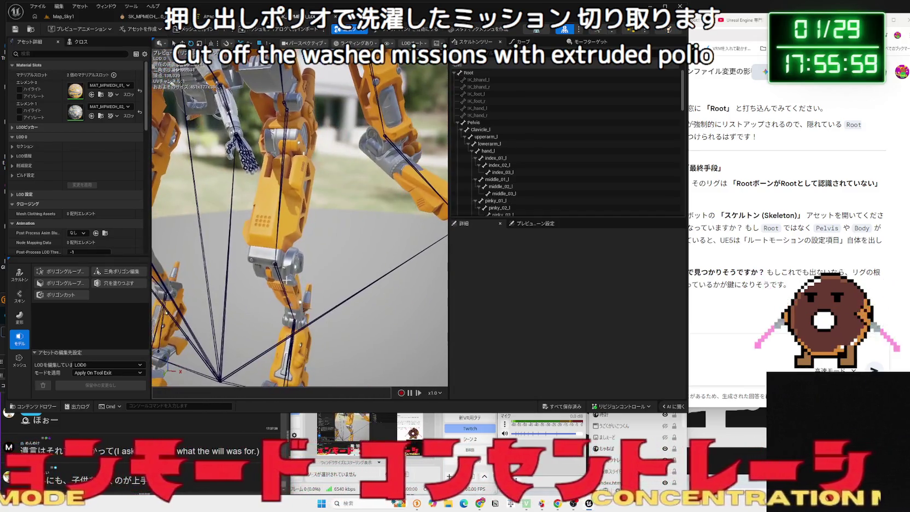
pyautogui.click(287, 223)
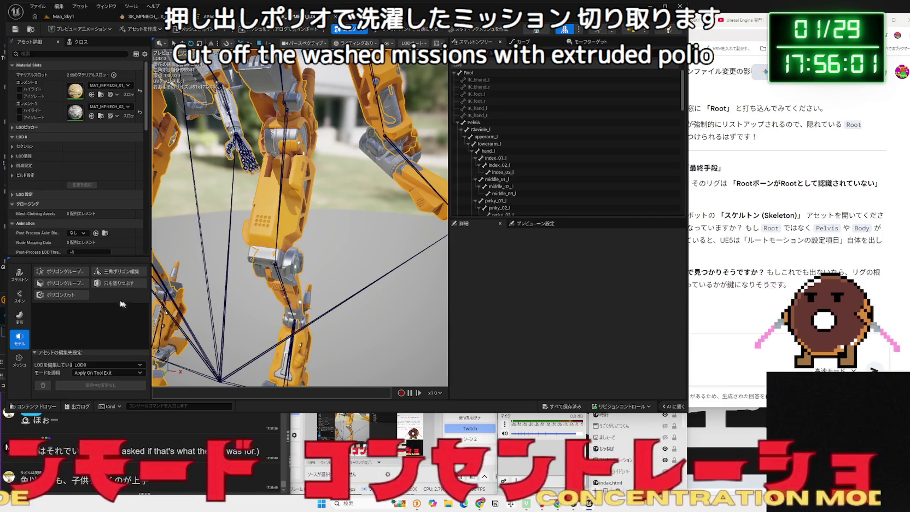
pyautogui.click(71, 296)
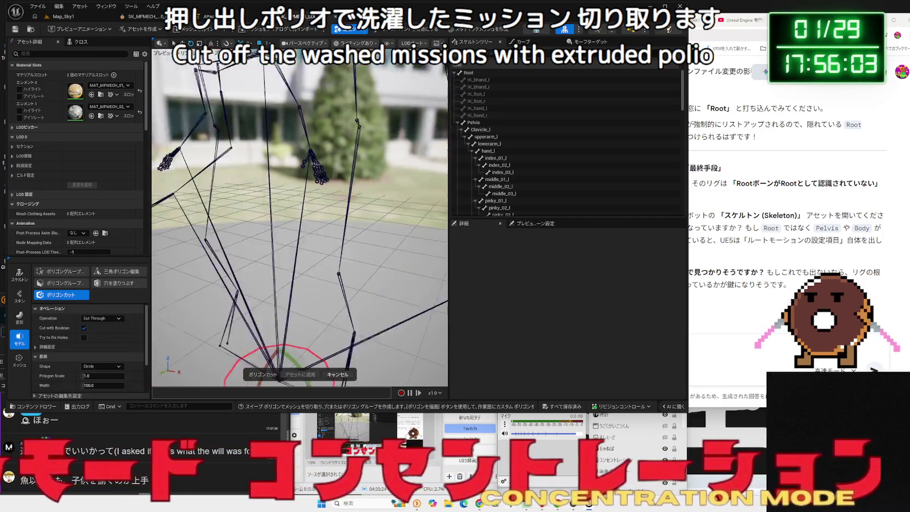
pyautogui.click(281, 265)
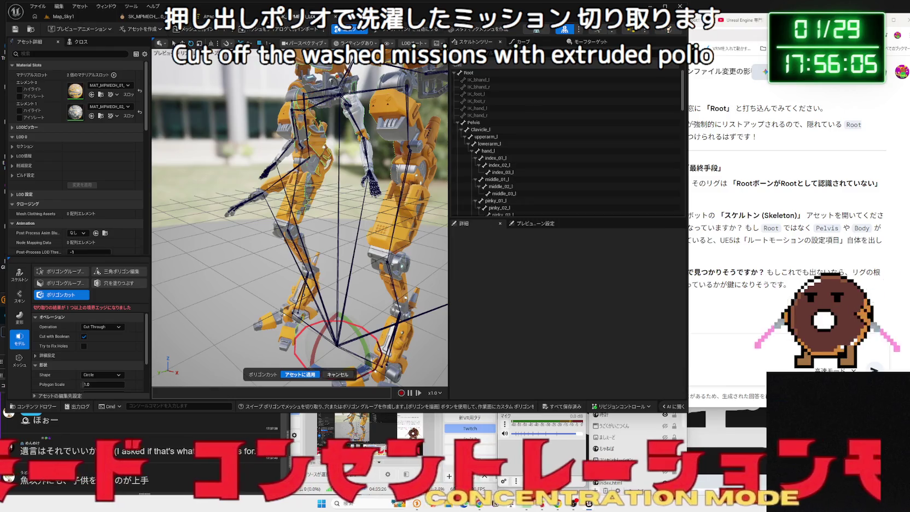
# Inspect the calf_b_l and calf_d_r bones, then cancel the Polygon Cut unapplied.
pyautogui.click(394, 232)
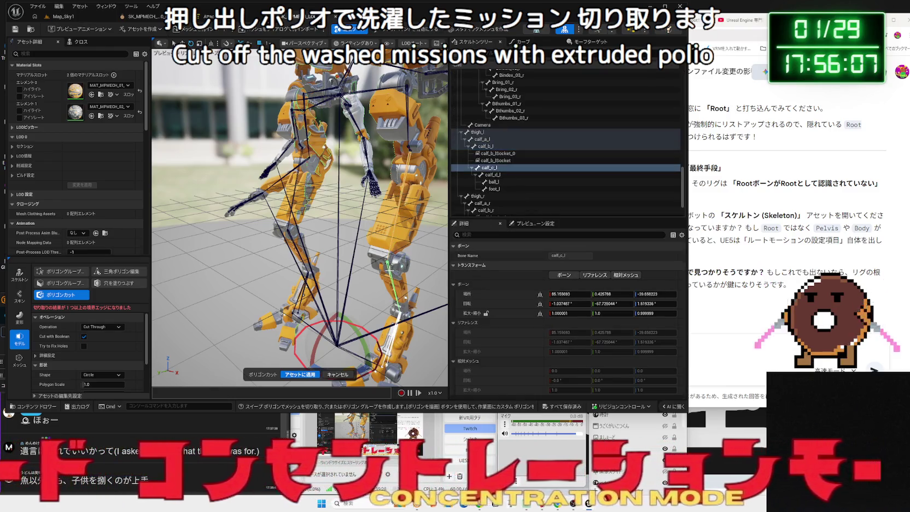
pyautogui.click(401, 241)
pyautogui.moveTo(402, 236)
pyautogui.mouseDown()
pyautogui.moveTo(350, 243)
pyautogui.moveTo(293, 228)
pyautogui.mouseUp()
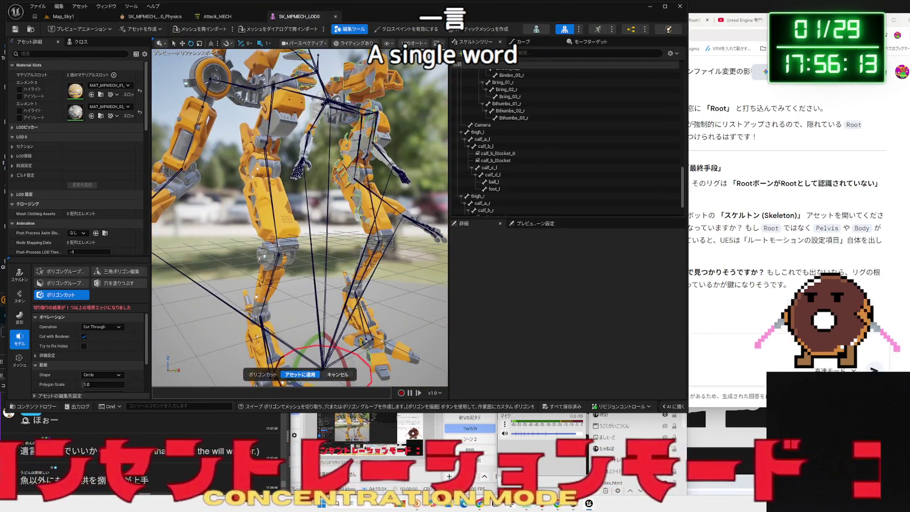
pyautogui.click(262, 316)
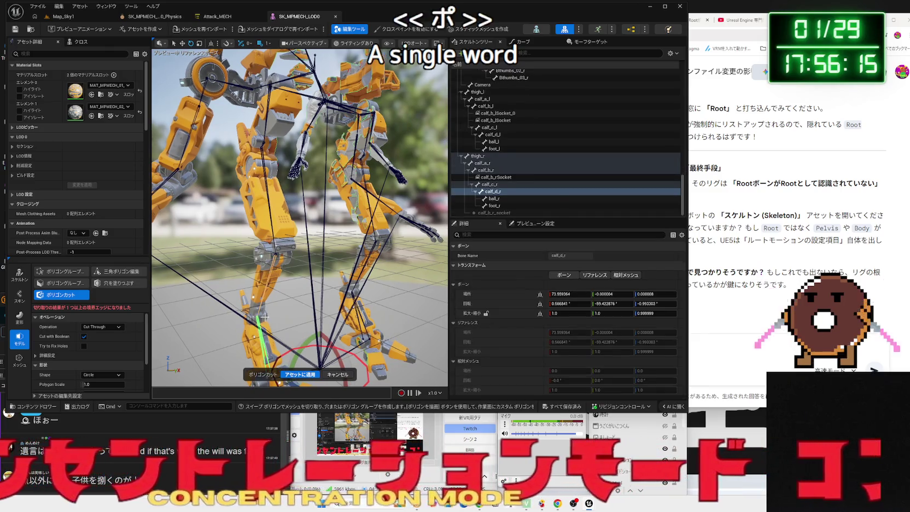
pyautogui.press('f')
pyautogui.click(336, 354)
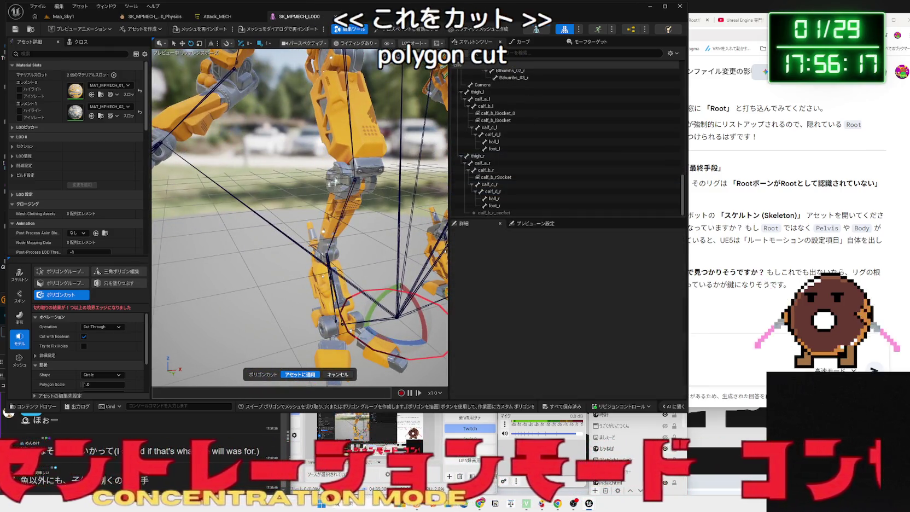
pyautogui.click(338, 375)
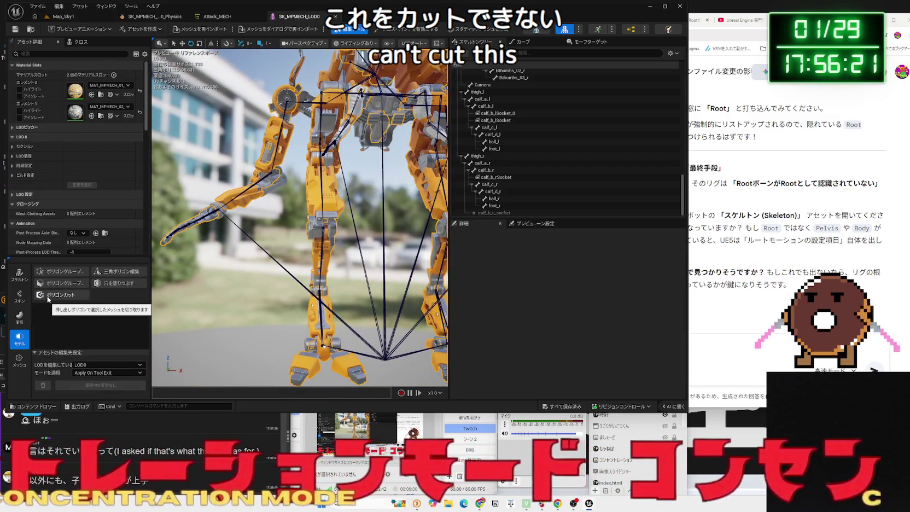
# Switch from Deform through Skin to Skeleton mode.
pyautogui.click(20, 317)
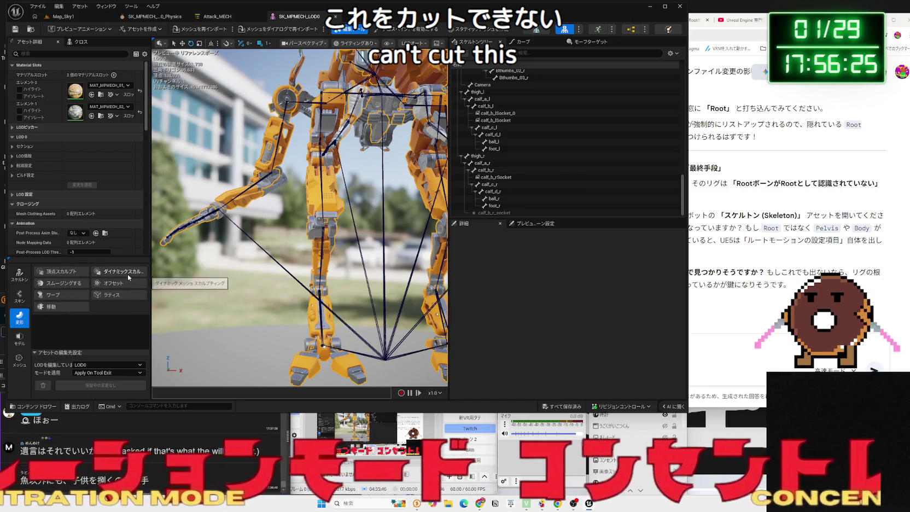
pyautogui.click(19, 296)
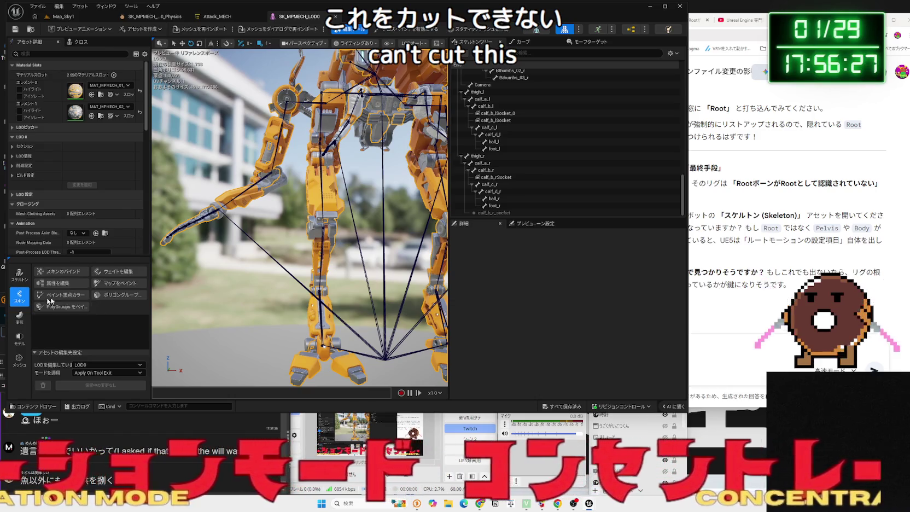
pyautogui.click(23, 278)
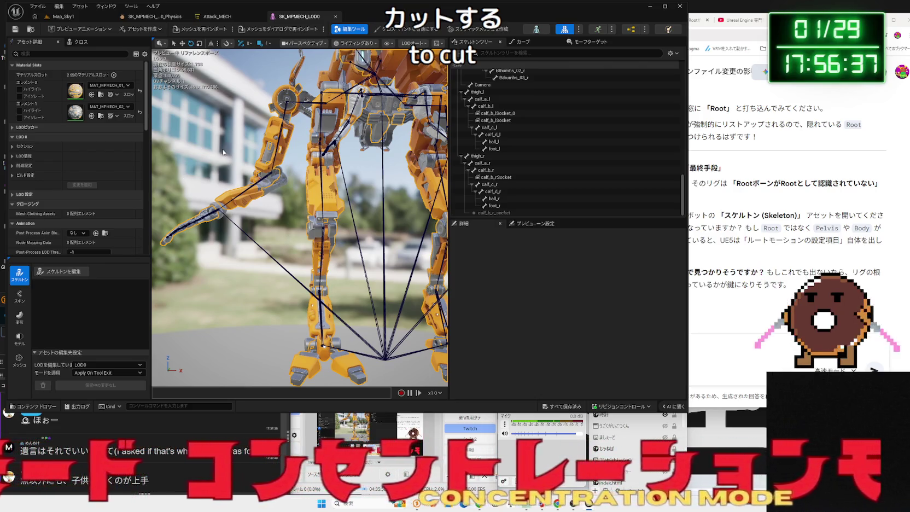
# Select the Pelvis bone on the mech's torso and undo its move.
pyautogui.moveTo(202, 156); pyautogui.dragTo(202, 155)
pyautogui.moveTo(343, 189)
pyautogui.mouseDown()
pyautogui.moveTo(369, 173)
pyautogui.moveTo(358, 179)
pyautogui.moveTo(328, 110)
pyautogui.mouseUp()
pyautogui.click(369, 173)
pyautogui.hotkey('ctrl', 'z')
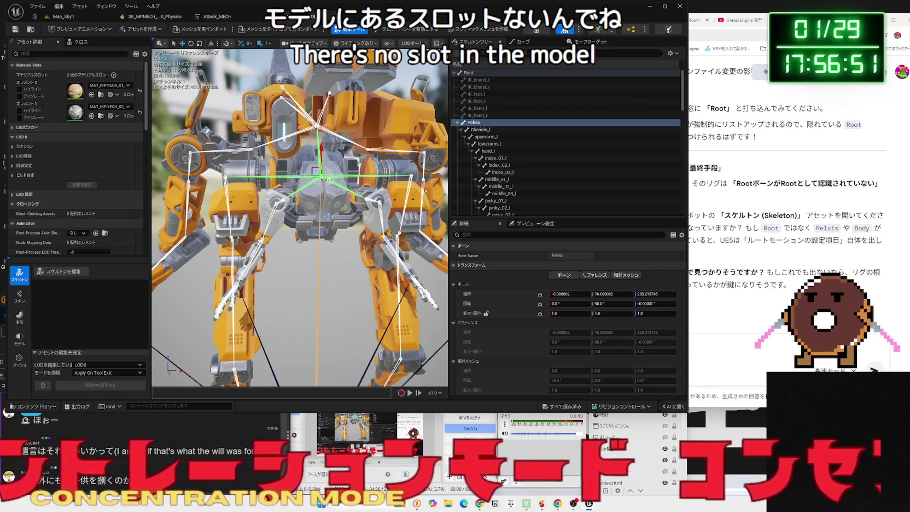
# Move the Hull bone along X, then open and cancel Triangle Edit without applying.
pyautogui.click(316, 127)
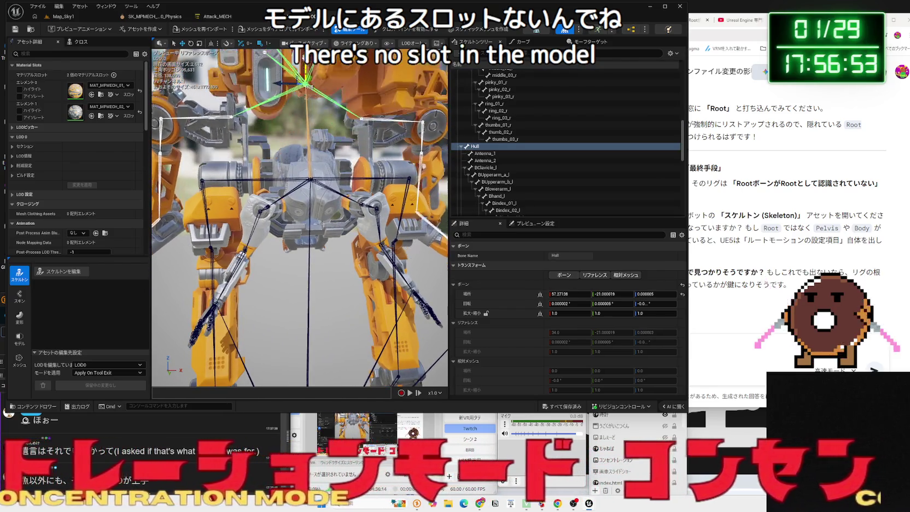
pyautogui.moveTo(305, 109); pyautogui.dragTo(325, 151)
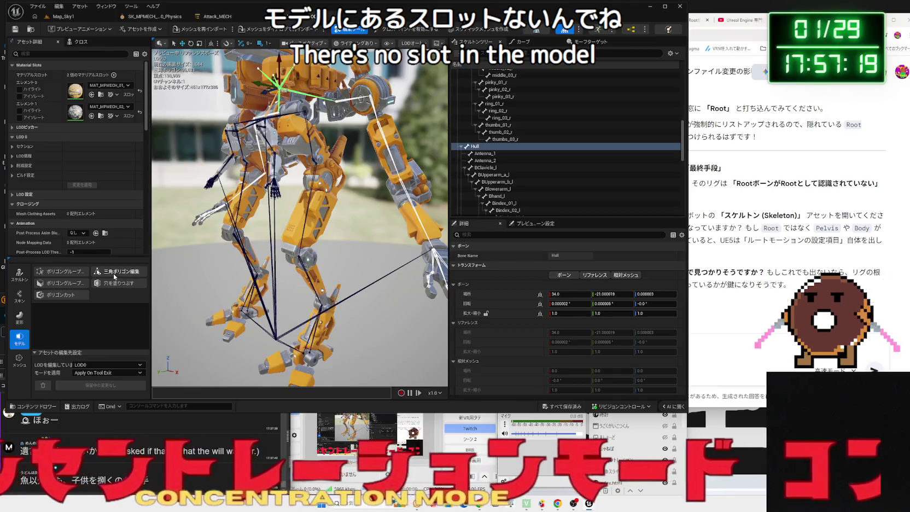
pyautogui.click(20, 339)
pyautogui.click(114, 271)
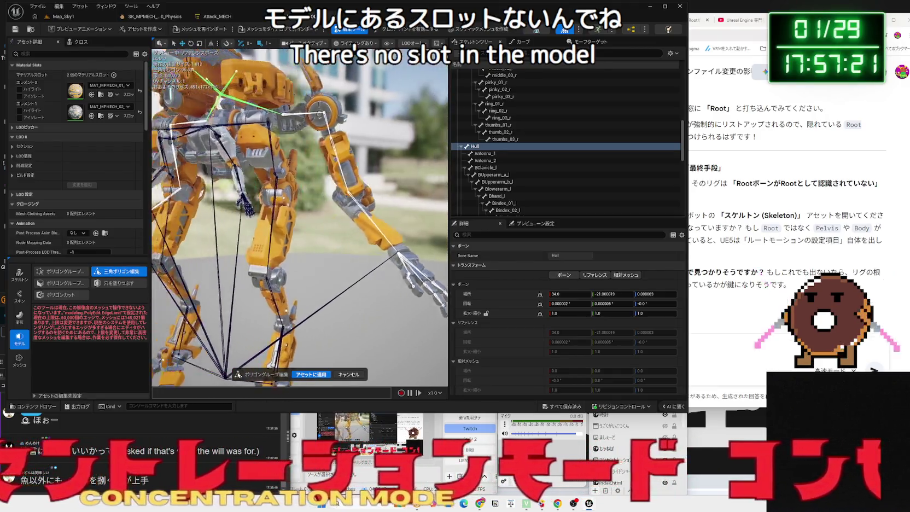
pyautogui.click(291, 242)
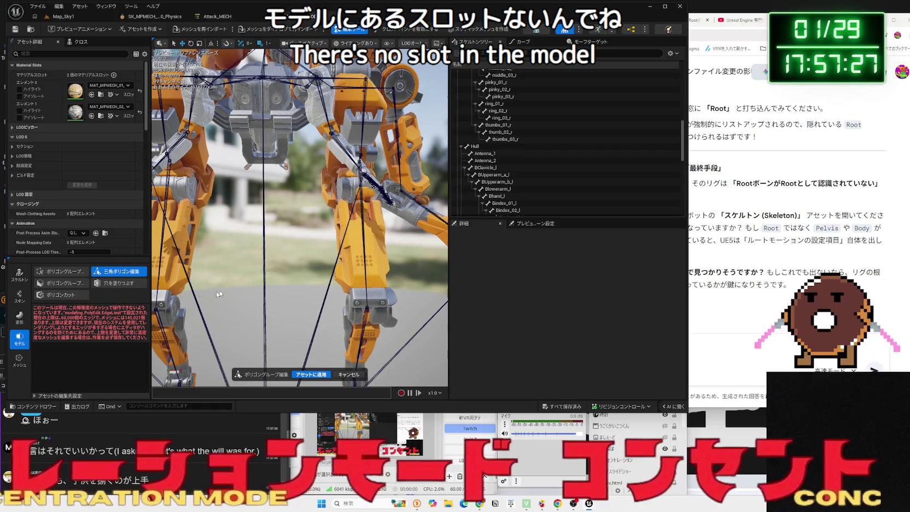
pyautogui.click(349, 375)
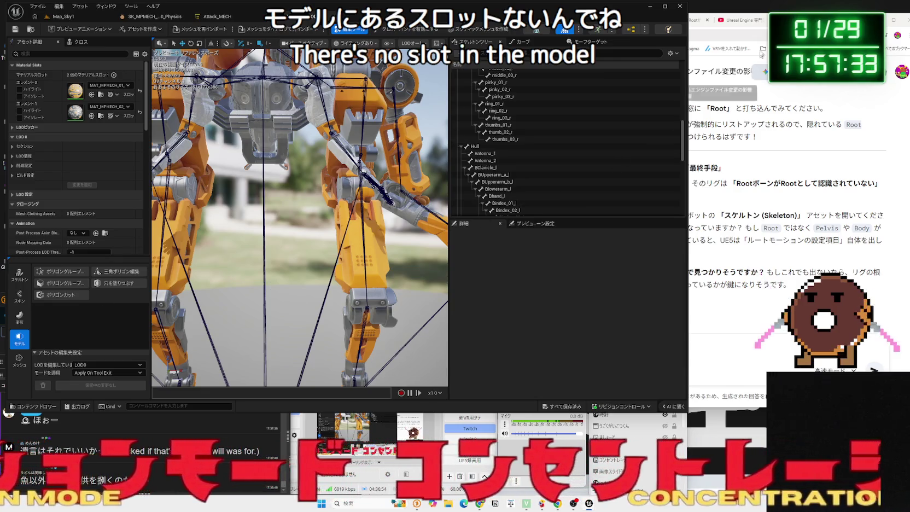
# Bring Chrome forward to the YouTube channel's video list and go back in history.
pyautogui.click(721, 93)
pyautogui.click(735, 19)
pyautogui.hotkey('alt', 'Left')
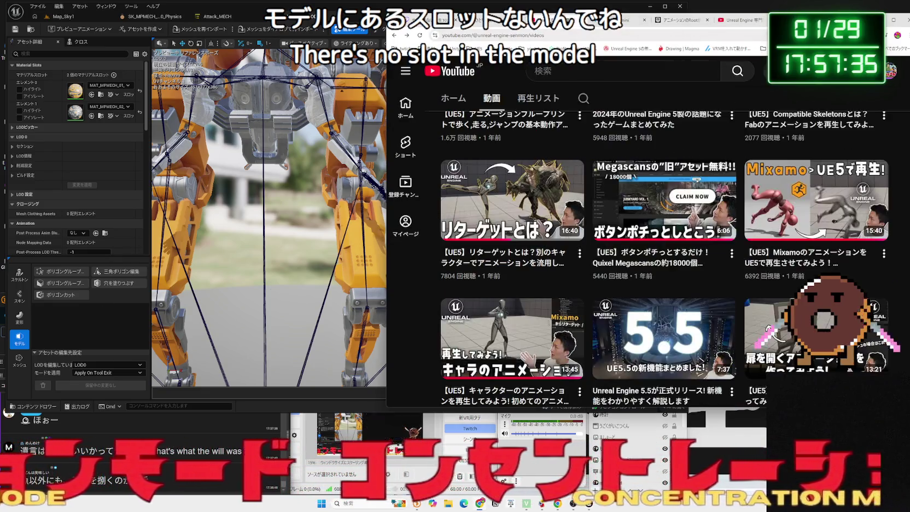
# Step back through YouTube history to the channel's video list.
pyautogui.hotkey('alt', 'Left')
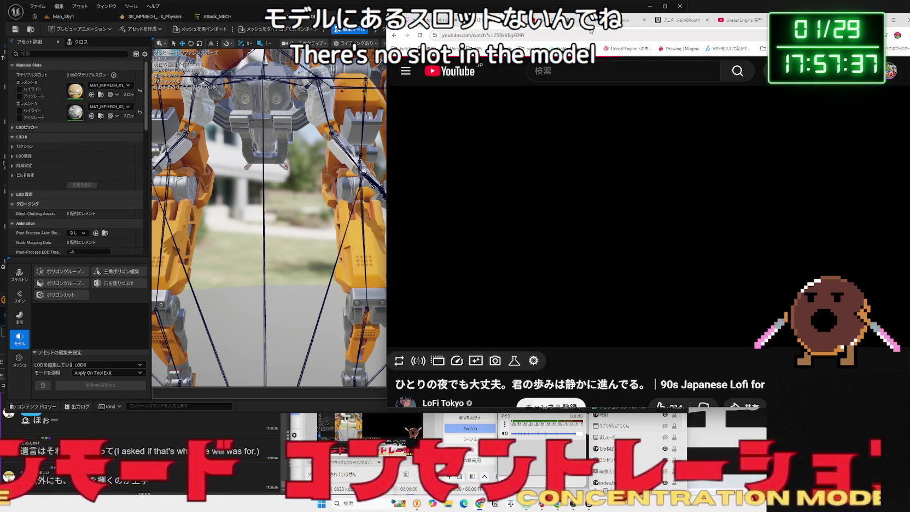
pyautogui.hotkey('alt', 'Left')
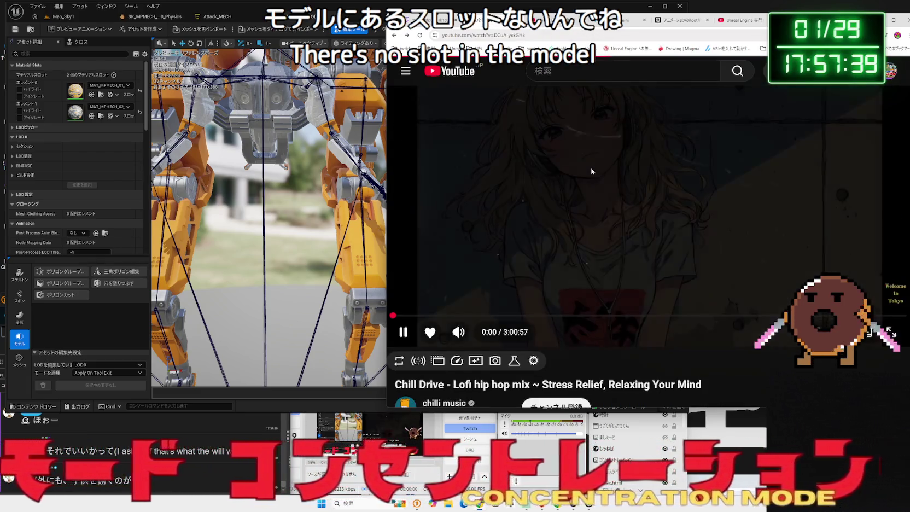
pyautogui.hotkey('alt', 'Left')
pyautogui.hotkey('alt', 'Left')
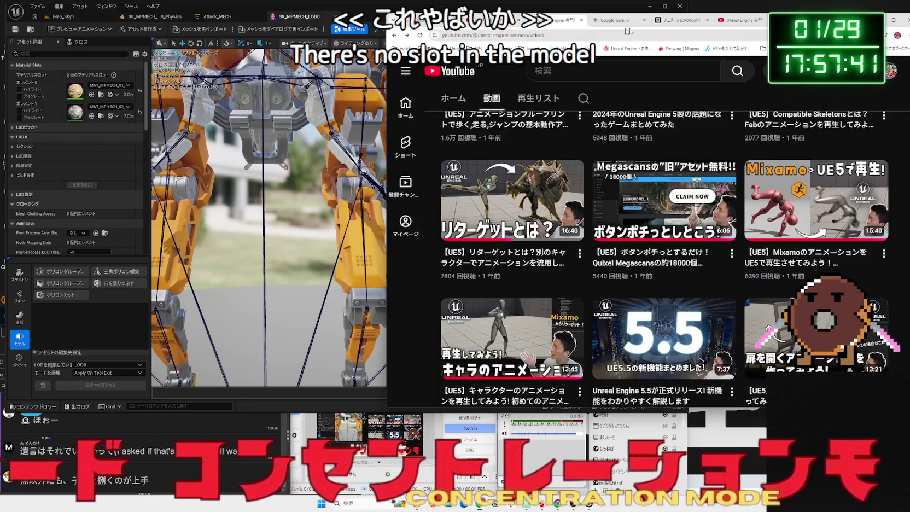
# In Gemini, clear the leftover draft prompt and start a new empty chat.
pyautogui.click(621, 21)
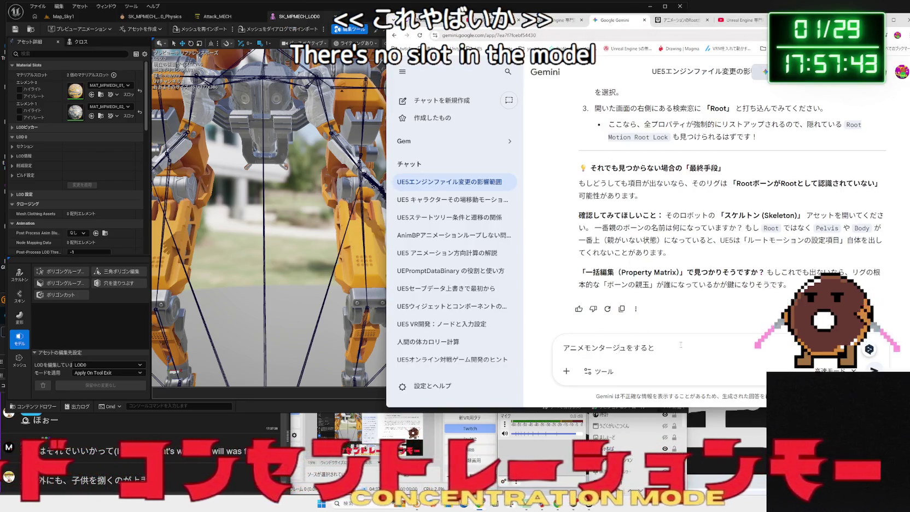
pyautogui.hotkey('ctrl', 'a')
pyautogui.press('BackSpace')
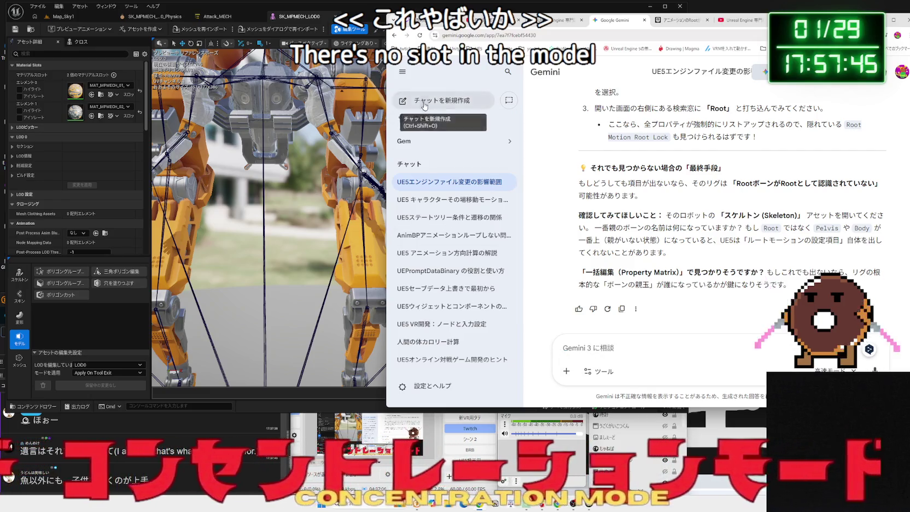
pyautogui.click(424, 105)
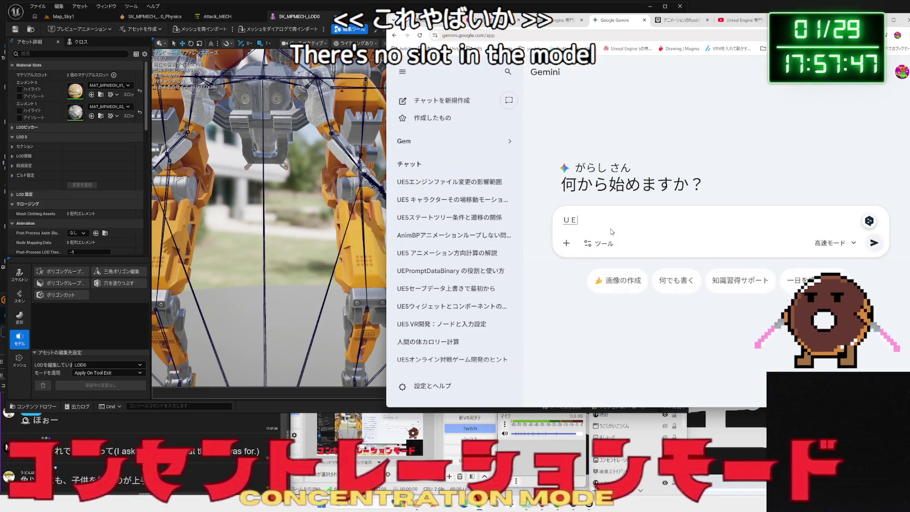
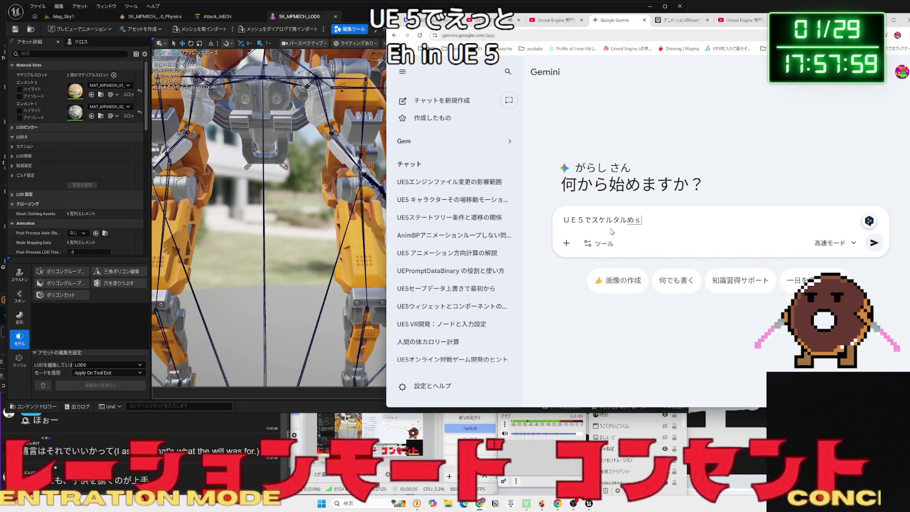
# Ask Gemini 'UE5のみでスケルタルメッシュを上半身と下半身でわけることはできますか'.
pyautogui.write('shu')
pyautogui.press('space')
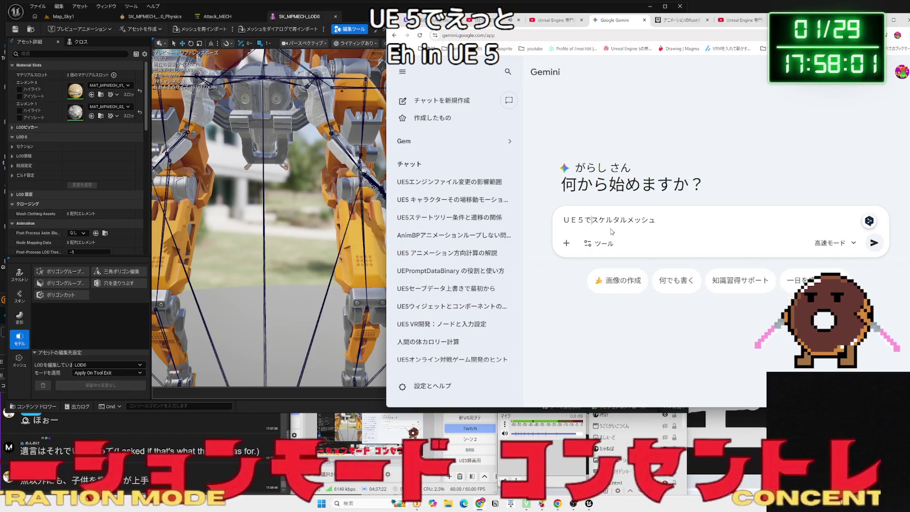
pyautogui.press('BackSpace')
pyautogui.write('mide')
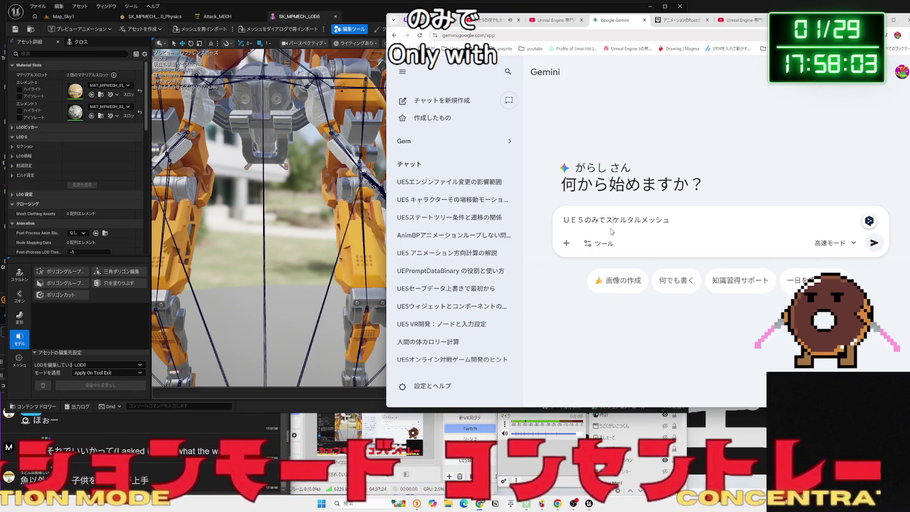
pyautogui.write('jouhan')
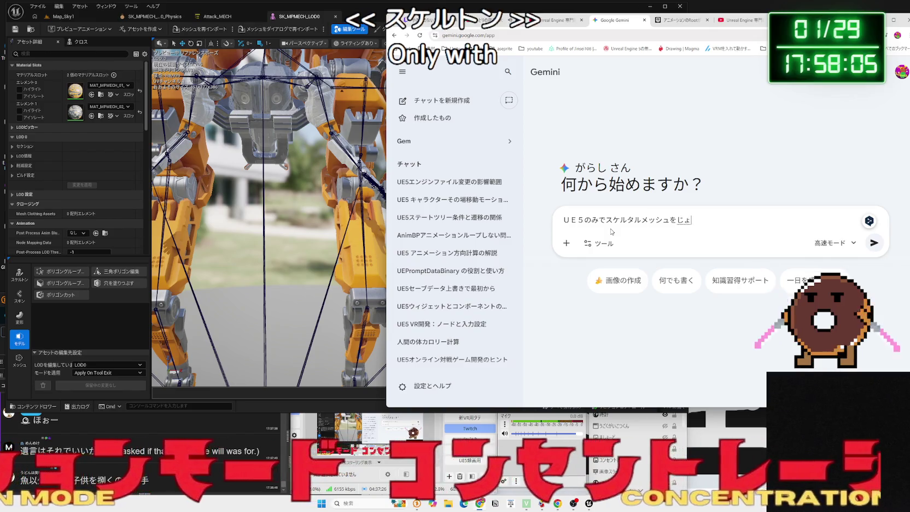
pyautogui.press('space')
pyautogui.write('tokahansi')
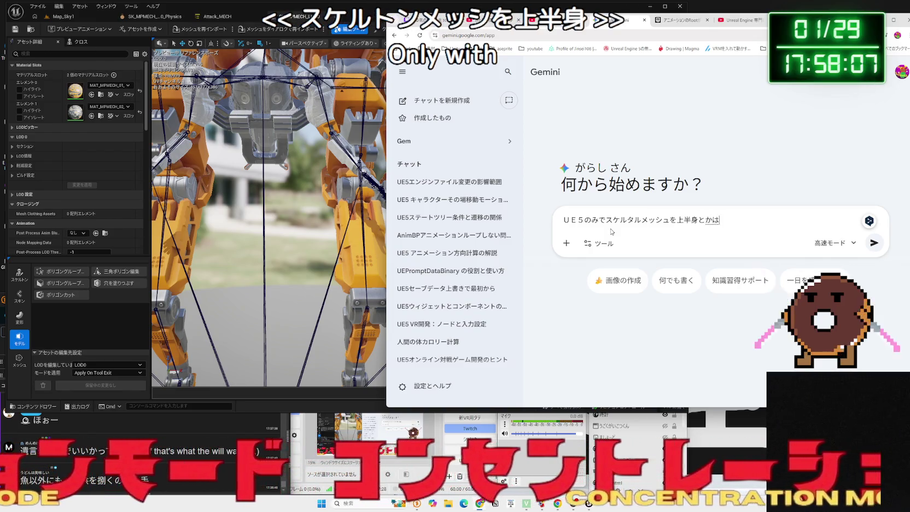
pyautogui.press('space')
pyautogui.write('wakerukothyad')
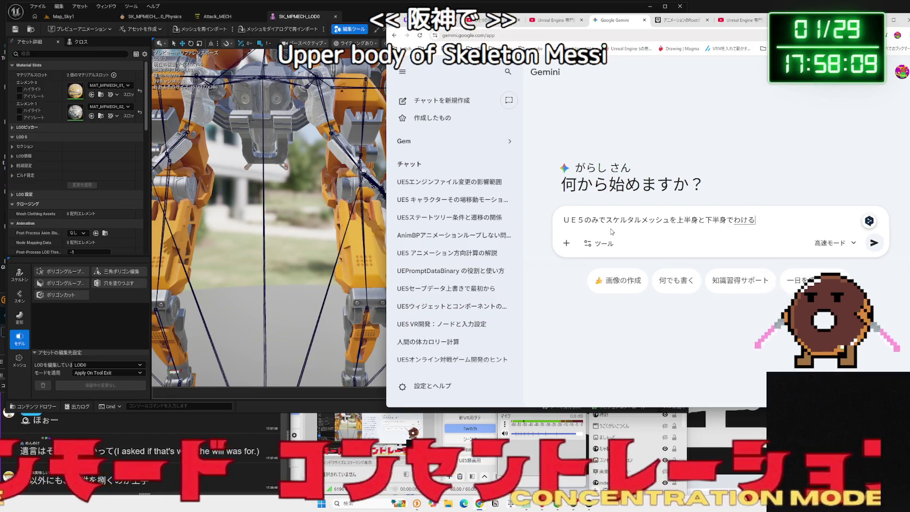
pyautogui.press('BackSpace')
pyautogui.press('BackSpace')
pyautogui.press('BackSpace')
pyautogui.write('toh')
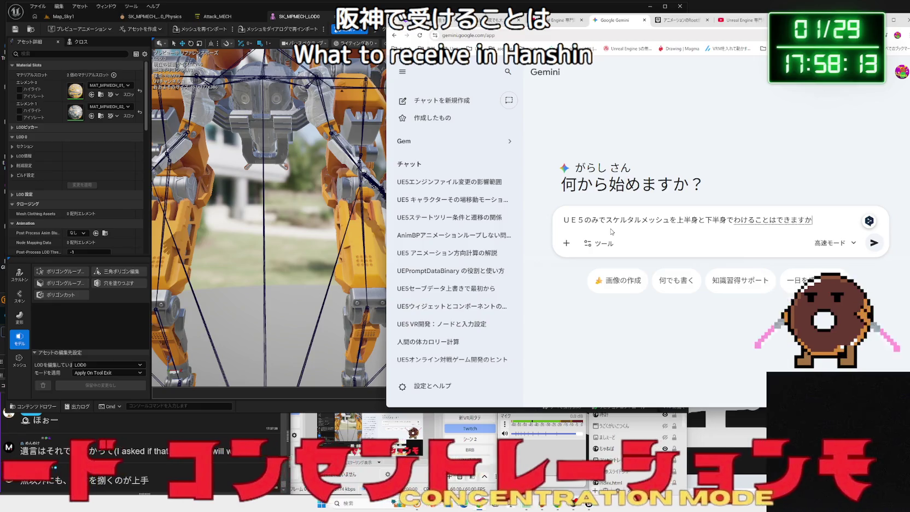
pyautogui.press('Return')
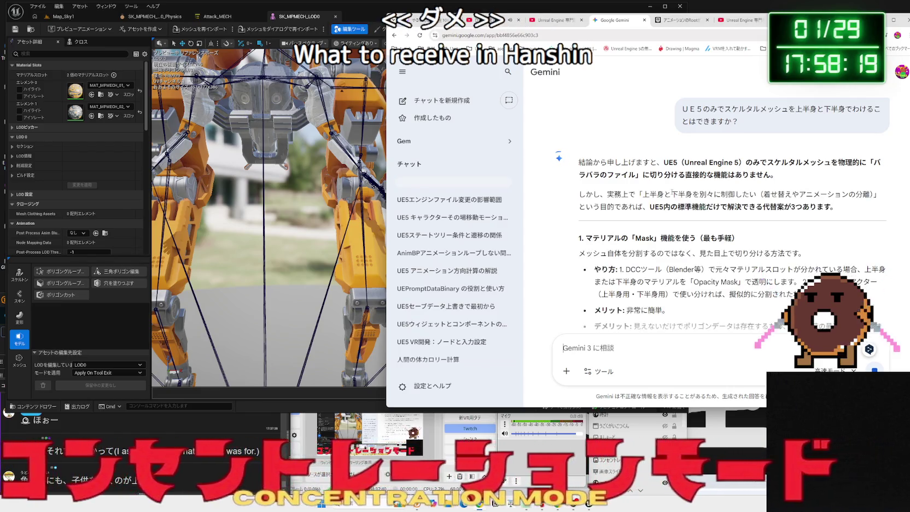
pyautogui.scroll(-2, 670, 189)
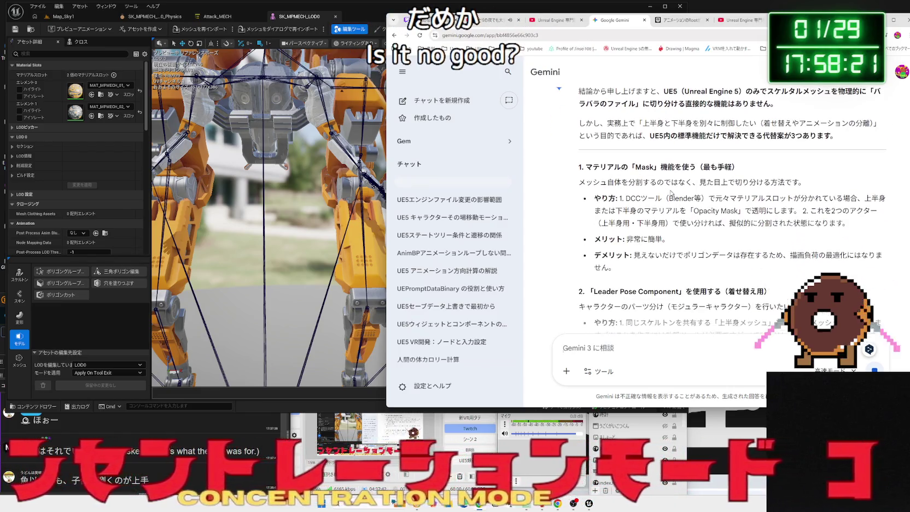
pyautogui.moveTo(627, 182)
pyautogui.mouseDown()
pyautogui.moveTo(805, 186)
pyautogui.moveTo(739, 186)
pyautogui.moveTo(791, 186)
pyautogui.mouseUp()
pyautogui.click(699, 183)
pyautogui.scroll(-1, 684, 186)
pyautogui.moveTo(670, 202); pyautogui.dragTo(622, 163)
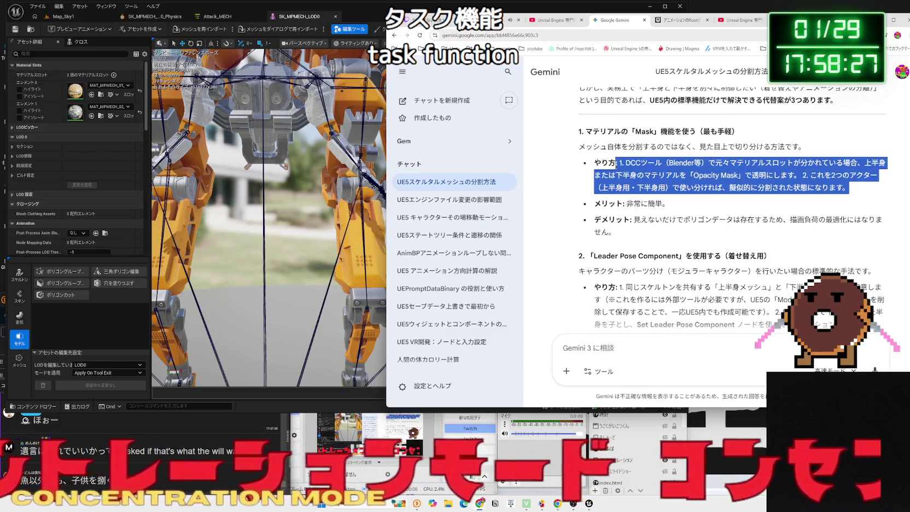
pyautogui.moveTo(670, 203)
pyautogui.mouseDown()
pyautogui.moveTo(621, 163)
pyautogui.moveTo(669, 202)
pyautogui.mouseUp()
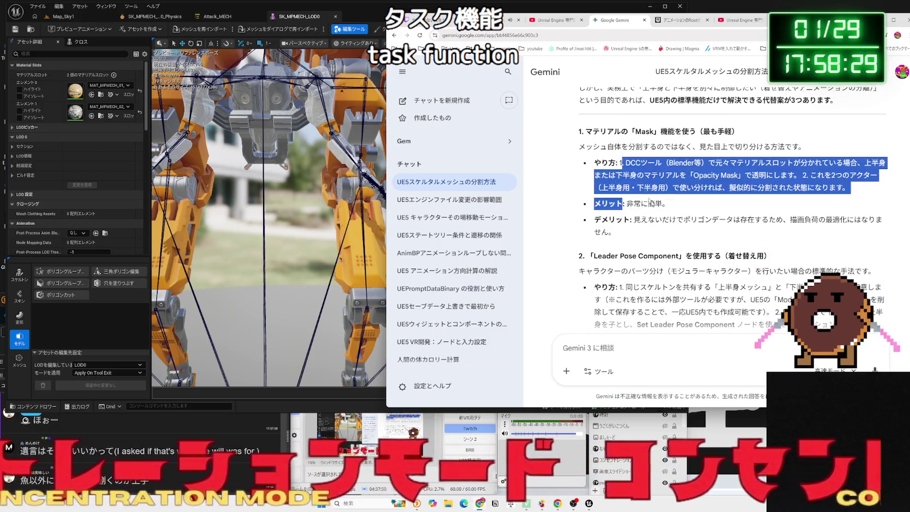
pyautogui.click(684, 224)
pyautogui.scroll(-2, 629, 180)
pyautogui.moveTo(620, 149)
pyautogui.mouseDown()
pyautogui.moveTo(587, 149)
pyautogui.moveTo(711, 164)
pyautogui.moveTo(724, 149)
pyautogui.moveTo(595, 150)
pyautogui.moveTo(853, 164)
pyautogui.moveTo(670, 164)
pyautogui.moveTo(759, 180)
pyautogui.moveTo(626, 180)
pyautogui.moveTo(610, 193)
pyautogui.moveTo(884, 193)
pyautogui.mouseUp()
pyautogui.doubleClick(606, 149)
pyautogui.click(665, 162)
pyautogui.moveTo(691, 192)
pyautogui.mouseDown()
pyautogui.moveTo(617, 192)
pyautogui.moveTo(744, 194)
pyautogui.moveTo(765, 206)
pyautogui.moveTo(618, 193)
pyautogui.mouseUp()
pyautogui.click(765, 205)
pyautogui.click(617, 192)
pyautogui.scroll(-3, 618, 192)
pyautogui.moveTo(596, 109)
pyautogui.mouseDown()
pyautogui.moveTo(599, 157)
pyautogui.moveTo(826, 174)
pyautogui.moveTo(585, 146)
pyautogui.moveTo(742, 149)
pyautogui.moveTo(823, 163)
pyautogui.moveTo(605, 163)
pyautogui.moveTo(607, 148)
pyautogui.moveTo(833, 163)
pyautogui.moveTo(678, 163)
pyautogui.moveTo(583, 147)
pyautogui.moveTo(711, 195)
pyautogui.moveTo(644, 207)
pyautogui.mouseUp()
pyautogui.click(584, 148)
pyautogui.click(583, 148)
pyautogui.click(586, 155)
pyautogui.moveTo(586, 156); pyautogui.dragTo(645, 202)
pyautogui.click(588, 158)
pyautogui.scroll(-1, 590, 167)
pyautogui.moveTo(589, 168); pyautogui.dragTo(765, 189)
pyautogui.click(625, 184)
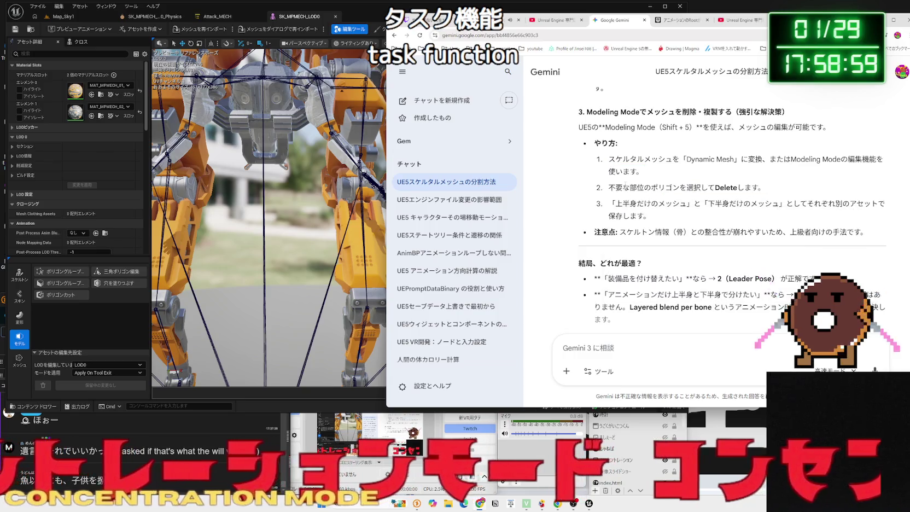
pyautogui.scroll(-2, 762, 188)
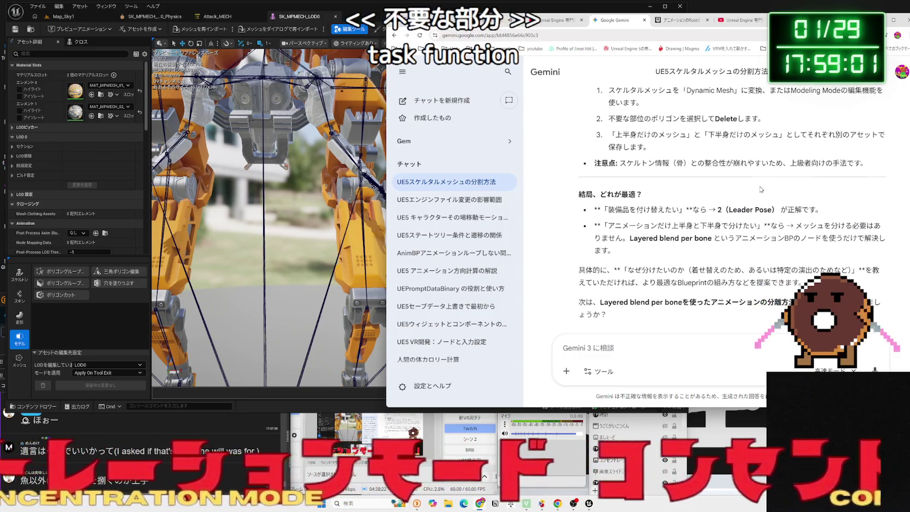
pyautogui.scroll(1, 768, 172)
pyautogui.moveTo(726, 158); pyautogui.dragTo(588, 158)
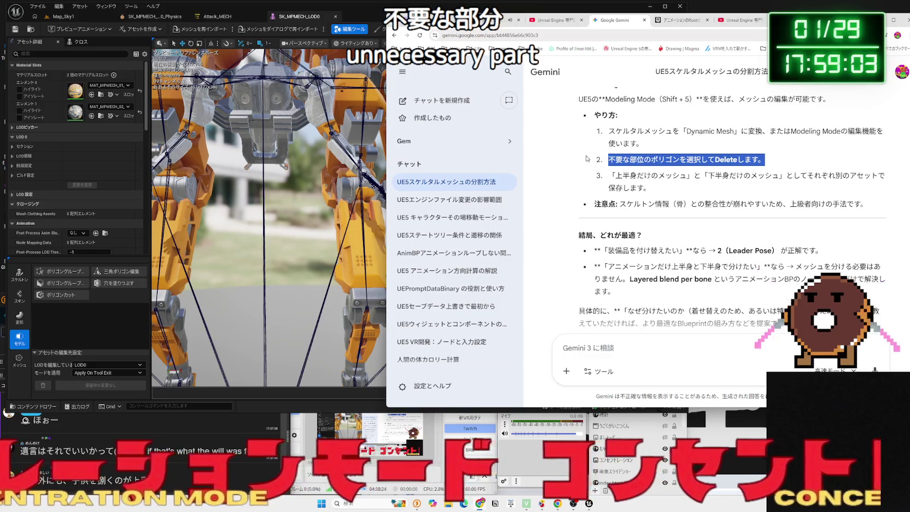
# Paste list item 2 into Gemini and ask 'これはどこの機能ですか？'.
pyautogui.hotkey('ctrl', 'c')
pyautogui.click(705, 350)
pyautogui.hotkey('ctrl', 'v')
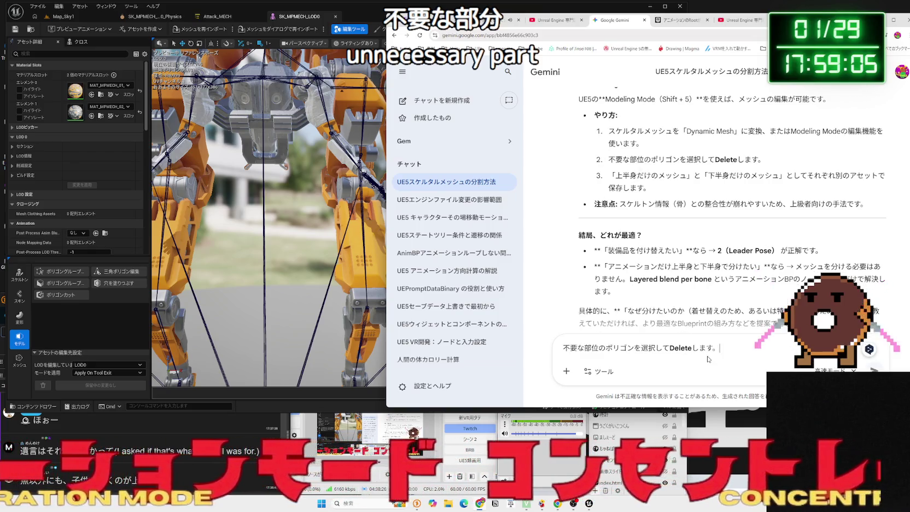
pyautogui.press('Zenkaku_Hankaku')
pyautogui.write('jire')
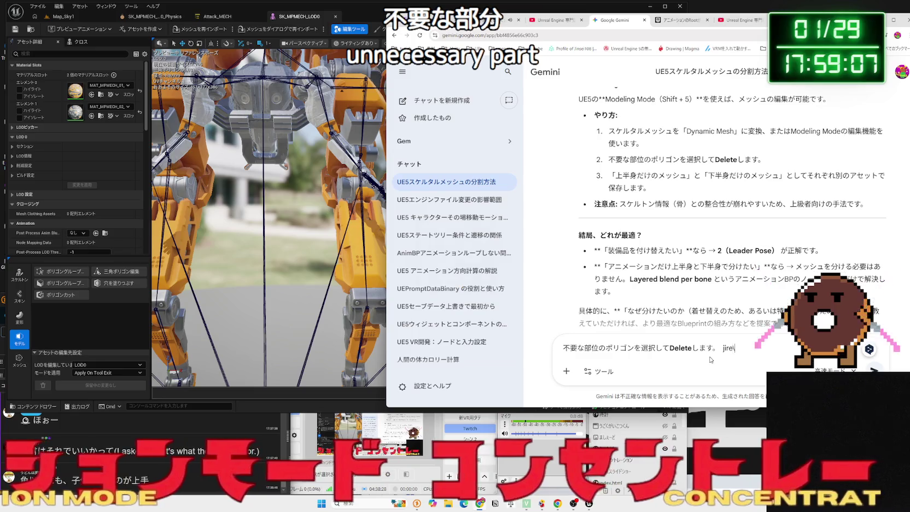
pyautogui.press('BackSpace')
pyautogui.press('BackSpace')
pyautogui.press('Zenkaku_Hankaku')
pyautogui.write('ko')
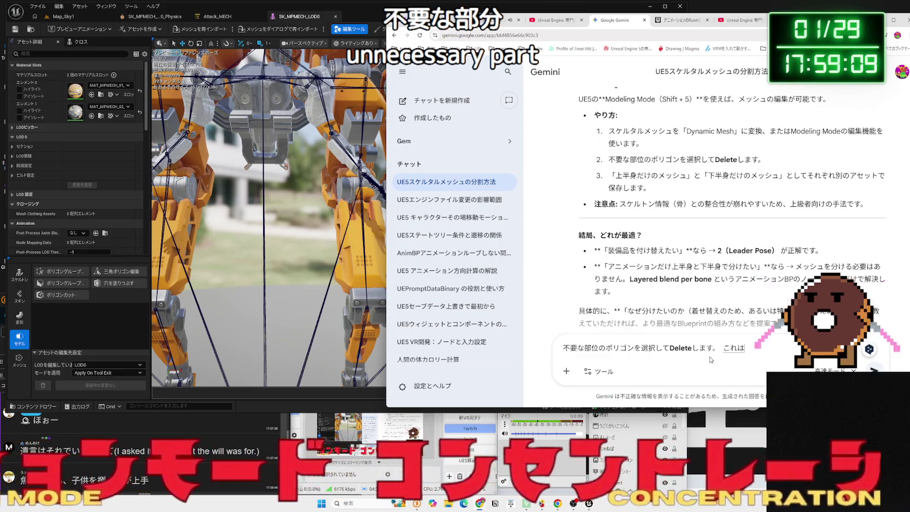
pyautogui.write('dokkinoudesuka?')
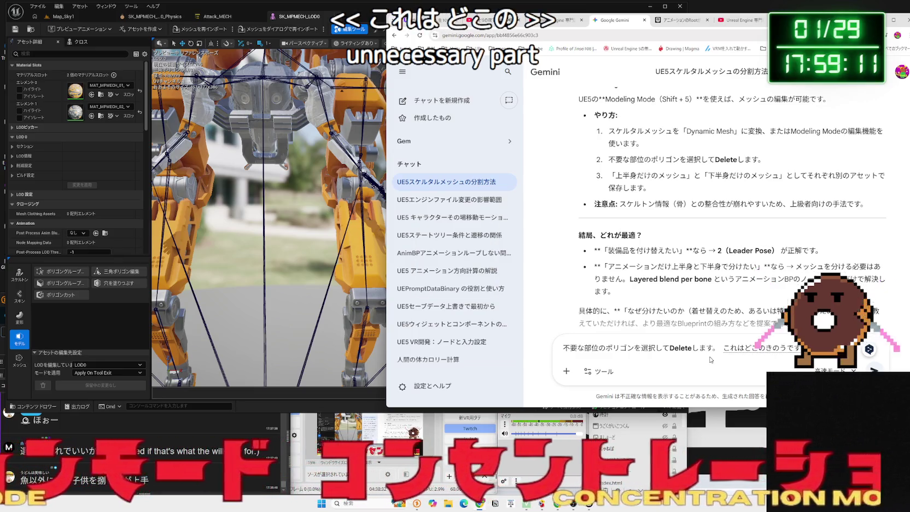
pyautogui.press('space')
pyautogui.press('Return')
pyautogui.press('Return')
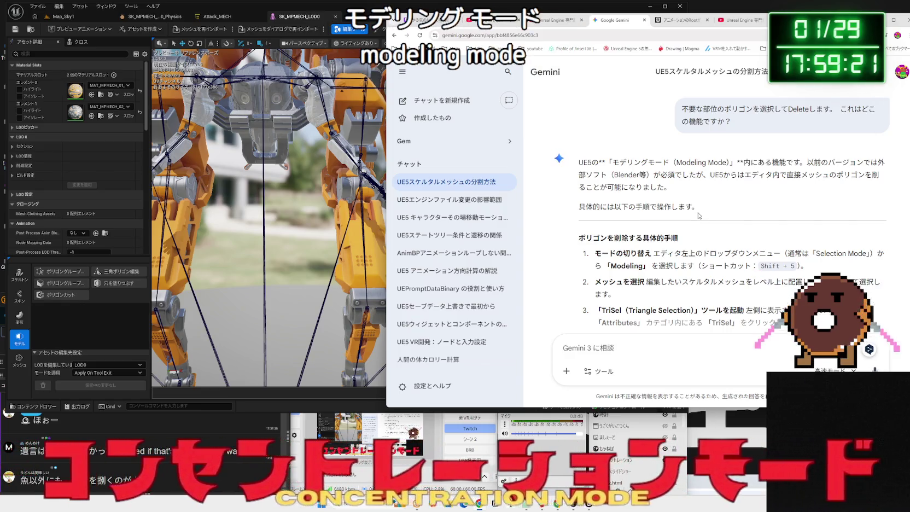
# Read Gemini's Modeling Mode steps: switching modes, selecting the mesh, the Triangle Selection tool.
pyautogui.moveTo(672, 176); pyautogui.dragTo(578, 162)
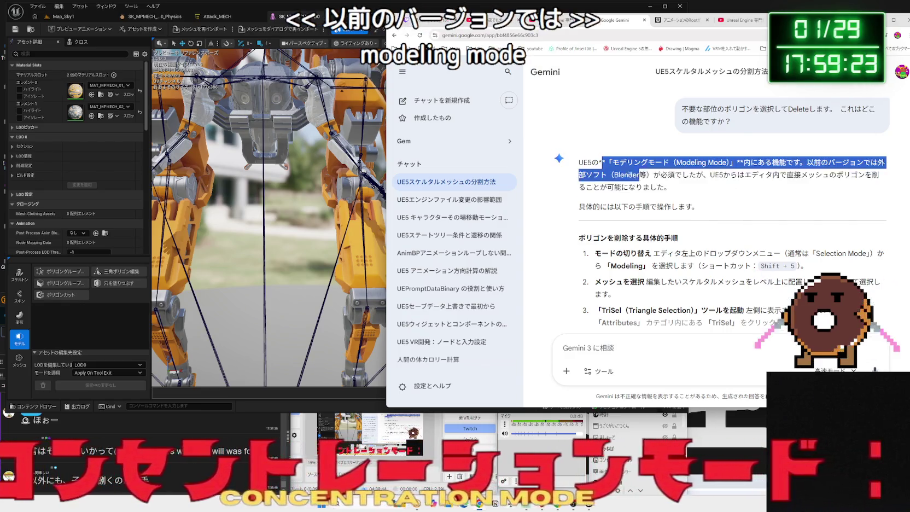
pyautogui.click(668, 185)
pyautogui.scroll(-2, 668, 184)
pyautogui.moveTo(807, 159)
pyautogui.mouseDown()
pyautogui.moveTo(599, 159)
pyautogui.moveTo(659, 160)
pyautogui.moveTo(602, 147)
pyautogui.mouseUp()
pyautogui.tripleClick(662, 155)
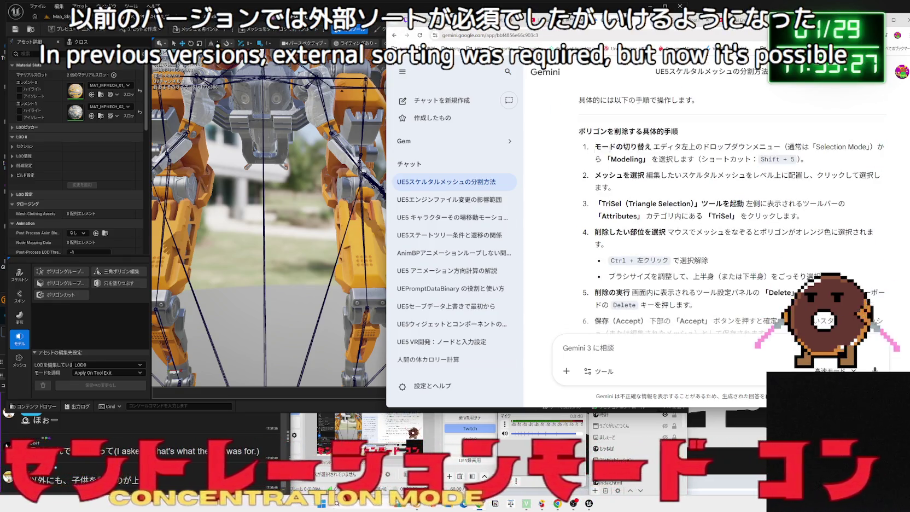
pyautogui.click(676, 164)
pyautogui.moveTo(648, 175)
pyautogui.mouseDown()
pyautogui.moveTo(614, 188)
pyautogui.moveTo(648, 175)
pyautogui.moveTo(630, 175)
pyautogui.mouseUp()
pyautogui.click(614, 188)
pyautogui.moveTo(630, 175)
pyautogui.mouseDown()
pyautogui.moveTo(595, 175)
pyautogui.moveTo(618, 175)
pyautogui.moveTo(615, 188)
pyautogui.moveTo(627, 175)
pyautogui.moveTo(723, 204)
pyautogui.mouseUp()
pyautogui.click(714, 203)
pyautogui.moveTo(824, 204)
pyautogui.mouseDown()
pyautogui.moveTo(622, 203)
pyautogui.moveTo(804, 204)
pyautogui.mouseUp()
pyautogui.click(803, 203)
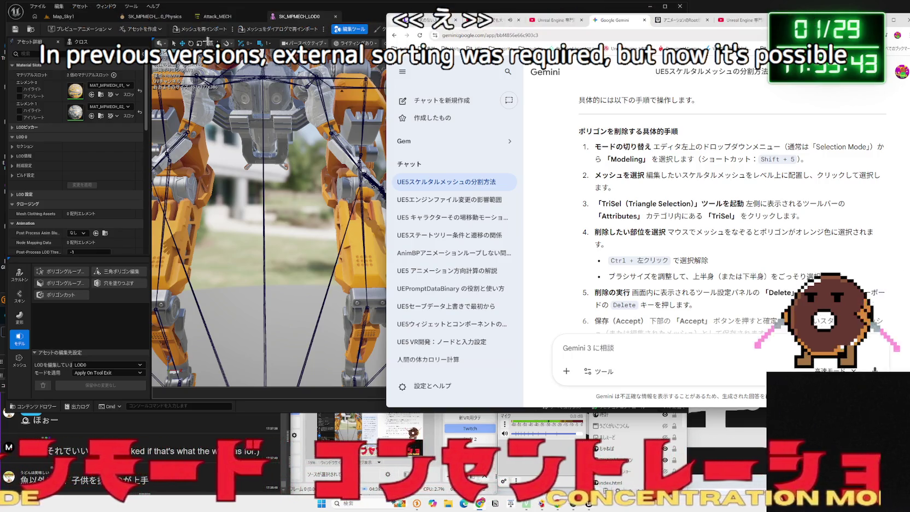
pyautogui.click(84, 30)
# Change the Map_Sky1 level editor's mode dropdown from Selection to Modeling.
pyautogui.click(63, 16)
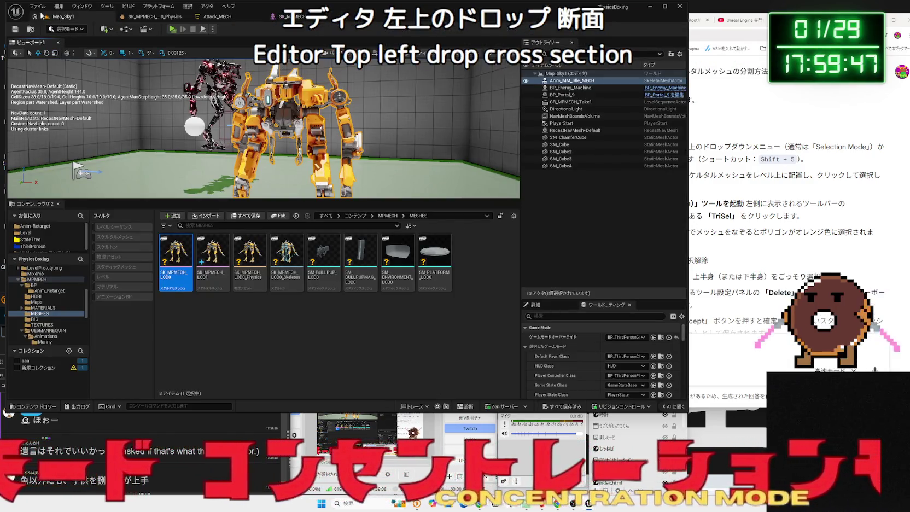
pyautogui.click(58, 6)
pyautogui.click(146, 18)
pyautogui.click(750, 152)
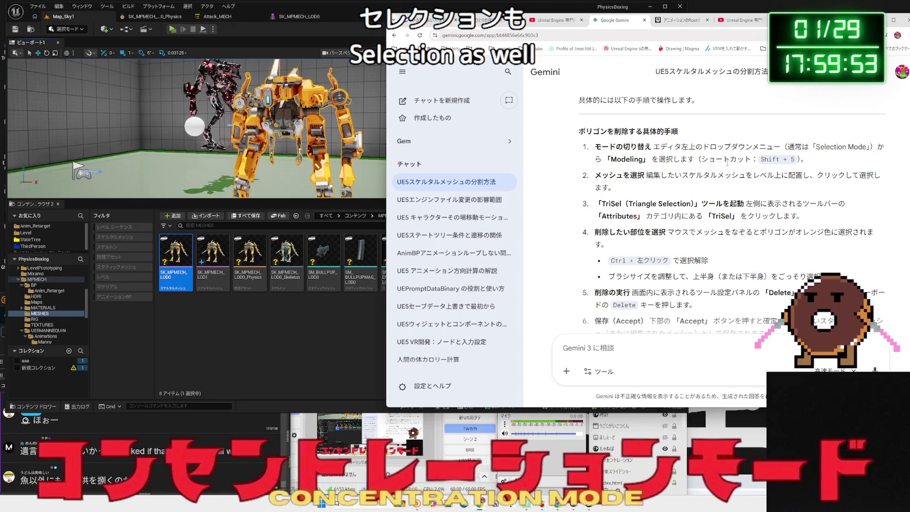
pyautogui.click(16, 14)
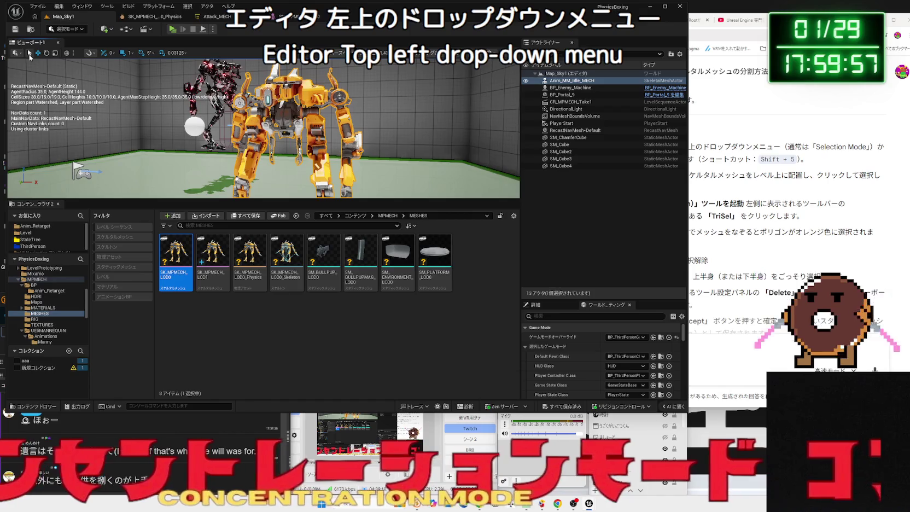
pyautogui.click(16, 53)
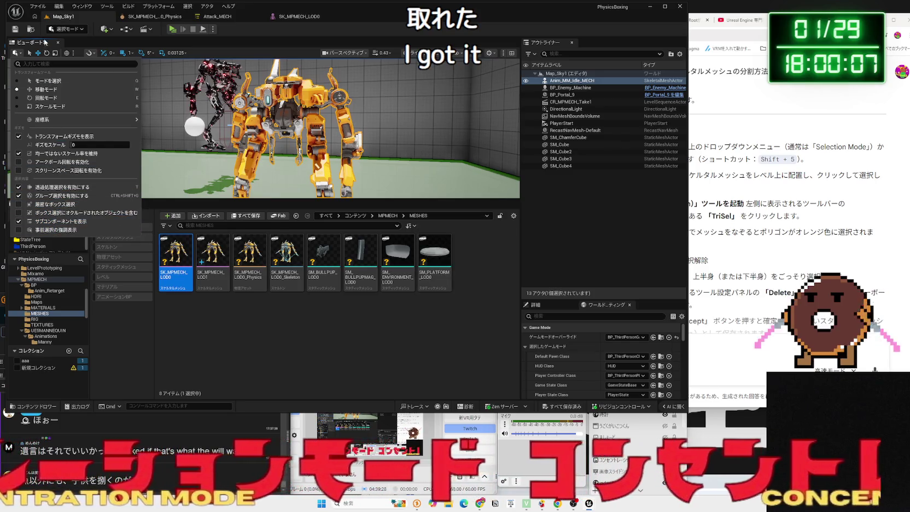
pyautogui.click(44, 46)
pyautogui.click(75, 33)
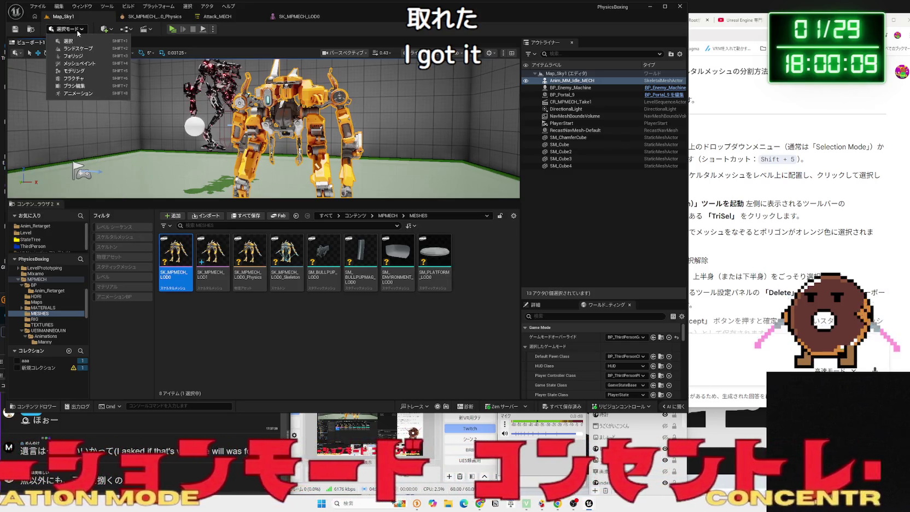
pyautogui.click(77, 70)
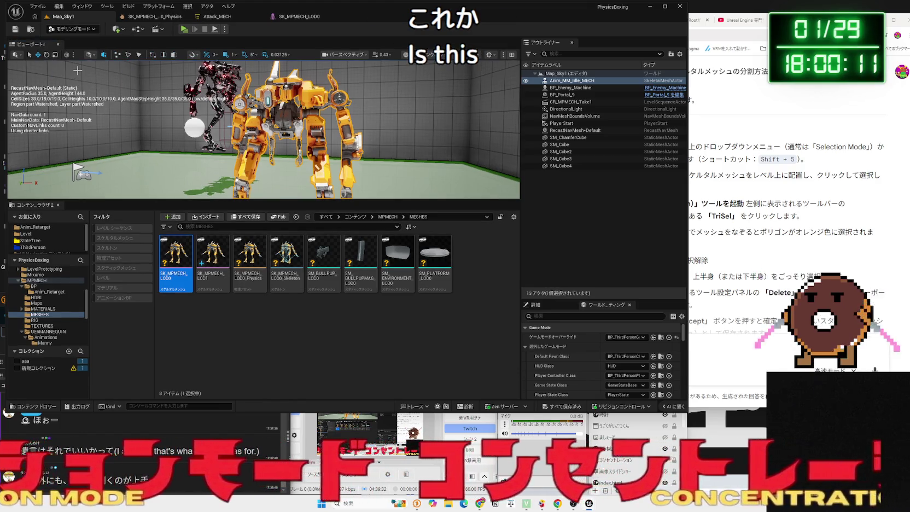
# Enlarge the viewport and delete the animated Anim_MM_Idle_MECH from the level.
pyautogui.moveTo(291, 198)
pyautogui.mouseDown()
pyautogui.moveTo(295, 273)
pyautogui.moveTo(298, 265)
pyautogui.mouseUp()
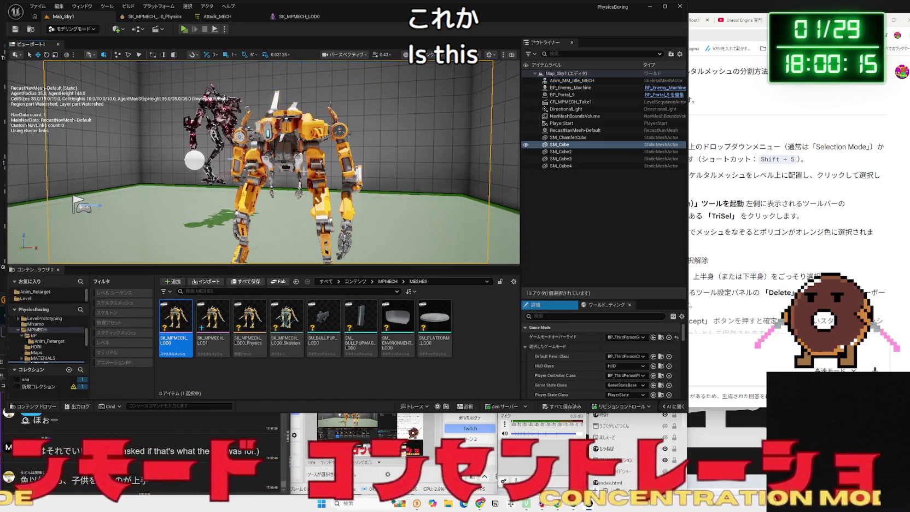
pyautogui.hotkey('alt', 'Tab')
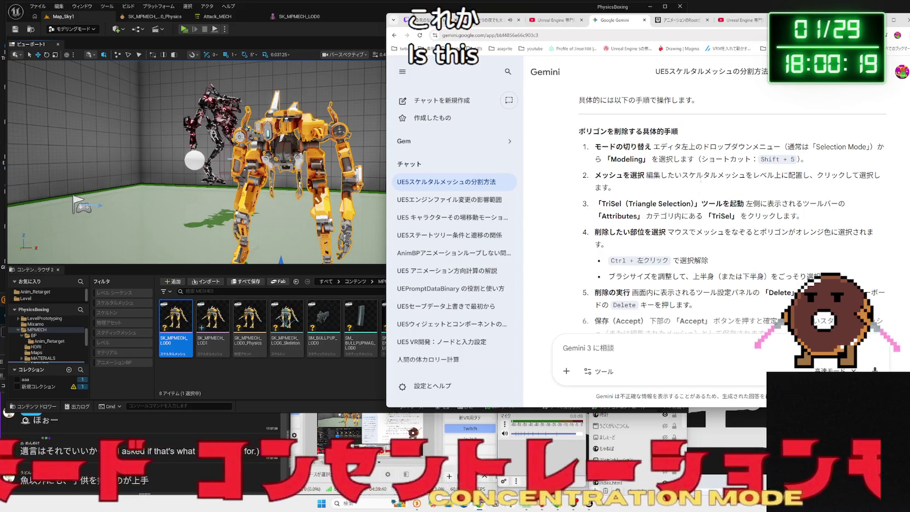
pyautogui.click(121, 55)
pyautogui.press('p')
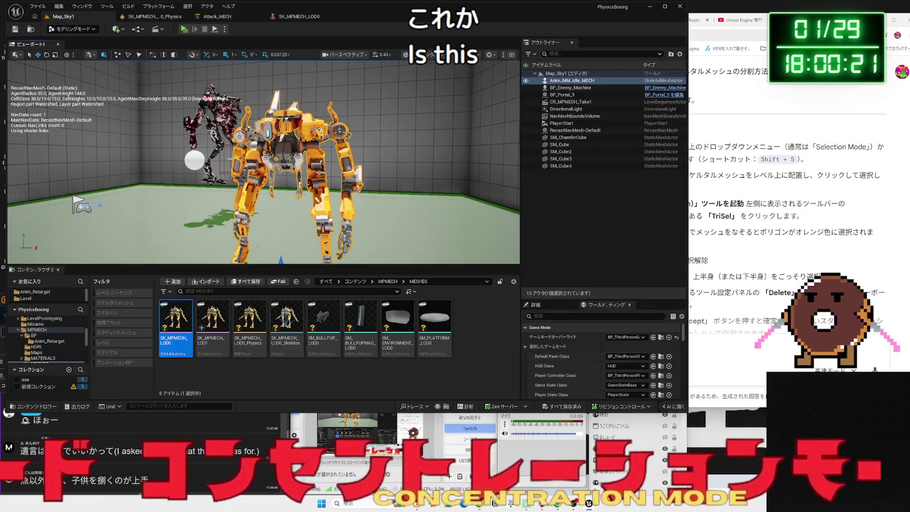
pyautogui.click(728, 229)
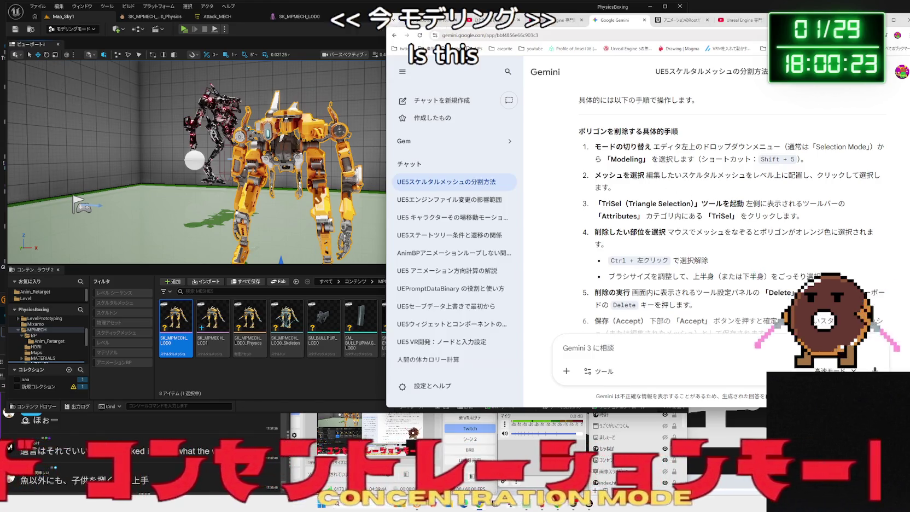
pyautogui.moveTo(637, 175); pyautogui.dragTo(781, 175)
pyautogui.click(800, 179)
pyautogui.hotkey('alt', 'Tab')
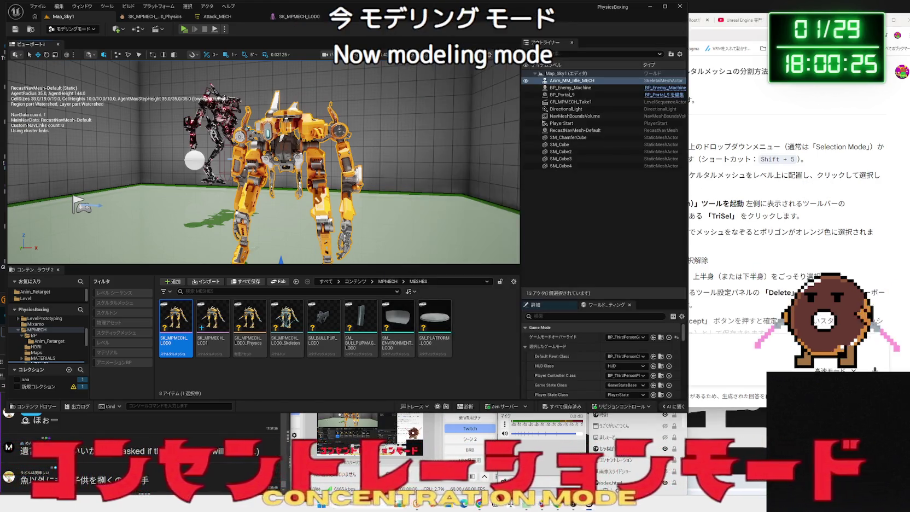
pyautogui.press('Delete')
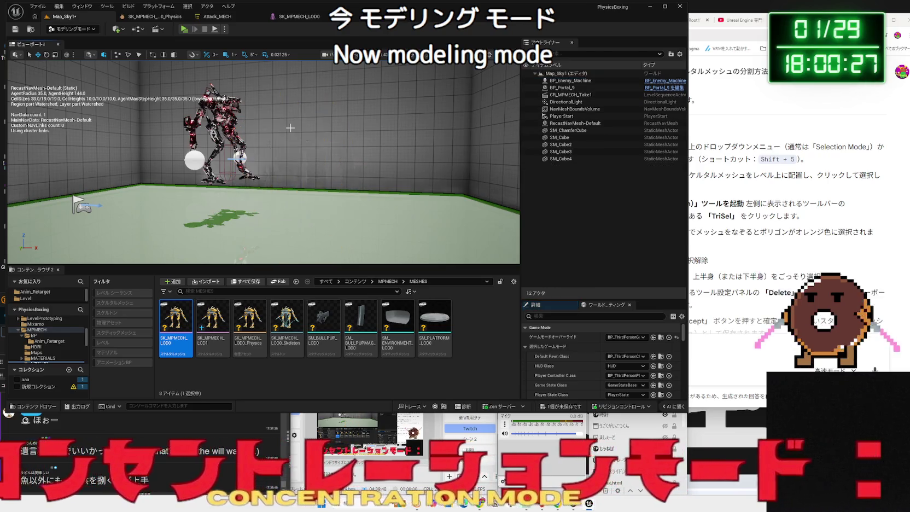
# Place SK_MPMECH_LOD0 from the Content Browser into the viewport.
pyautogui.moveTo(264, 227); pyautogui.dragTo(295, 241)
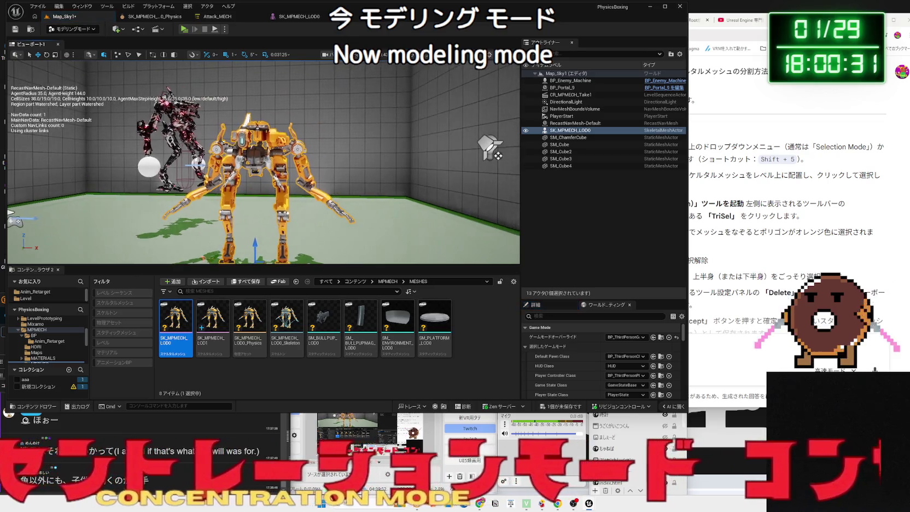
pyautogui.scroll(6, 487, 146)
pyautogui.scroll(3, 487, 146)
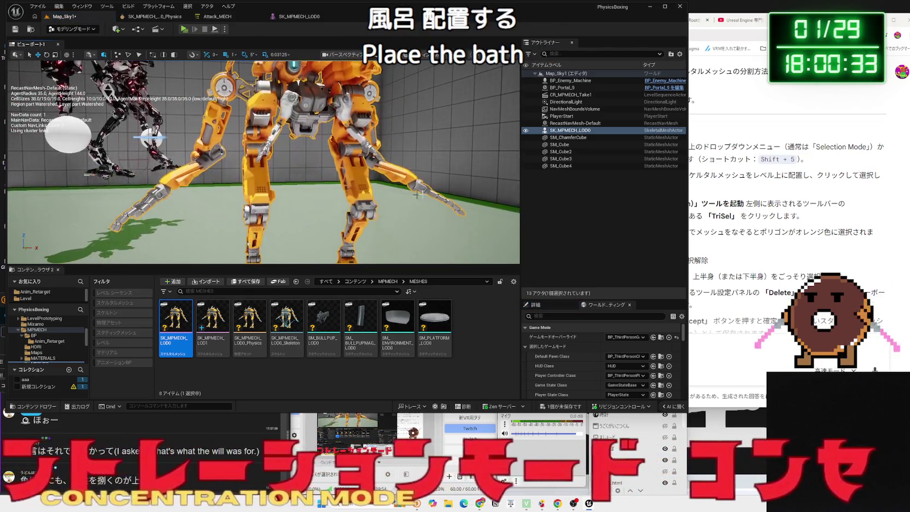
# Reread Gemini's step 3 TriSel instructions, then open the placed mech's context menu.
pyautogui.click(807, 218)
pyautogui.moveTo(806, 217); pyautogui.dragTo(607, 203)
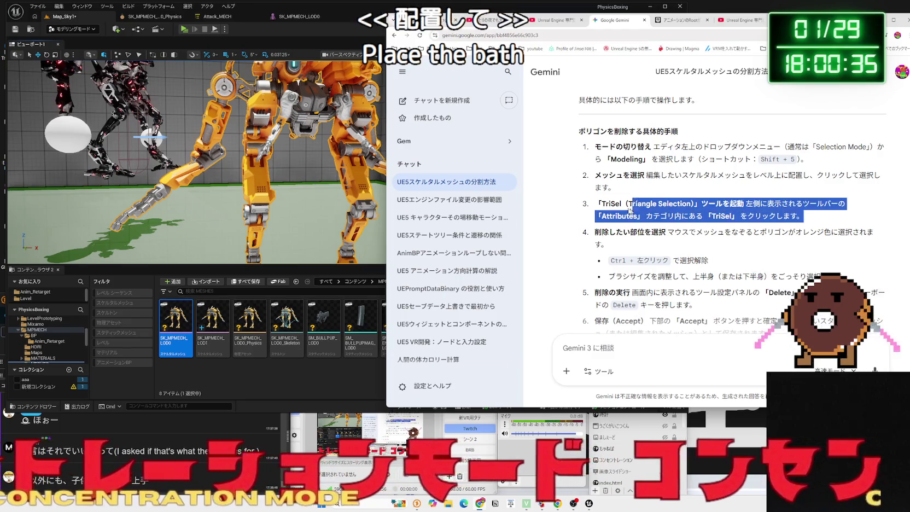
pyautogui.click(607, 207)
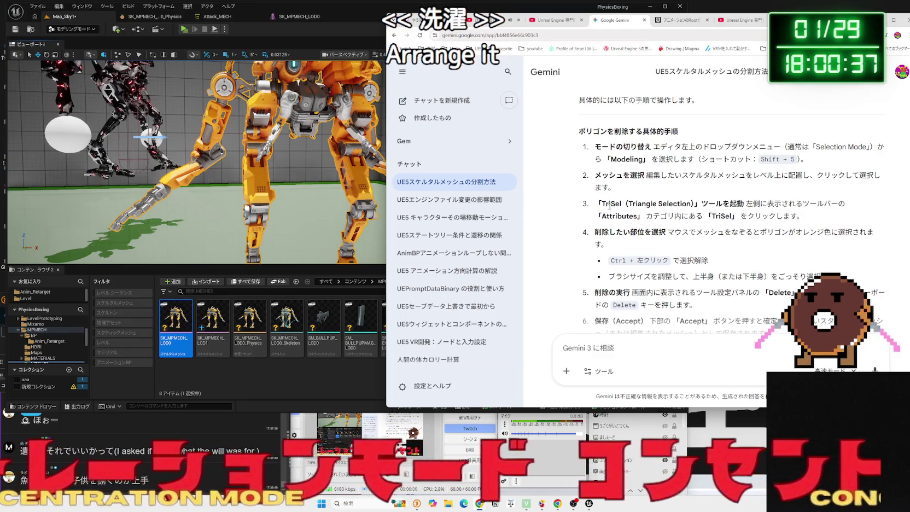
pyautogui.moveTo(601, 204)
pyautogui.mouseDown()
pyautogui.moveTo(797, 218)
pyautogui.moveTo(596, 202)
pyautogui.mouseUp()
pyautogui.moveTo(797, 218); pyautogui.dragTo(596, 202)
pyautogui.click(796, 224)
pyautogui.moveTo(797, 218)
pyautogui.mouseDown()
pyautogui.moveTo(629, 216)
pyautogui.moveTo(596, 202)
pyautogui.moveTo(797, 218)
pyautogui.mouseUp()
pyautogui.click(736, 213)
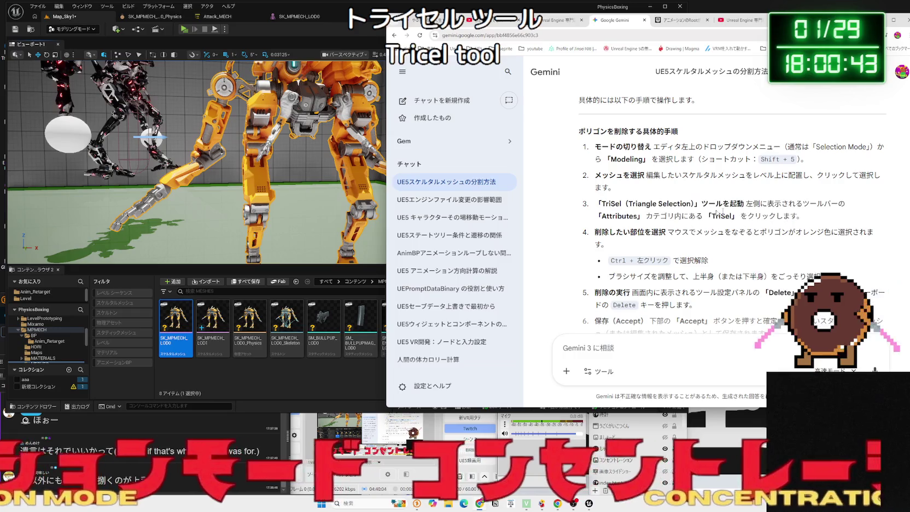
pyautogui.hotkey('alt', 'Tab')
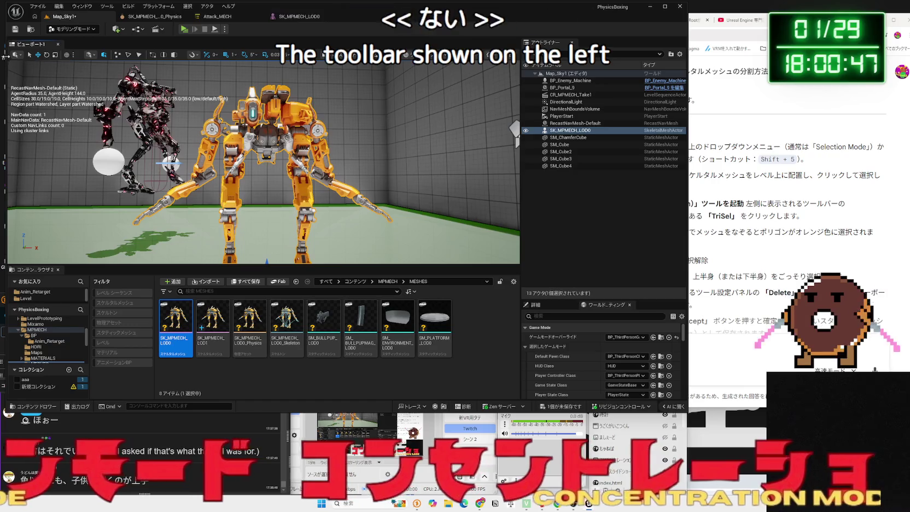
pyautogui.click(15, 55)
pyautogui.click(16, 54)
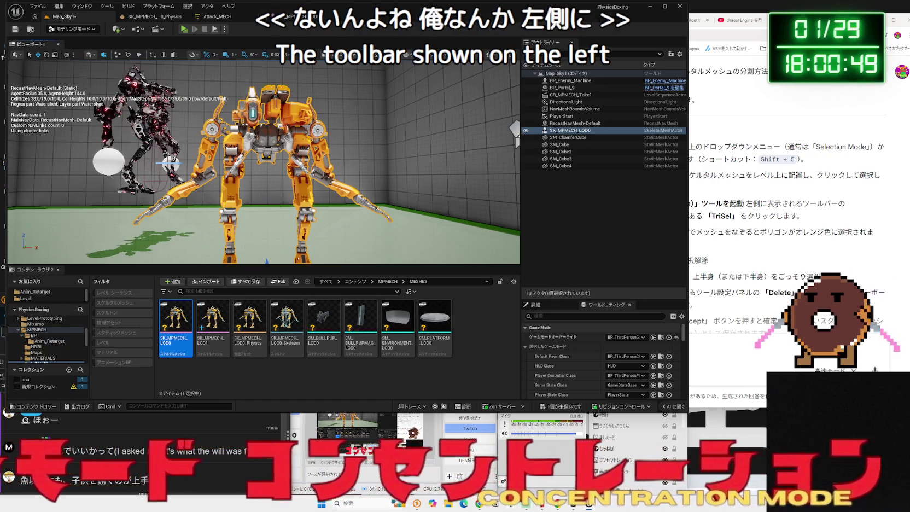
pyautogui.rightClick(275, 129)
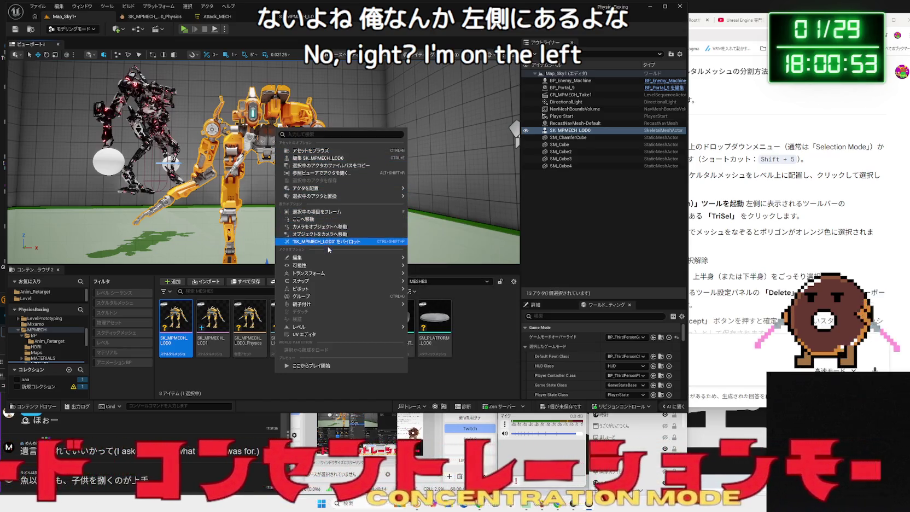
# Dismiss the mech's context menu and bring the Gemini chat to the front.
pyautogui.moveTo(325, 260)
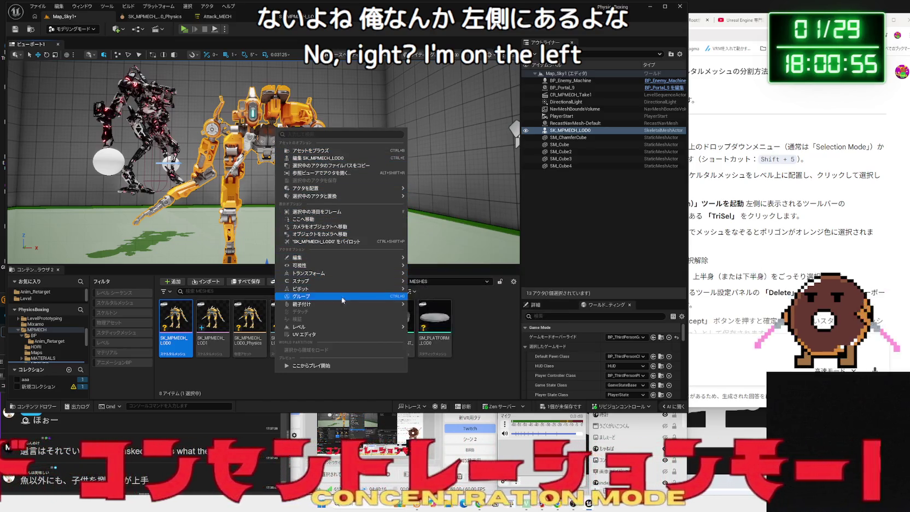
pyautogui.click(284, 384)
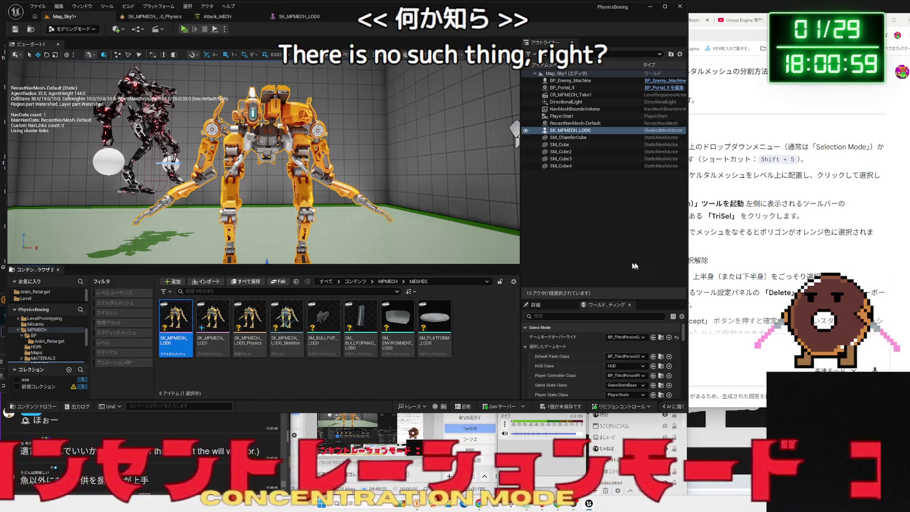
pyautogui.click(713, 253)
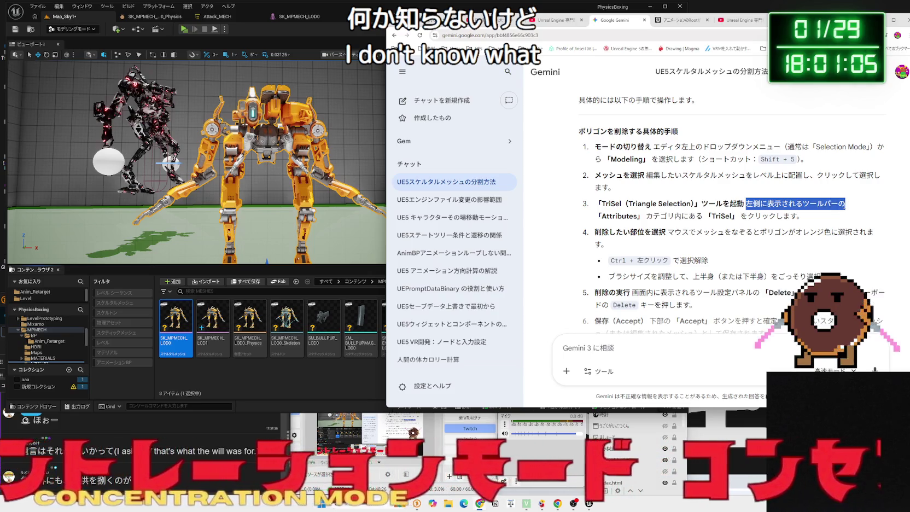
# Quote Gemini's step 3 text back and say the left-side TriSel toolbar is missing.
pyautogui.moveTo(743, 204); pyautogui.dragTo(705, 216)
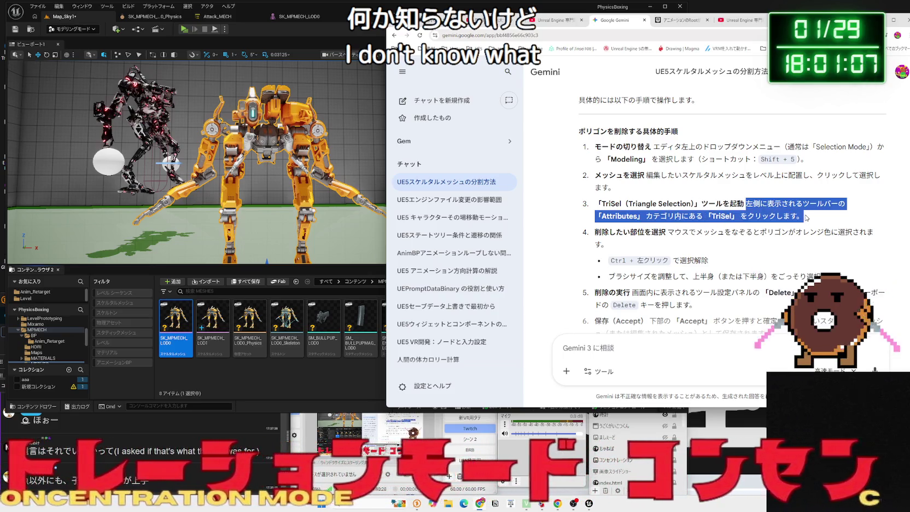
pyautogui.hotkey('ctrl', 'c')
pyautogui.click(710, 340)
pyautogui.hotkey('ctrl', 'v')
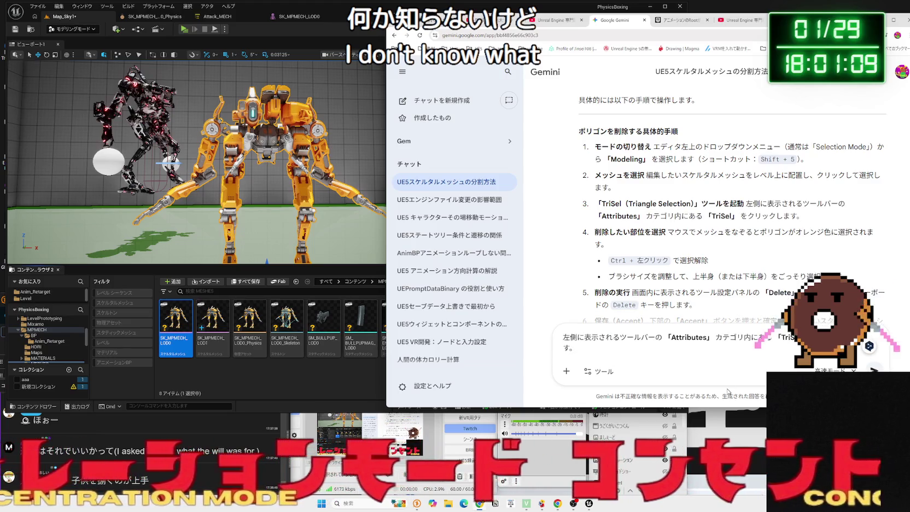
pyautogui.press('BackSpace')
pyautogui.press('BackSpace')
pyautogui.write('hida')
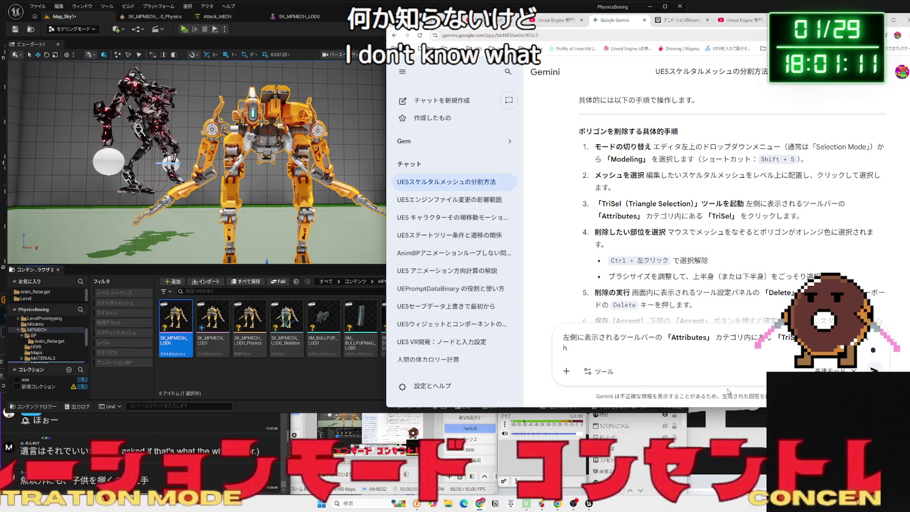
pyautogui.press('BackSpace')
pyautogui.press('BackSpace')
pyautogui.press('Zenkaku_Hankaku')
pyautogui.write('ひだり')
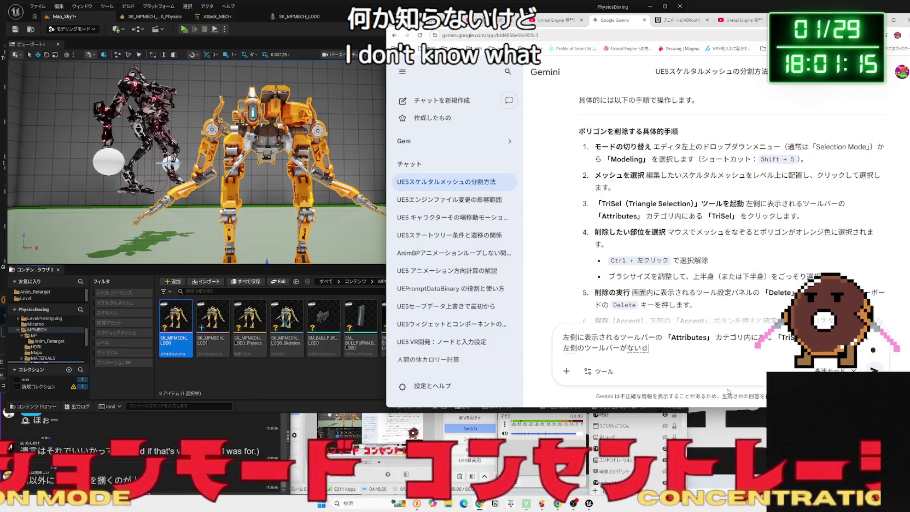
pyautogui.press('Return')
pyautogui.press('Return')
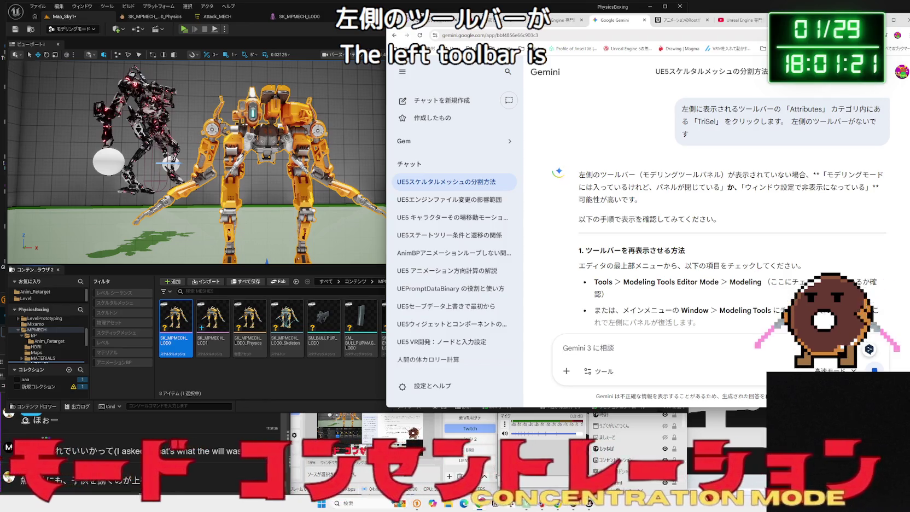
pyautogui.scroll(-2, 633, 208)
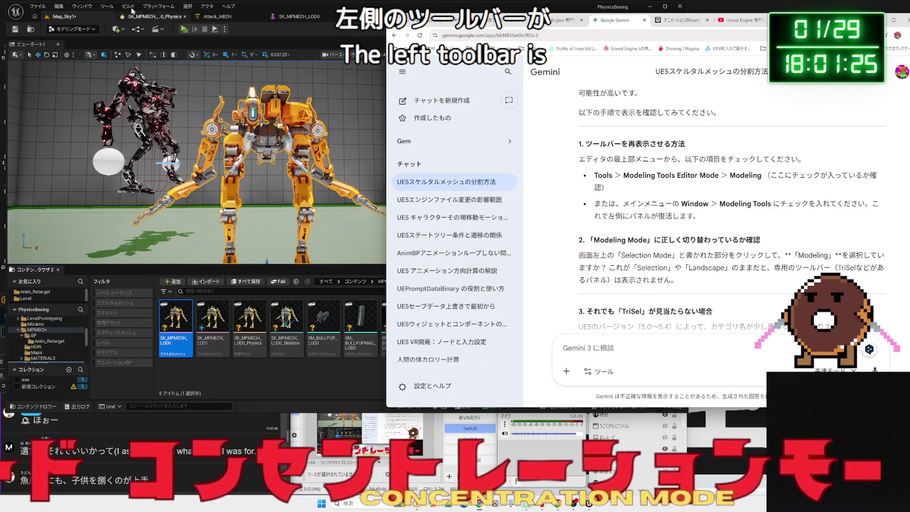
pyautogui.click(107, 6)
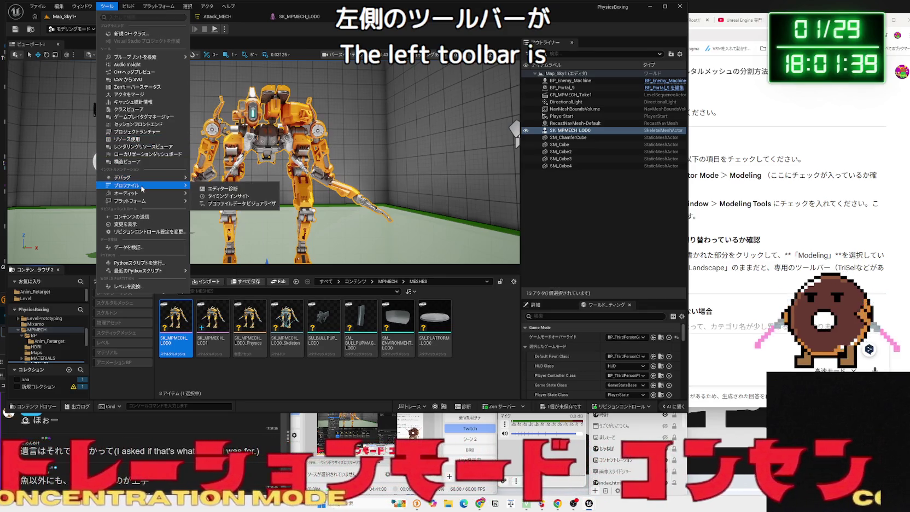
# Browse the Tools menu's submenus for a Modeling Tools entry.
pyautogui.moveTo(142, 182)
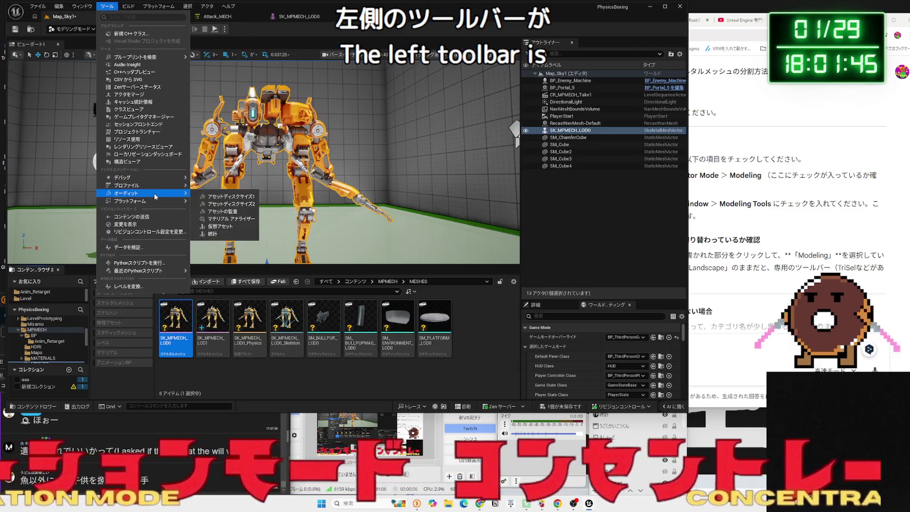
pyautogui.moveTo(155, 206)
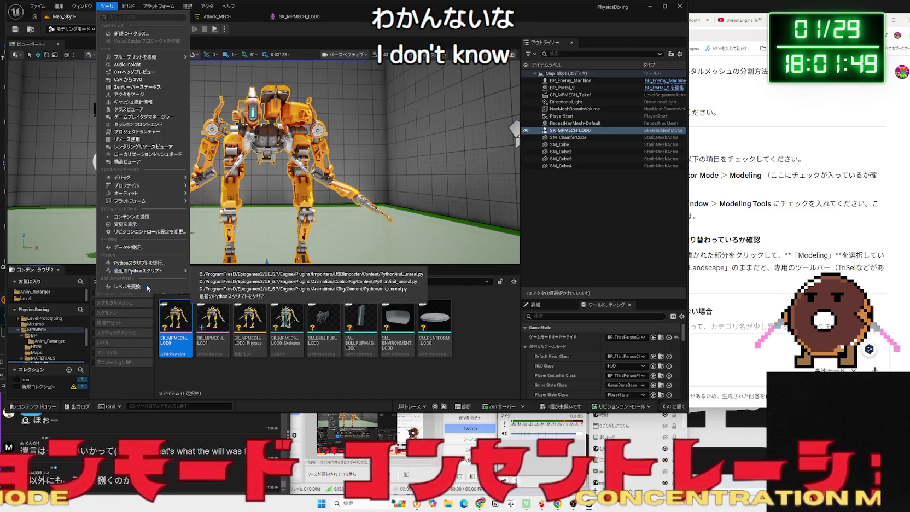
pyautogui.click(772, 255)
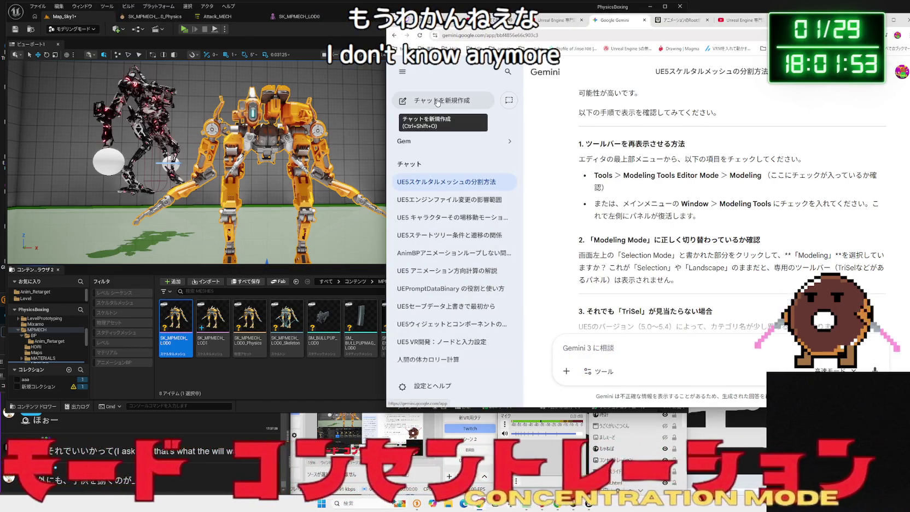
# Search the Window menu's submenus for the Modeling Tools panel.
pyautogui.click(87, 7)
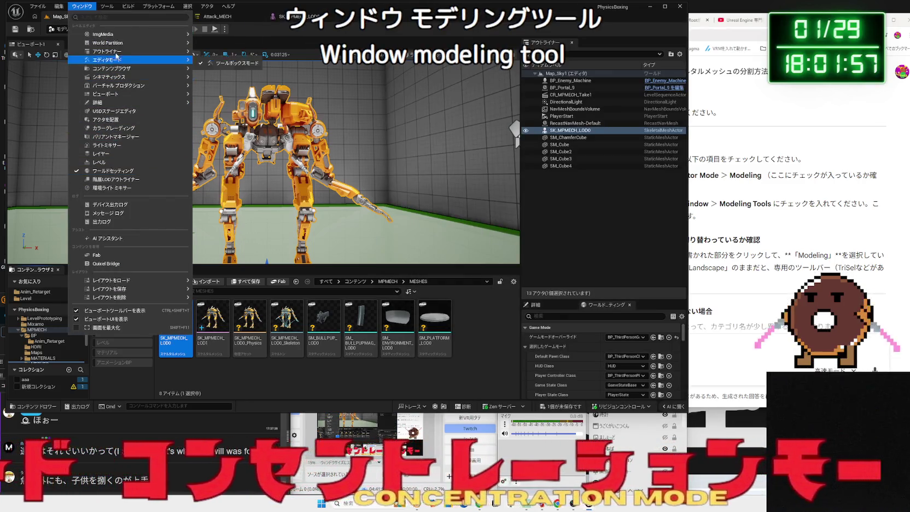
pyautogui.moveTo(118, 43)
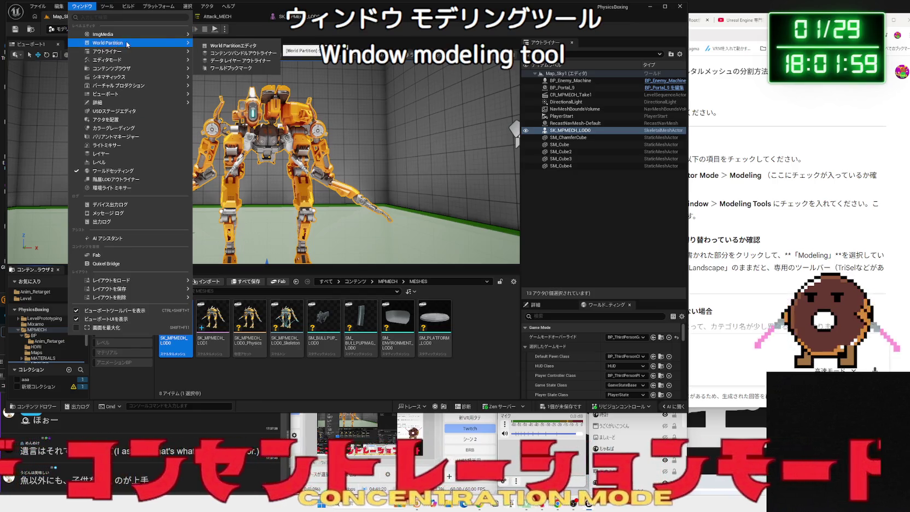
pyautogui.moveTo(122, 67)
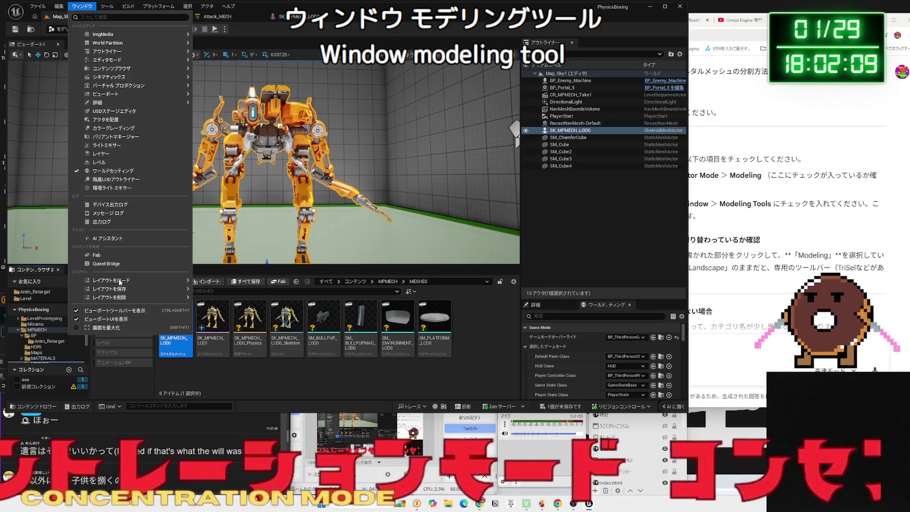
pyautogui.moveTo(122, 288)
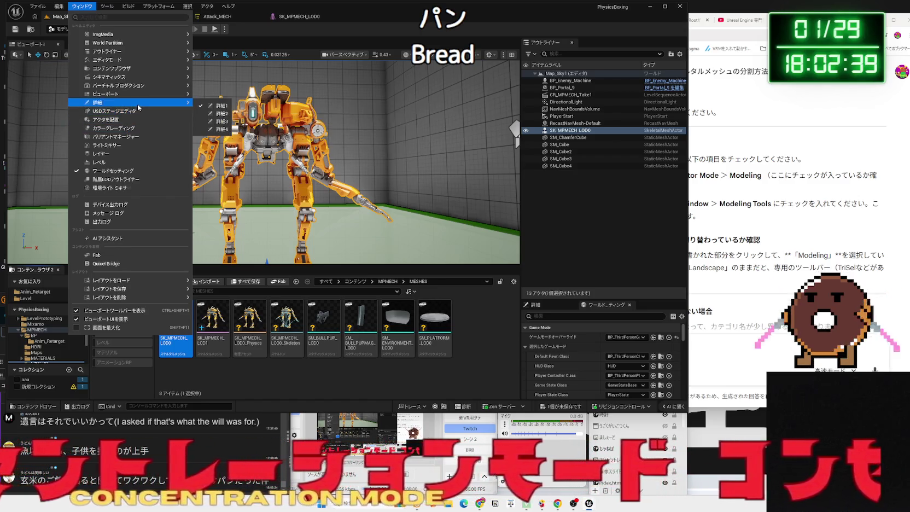
pyautogui.moveTo(154, 98)
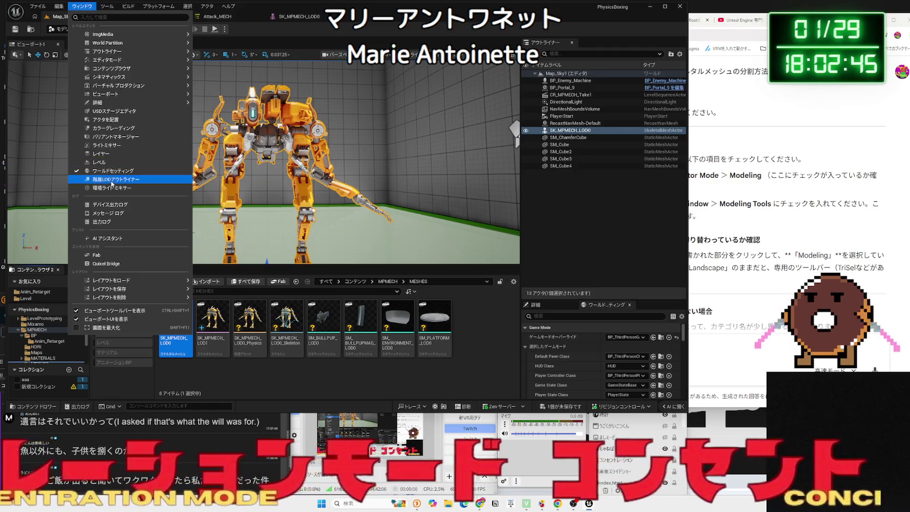
pyautogui.click(746, 206)
# Check the Tools, Platform, Build and Window menus for the Window > Modeling Tools entry.
pyautogui.moveTo(745, 205)
pyautogui.mouseDown()
pyautogui.moveTo(701, 217)
pyautogui.moveTo(616, 204)
pyautogui.mouseUp()
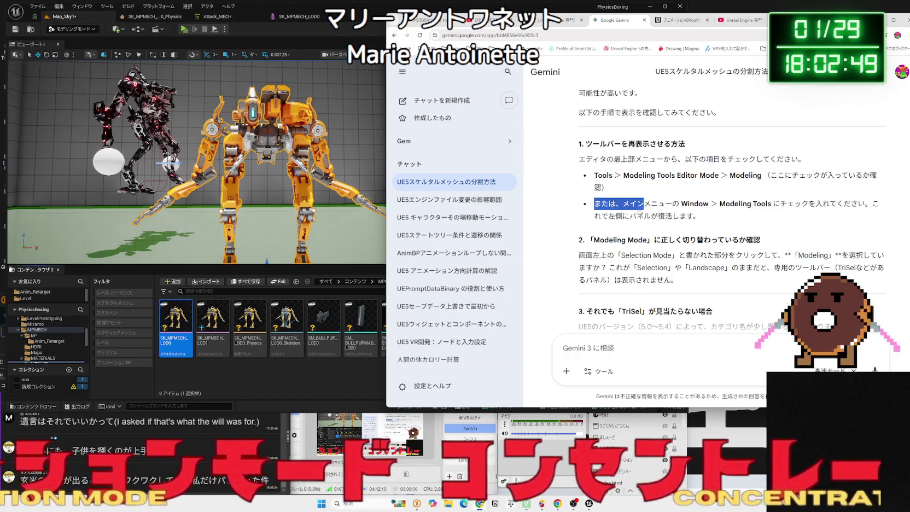
pyautogui.click(616, 204)
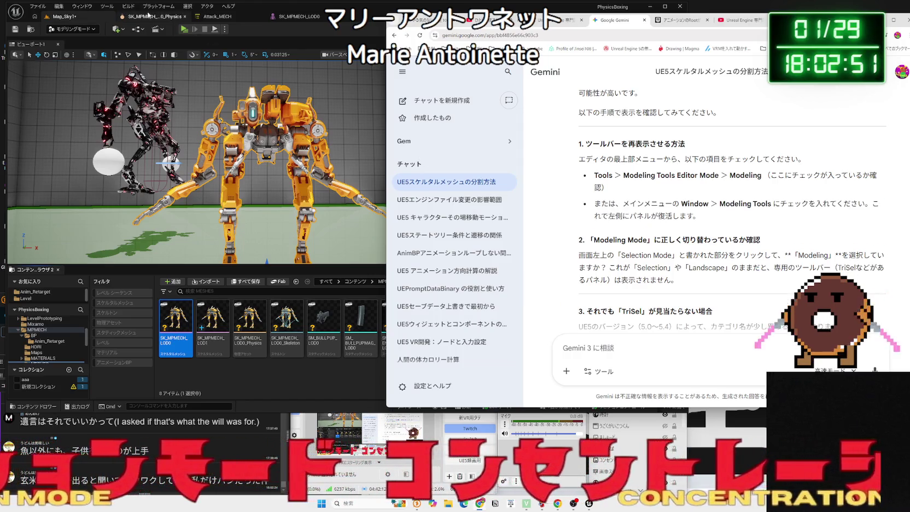
pyautogui.click(126, 7)
pyautogui.moveTo(102, 10)
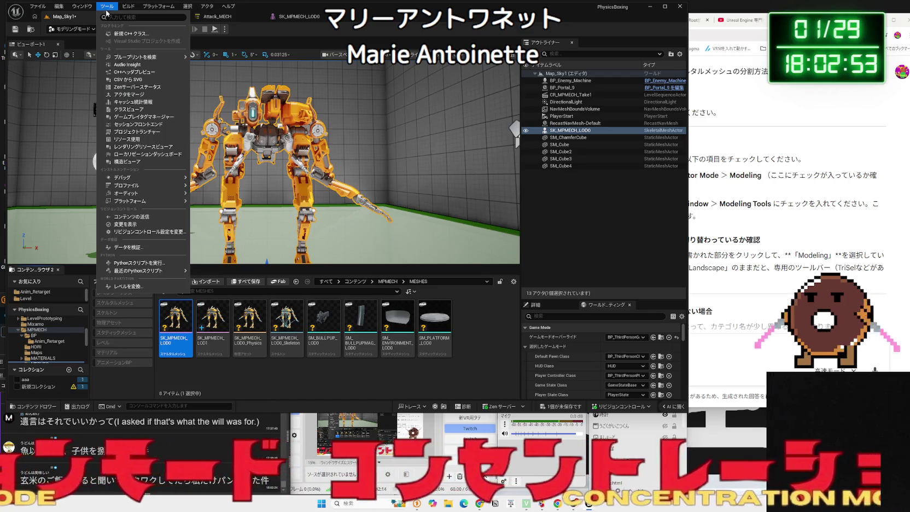
pyautogui.click(160, 6)
pyautogui.moveTo(133, 10)
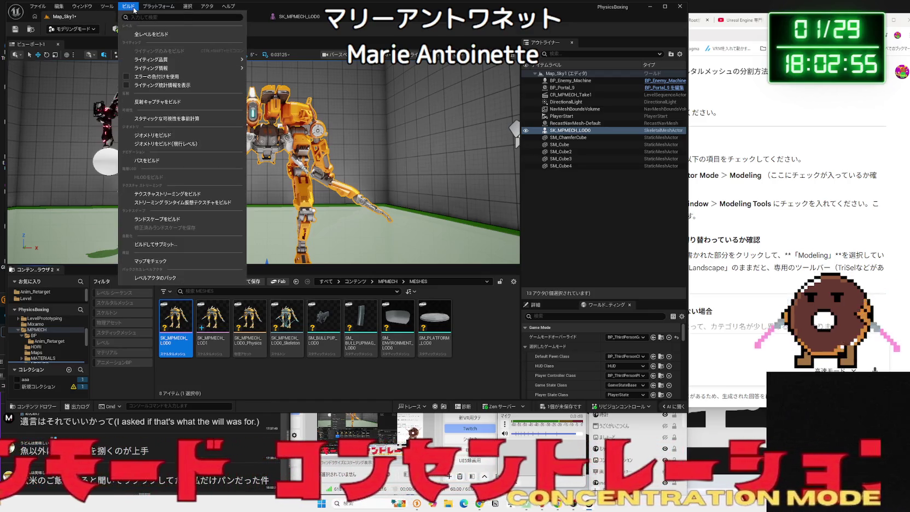
pyautogui.moveTo(82, 7)
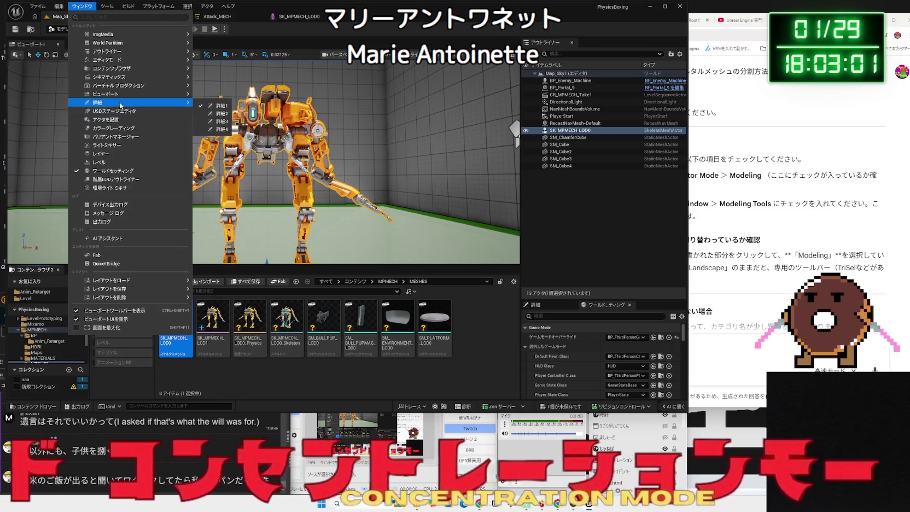
pyautogui.moveTo(124, 97)
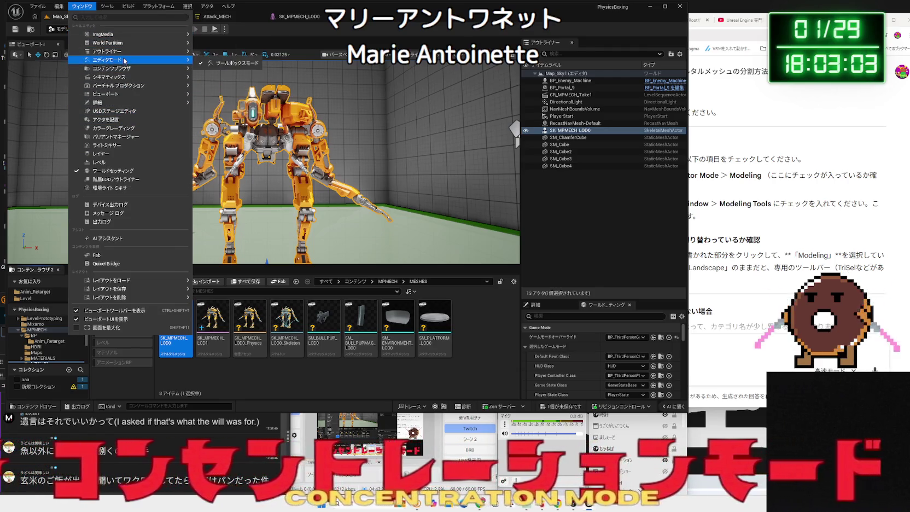
pyautogui.moveTo(125, 53)
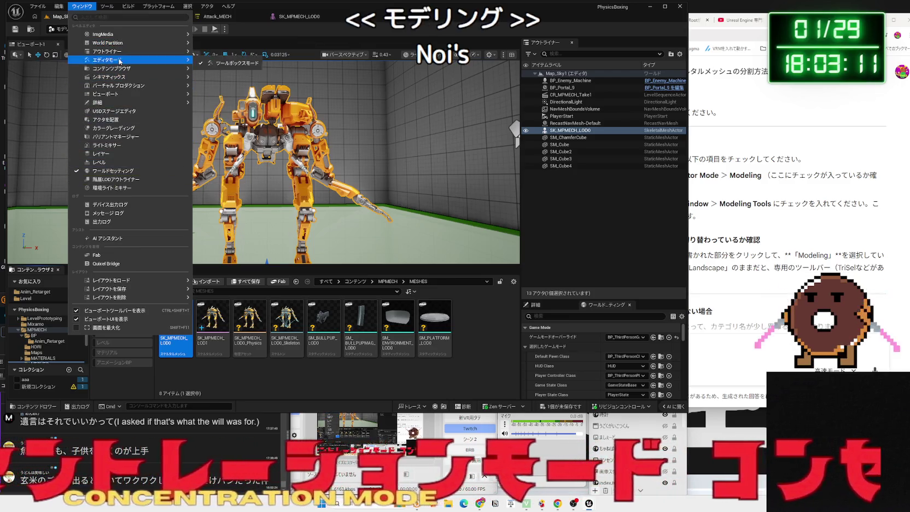
pyautogui.click(767, 338)
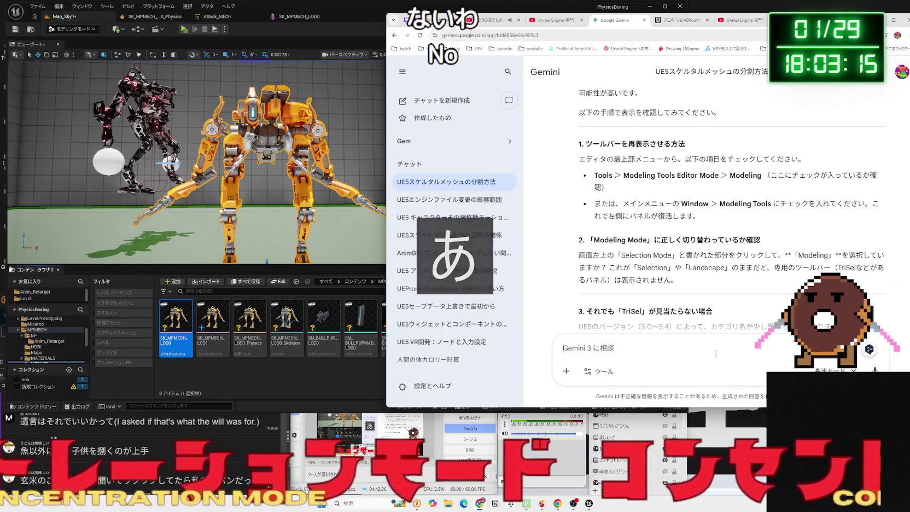
# Tell Gemini Modeling Mode is on in UE5.7 but no modeling tools appear.
pyautogui.scroll(-2, 709, 328)
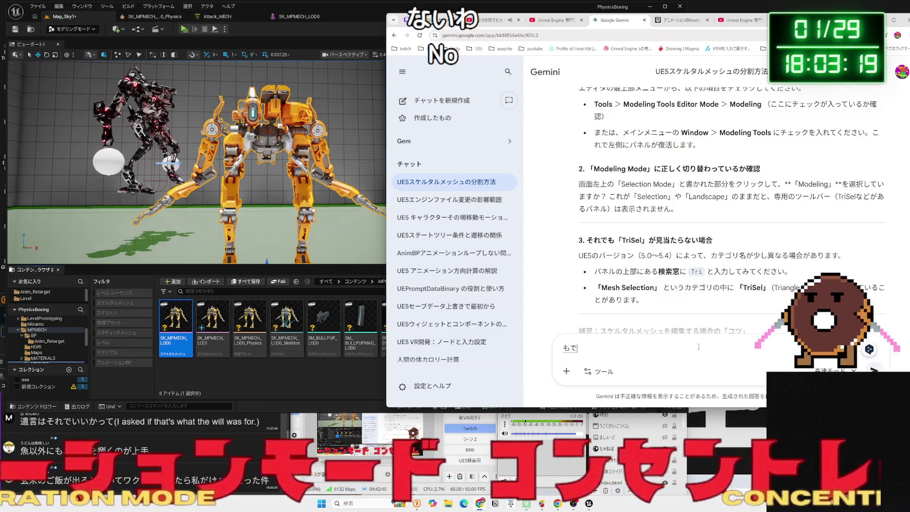
pyautogui.write('rino-ru')
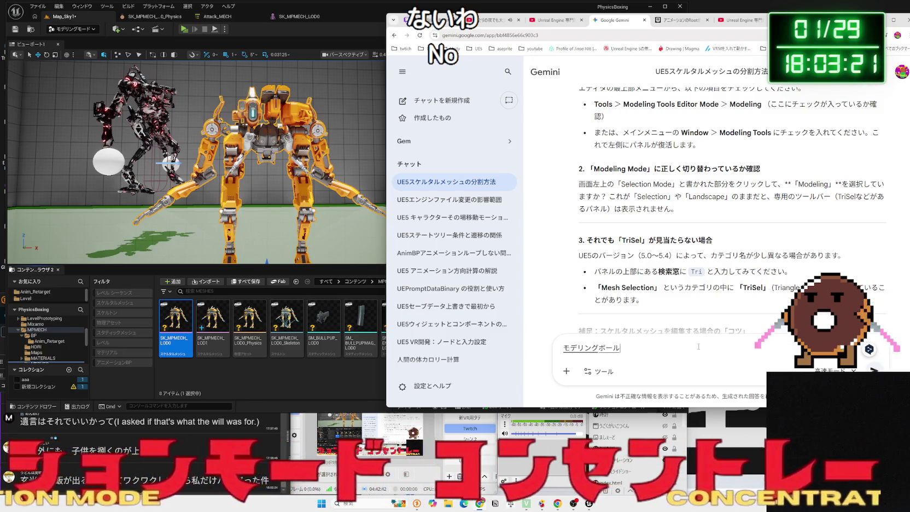
pyautogui.press('Return')
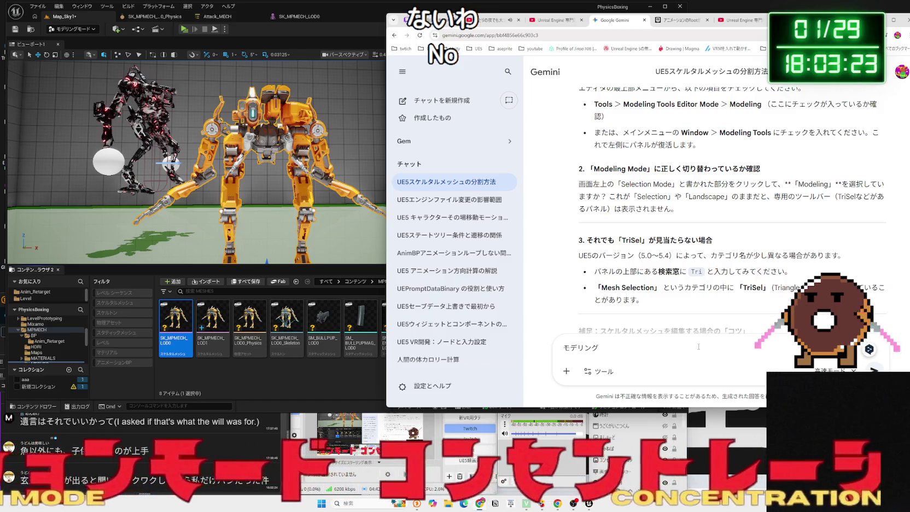
pyautogui.write('-don')
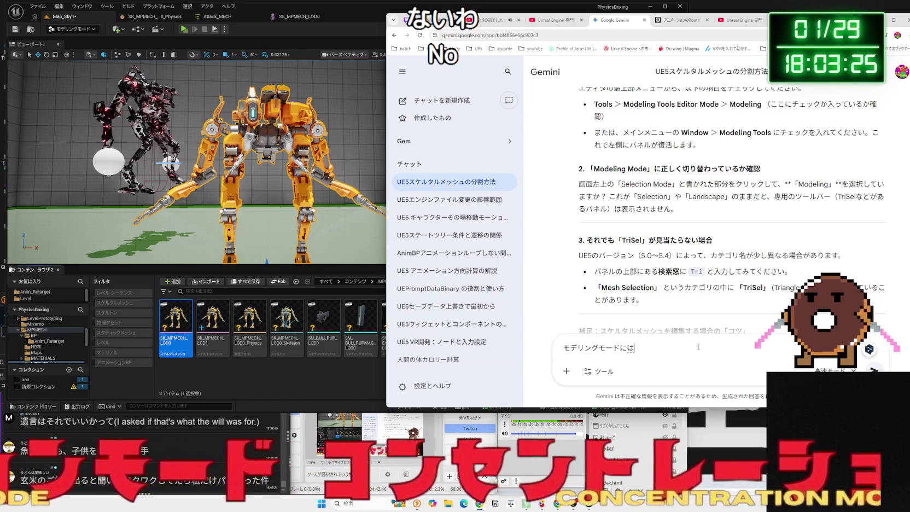
pyautogui.write('imas')
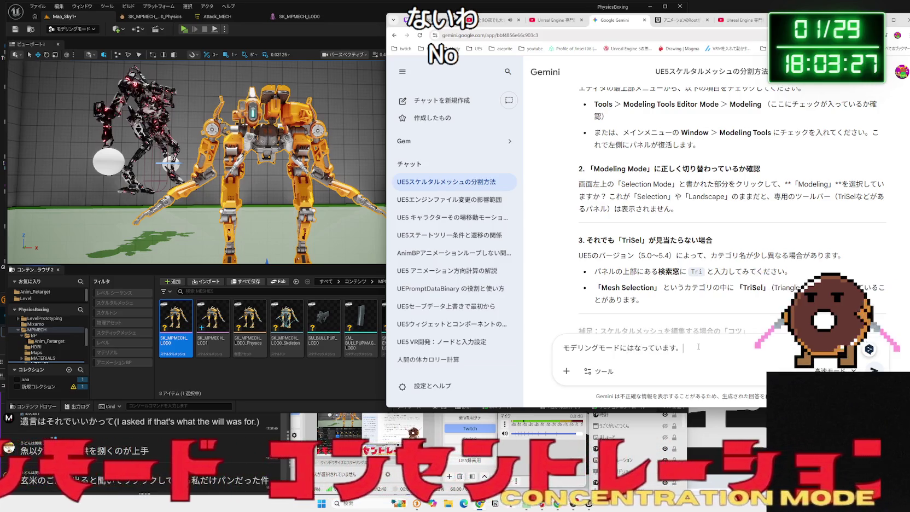
pyautogui.write('UE')
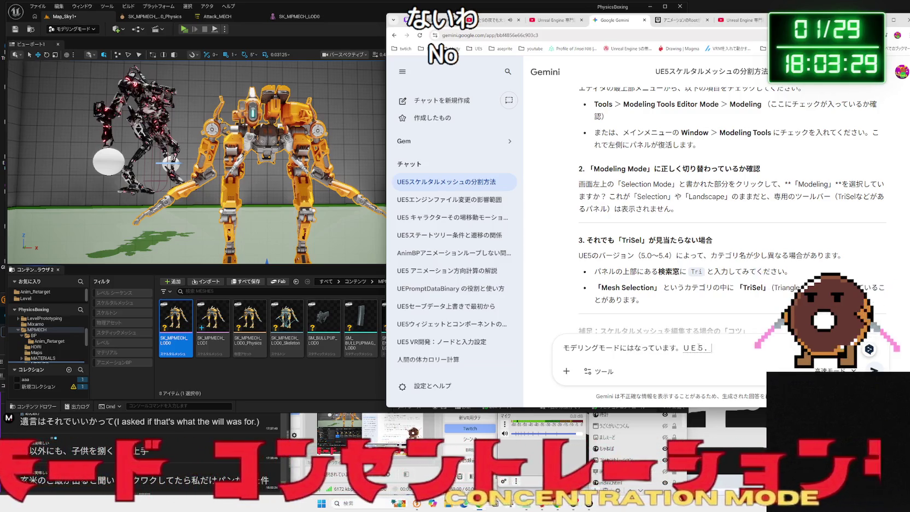
pyautogui.write(',.')
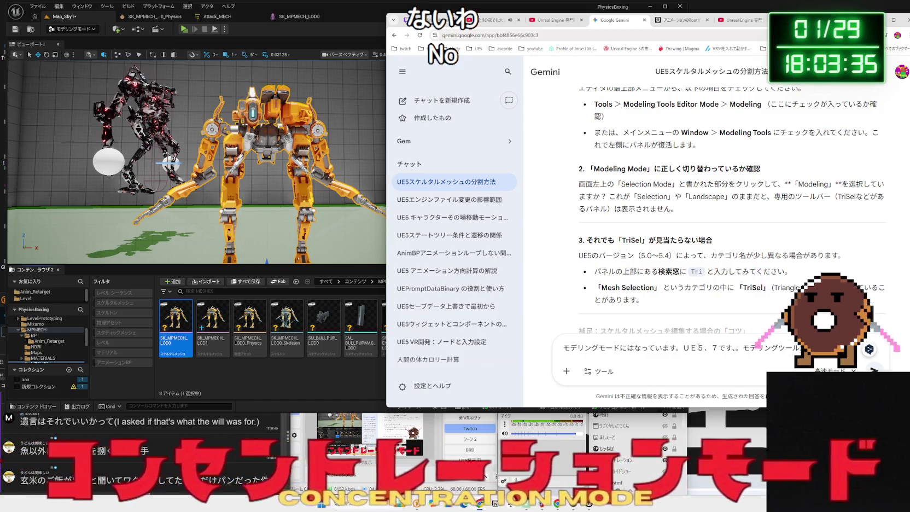
pyautogui.press('Return')
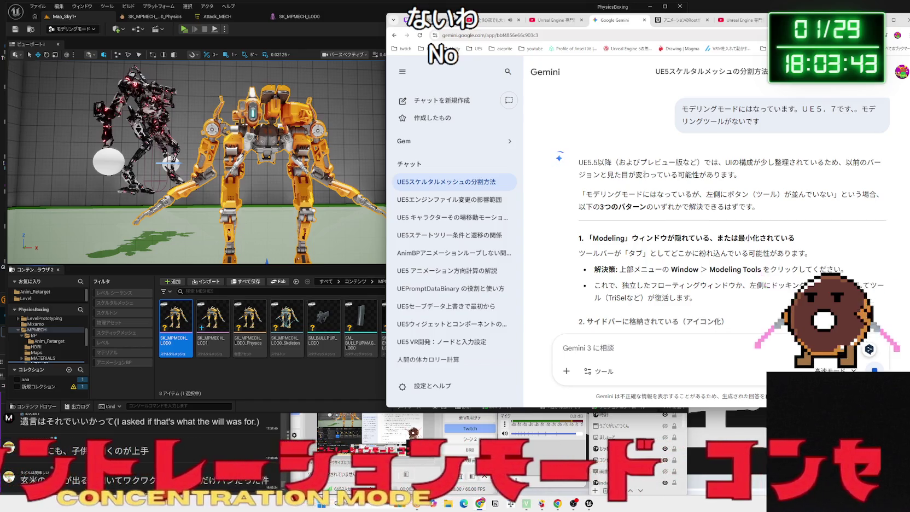
# Read Gemini's suggested fixes, marking the passage about the tools panel returning.
pyautogui.scroll(-2, 645, 176)
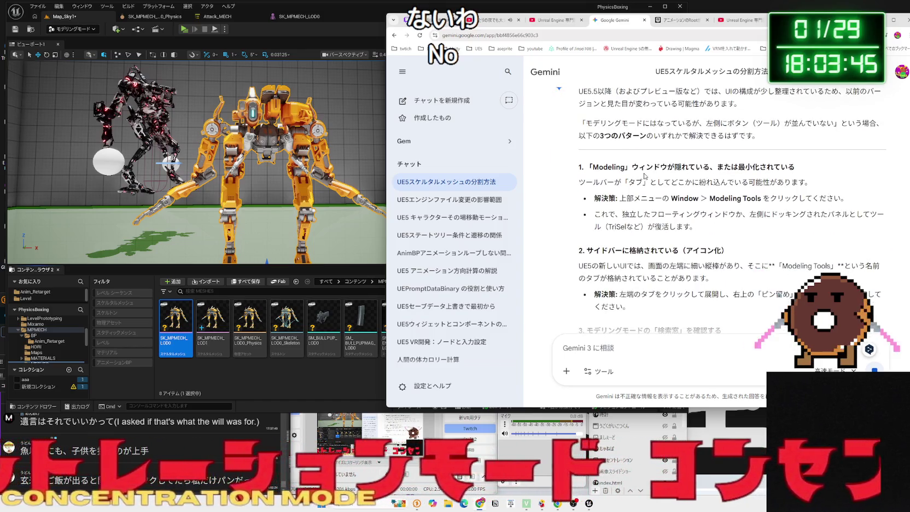
pyautogui.scroll(-1, 645, 176)
pyautogui.moveTo(704, 199)
pyautogui.mouseDown()
pyautogui.moveTo(622, 179)
pyautogui.moveTo(701, 193)
pyautogui.mouseUp()
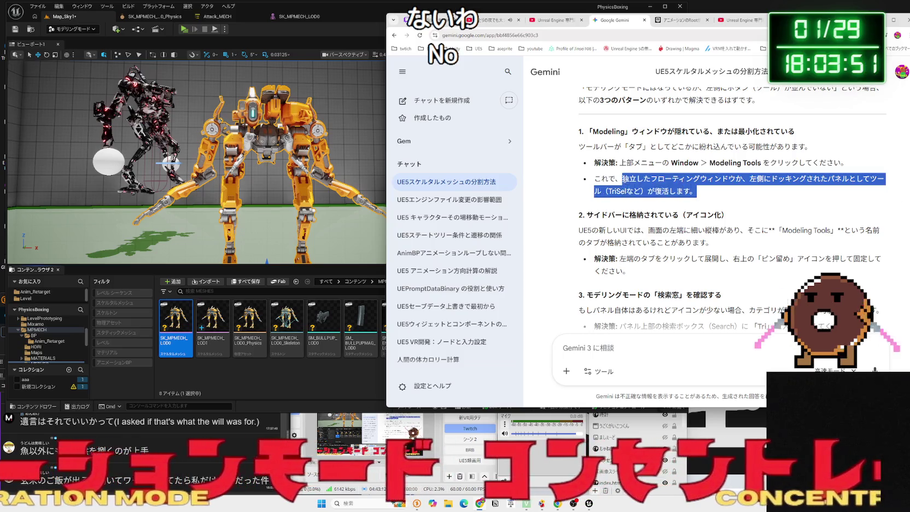
pyautogui.click(617, 179)
pyautogui.click(20, 55)
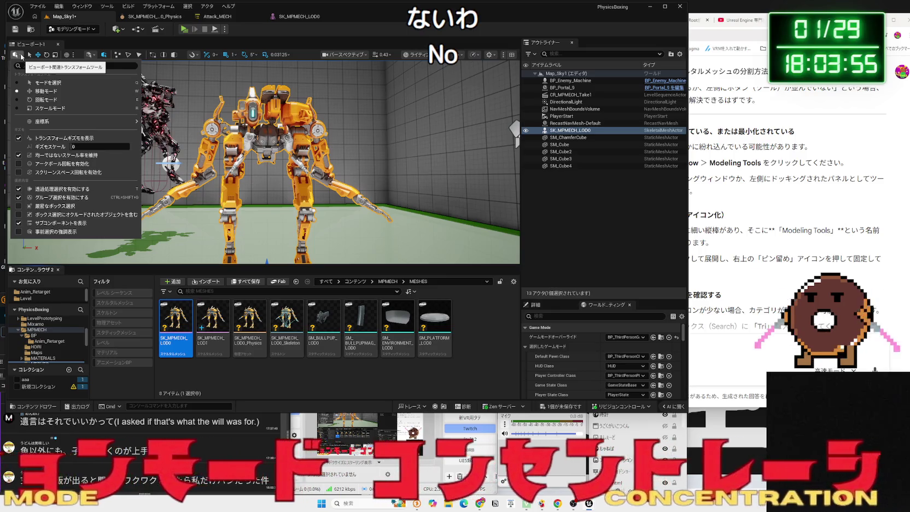
# Select the SK_MPMECH_LOD0 mech, frame it with F, and make the Details panel taller.
pyautogui.click(21, 56)
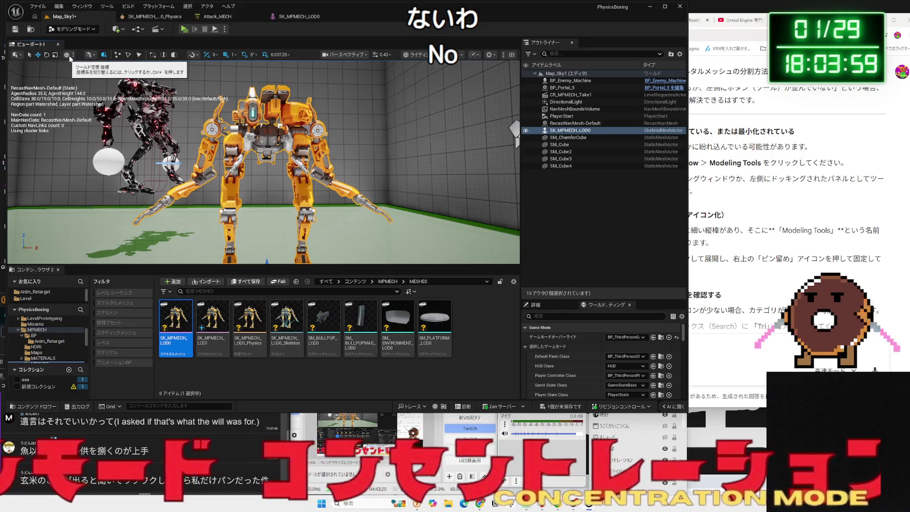
pyautogui.click(95, 59)
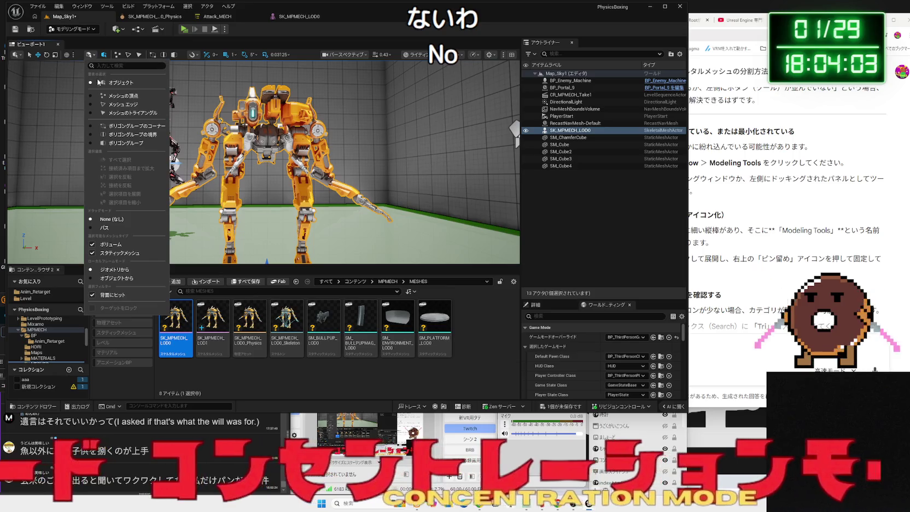
pyautogui.click(93, 58)
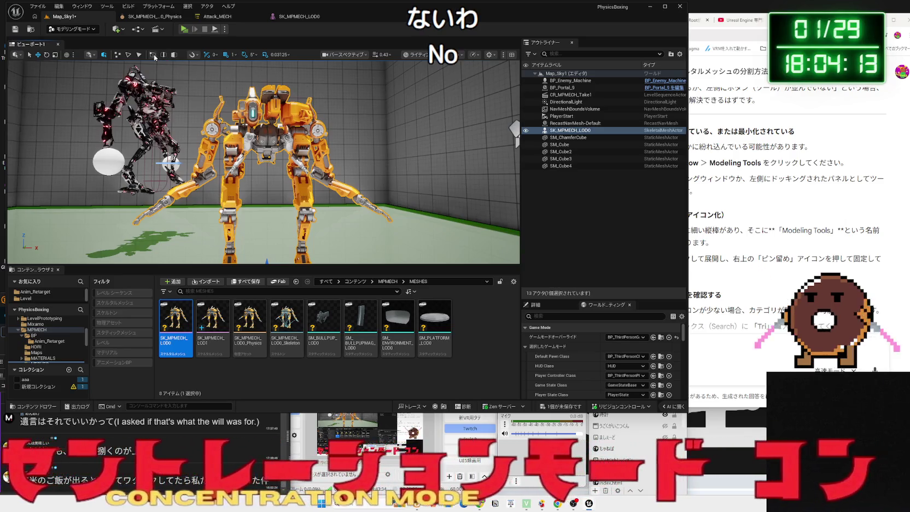
pyautogui.click(236, 194)
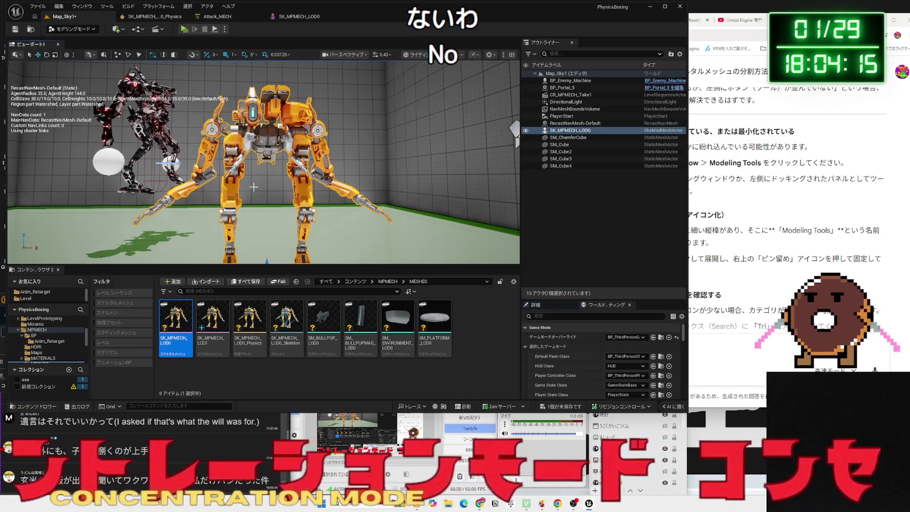
pyautogui.click(235, 194)
pyautogui.press('f')
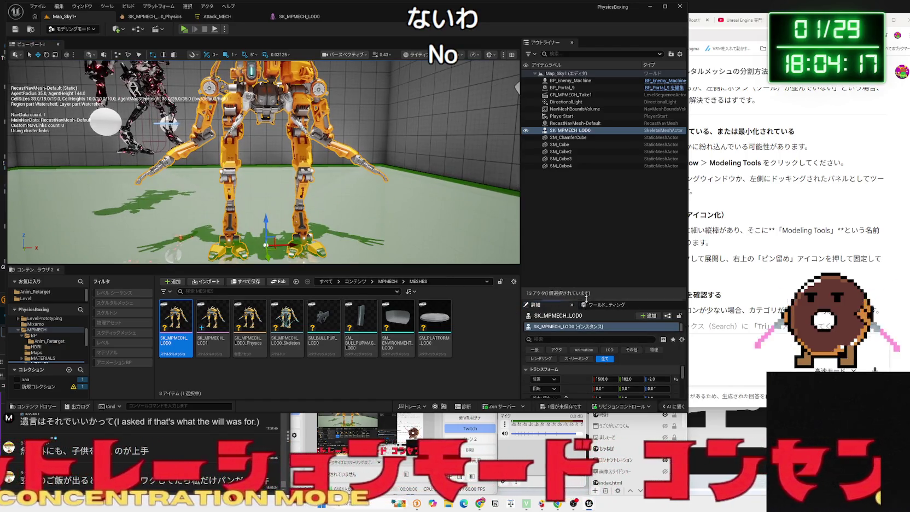
pyautogui.moveTo(585, 300); pyautogui.dragTo(586, 199)
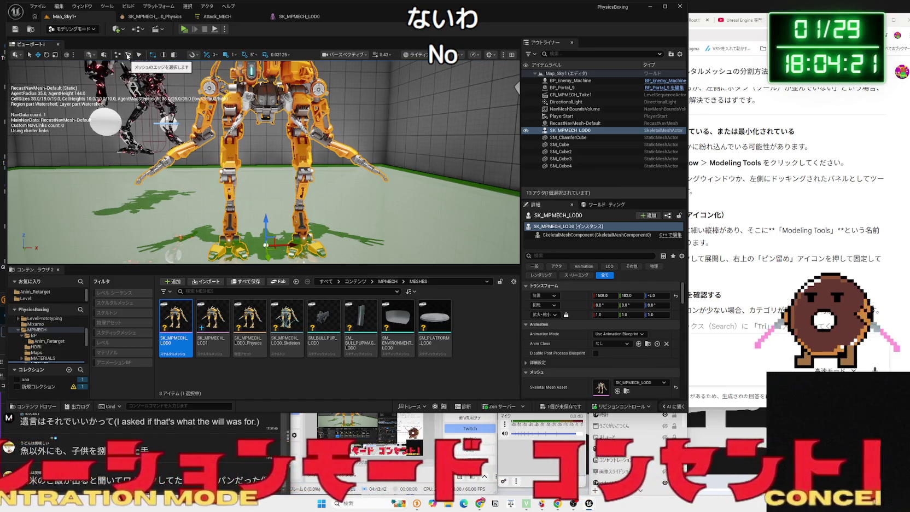
# Enable edge and mesh element selection and orbit to a side-on view of the mech.
pyautogui.click(128, 56)
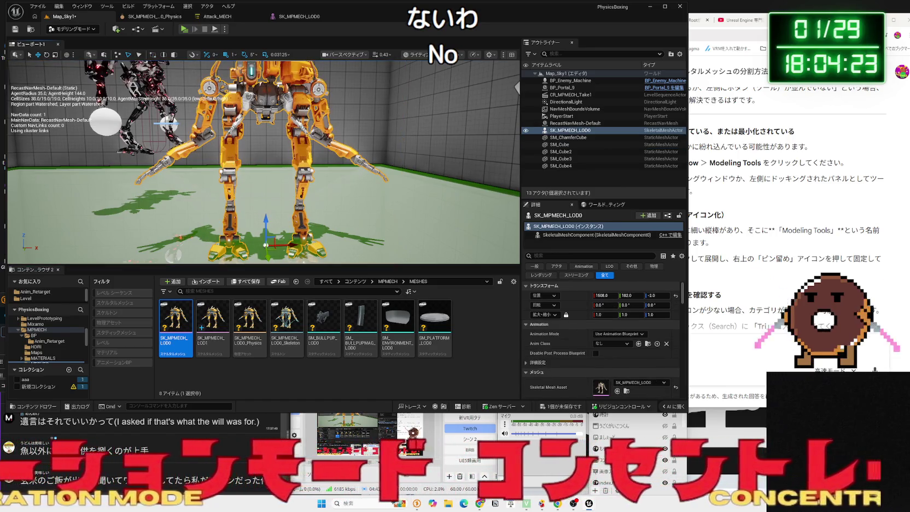
pyautogui.scroll(5, 219, 157)
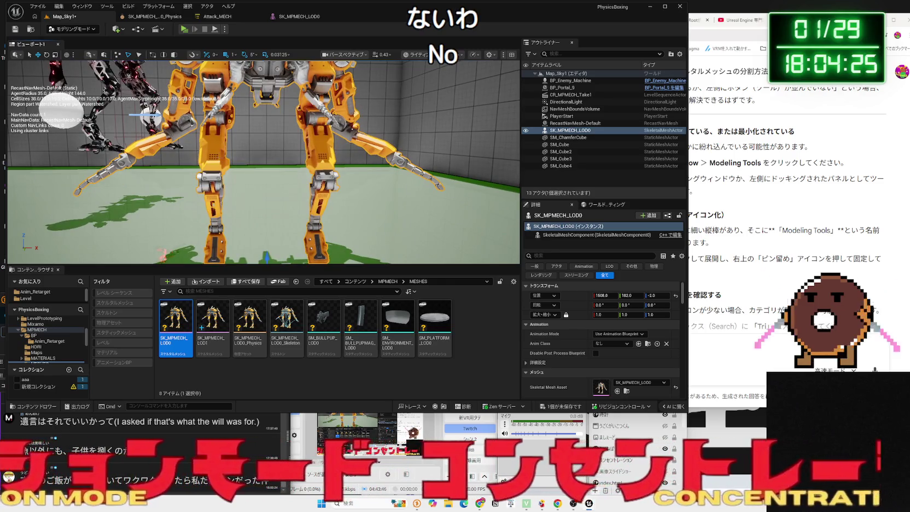
pyautogui.moveTo(218, 157); pyautogui.dragTo(153, 156)
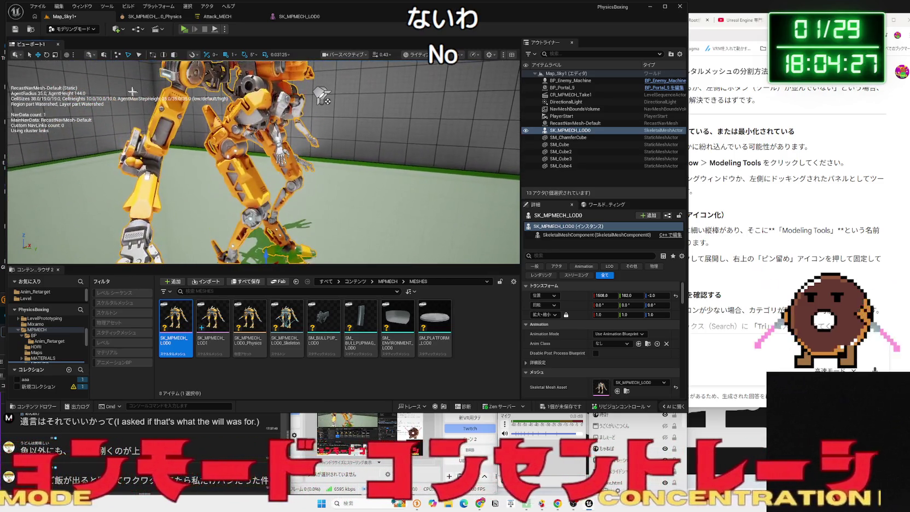
pyautogui.click(103, 55)
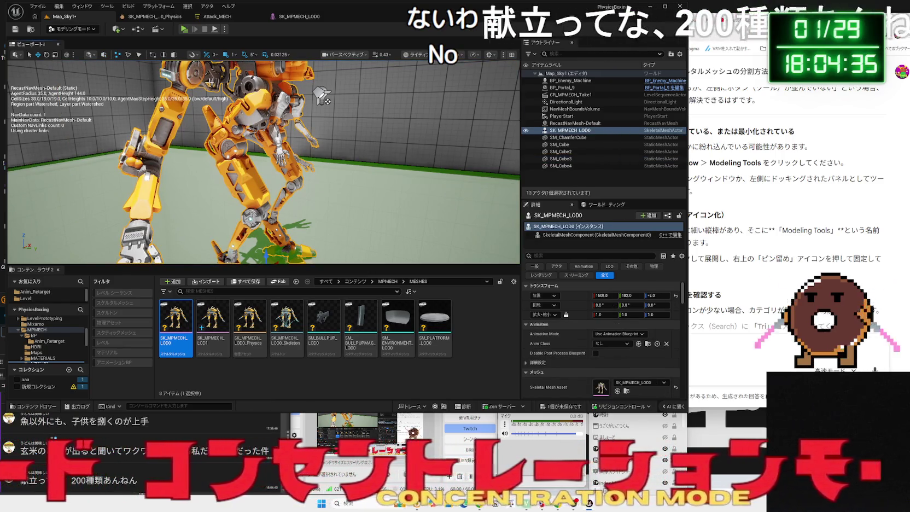
pyautogui.moveTo(209, 82); pyautogui.dragTo(272, 109)
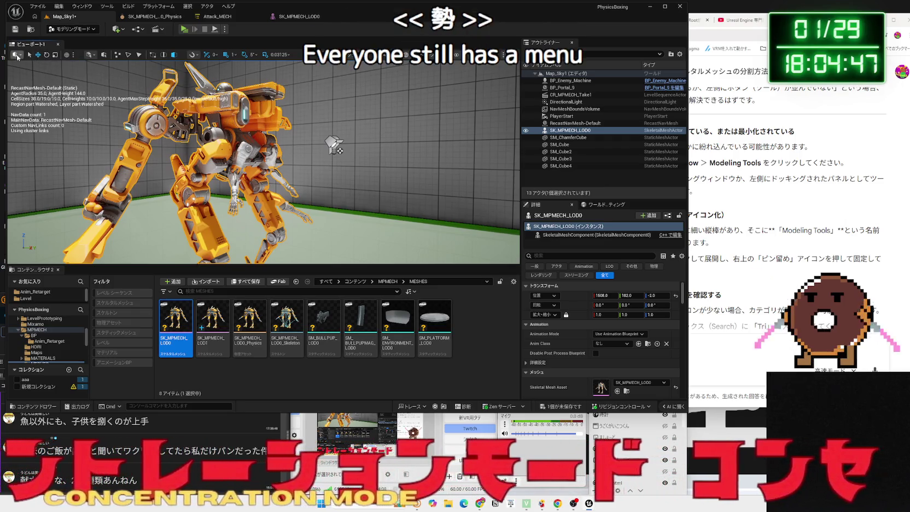
pyautogui.click(18, 56)
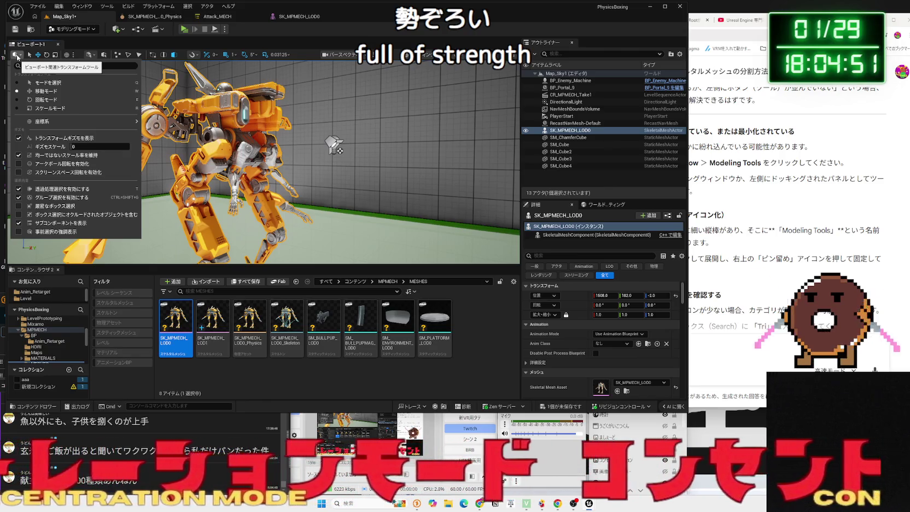
pyautogui.click(17, 56)
pyautogui.moveTo(4, 55); pyautogui.dragTo(3, 54)
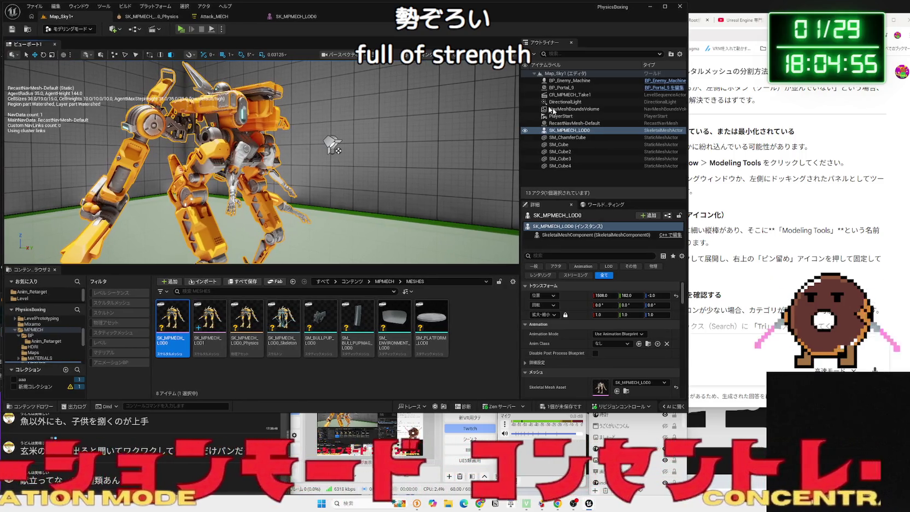
pyautogui.click(772, 188)
pyautogui.scroll(-2, 701, 211)
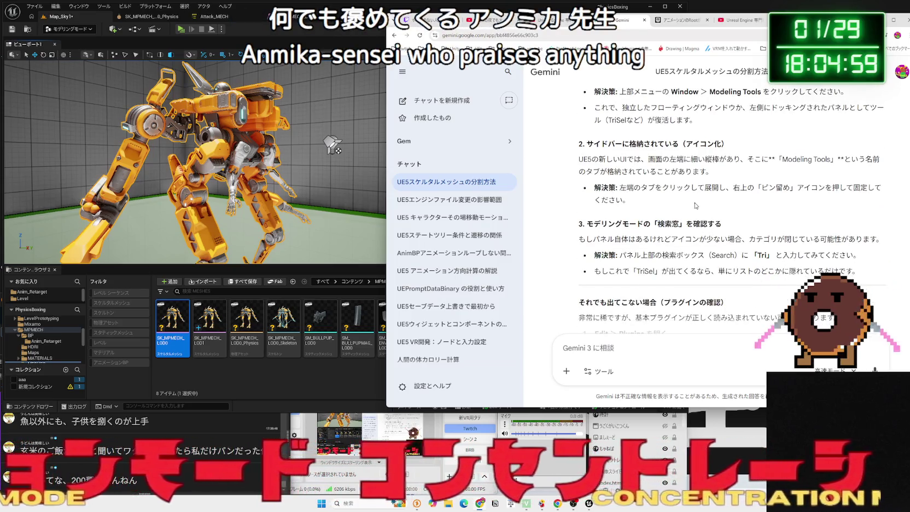
# Search Google for 'UE5.7 モデリングモード' in a new tab and open Epic's documentation result.
pyautogui.scroll(-3, 695, 204)
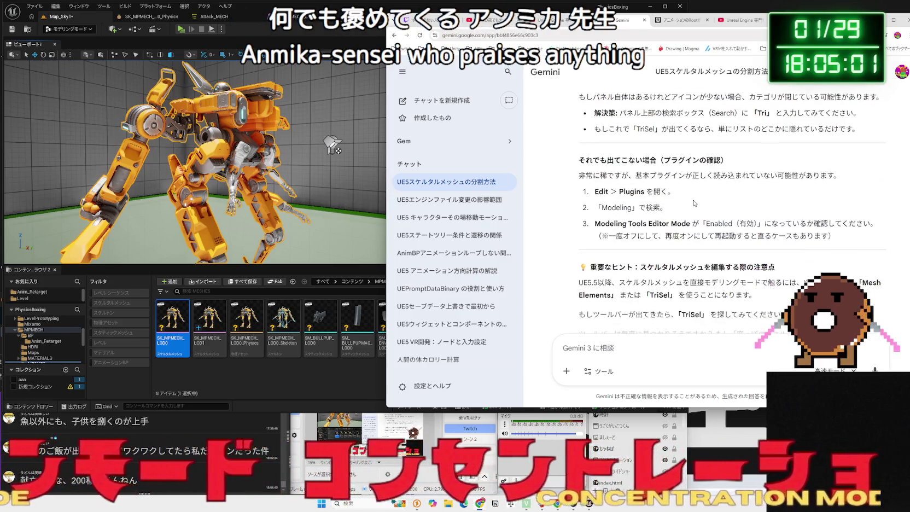
pyautogui.scroll(-2, 694, 203)
pyautogui.hotkey('ctrl', 't')
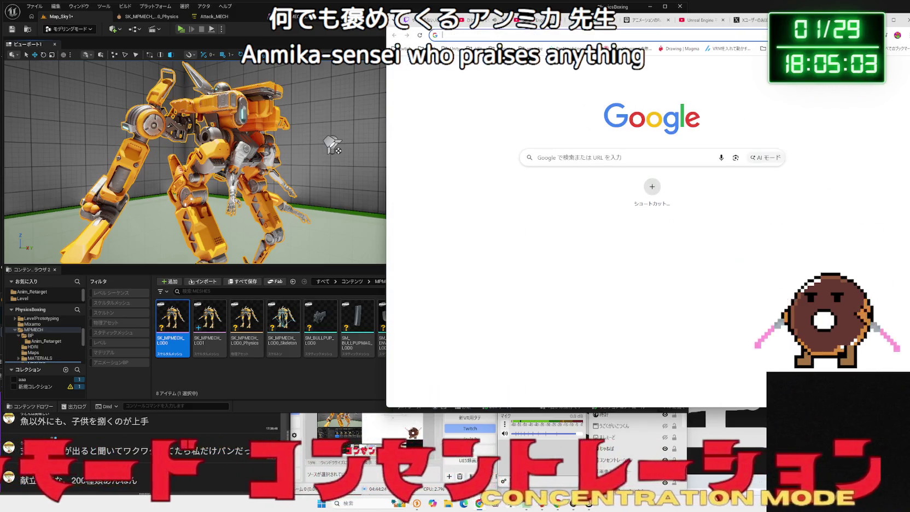
pyautogui.write('UE5.')
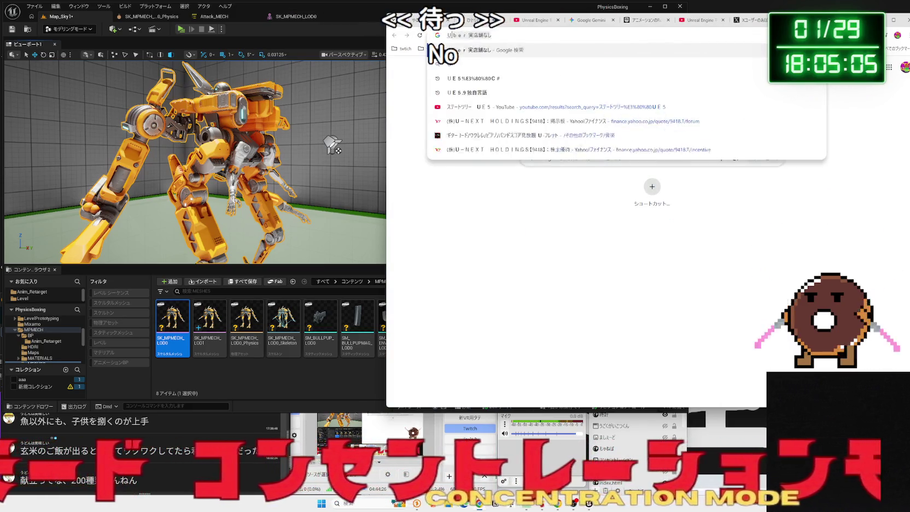
pyautogui.write('7 もで')
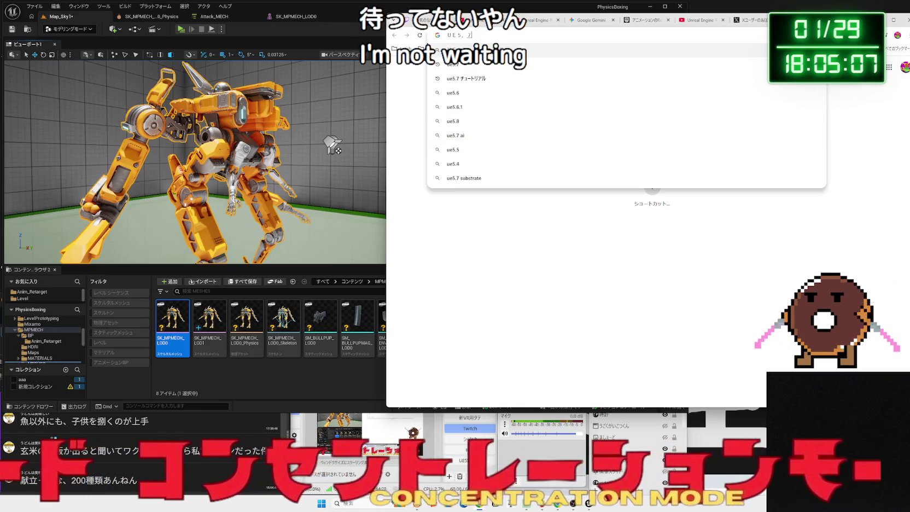
pyautogui.write('りんぐもーど')
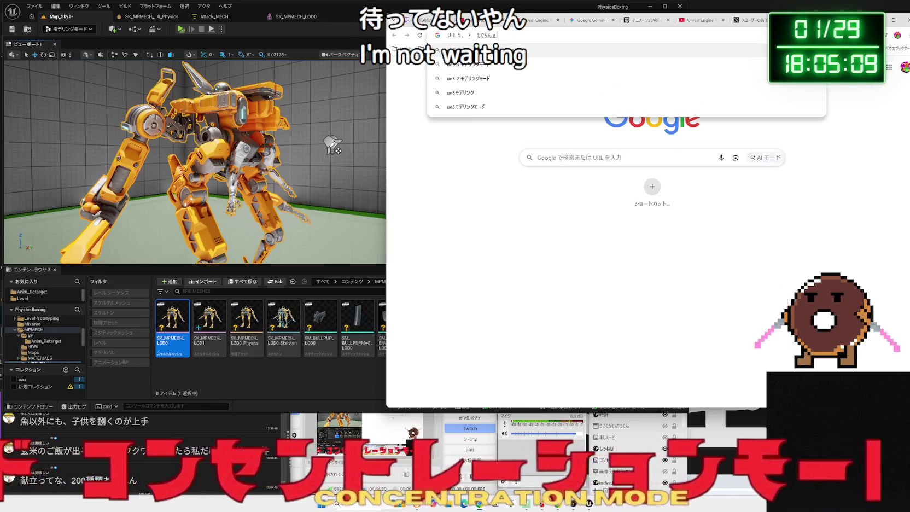
pyautogui.press('Return')
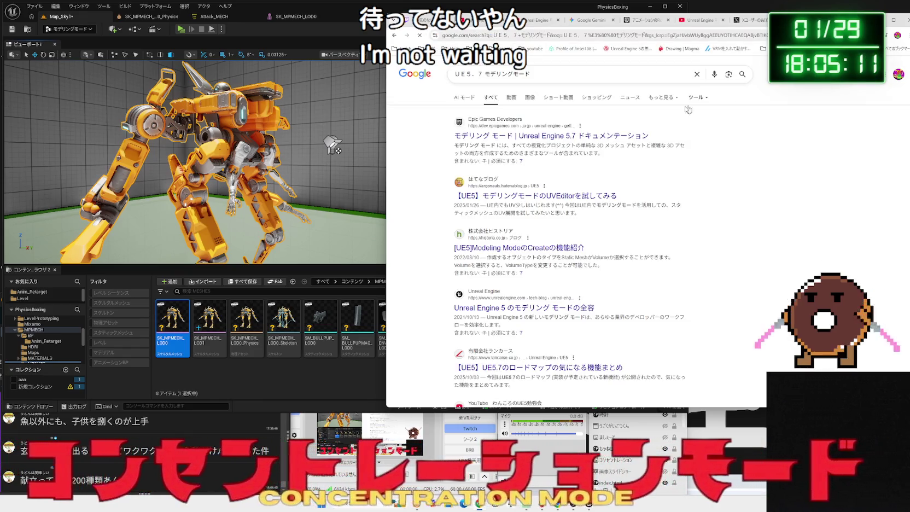
pyautogui.click(604, 136)
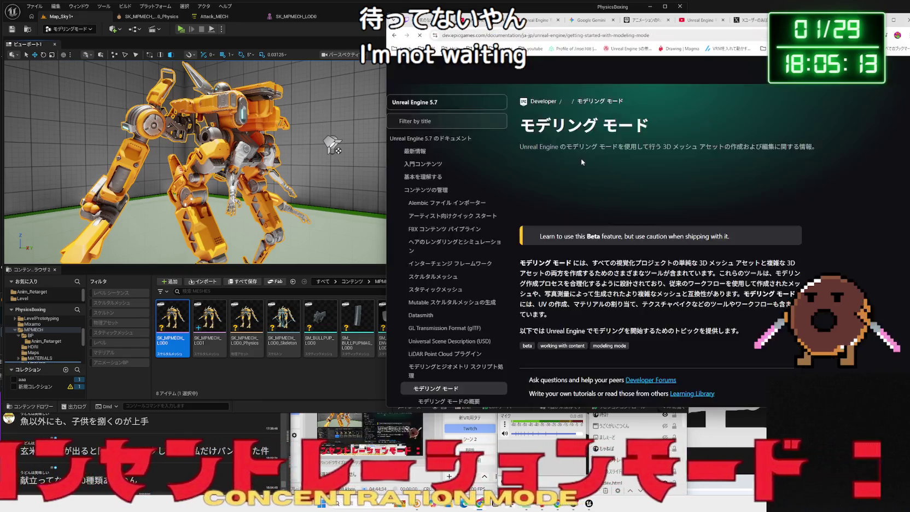
# Open the モデリング モードの概要 overview page from the Modeling Mode documentation.
pyautogui.scroll(-3, 581, 158)
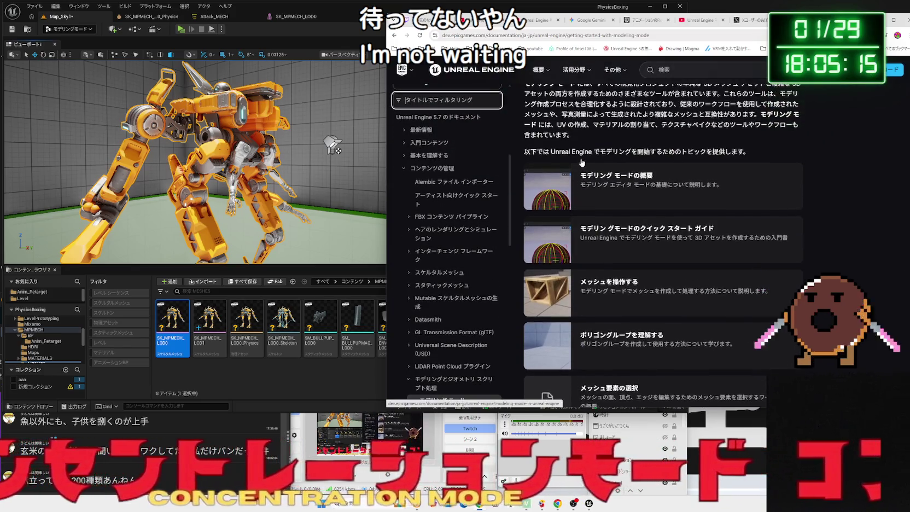
pyautogui.scroll(1, 582, 162)
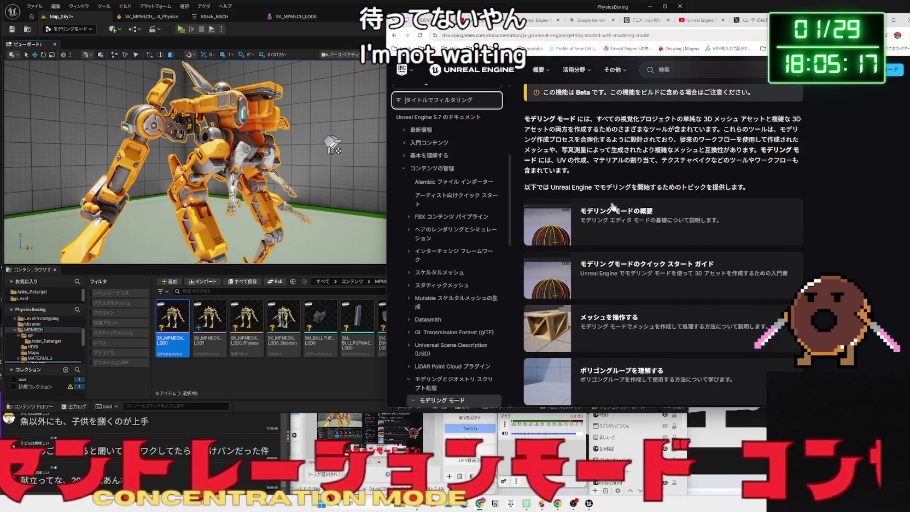
pyautogui.click(610, 206)
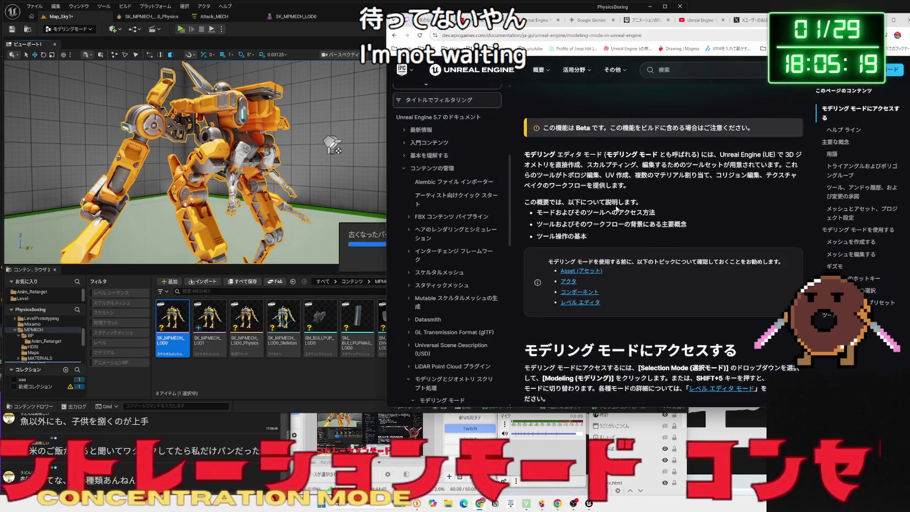
pyautogui.scroll(-3, 617, 207)
pyautogui.scroll(-4, 616, 208)
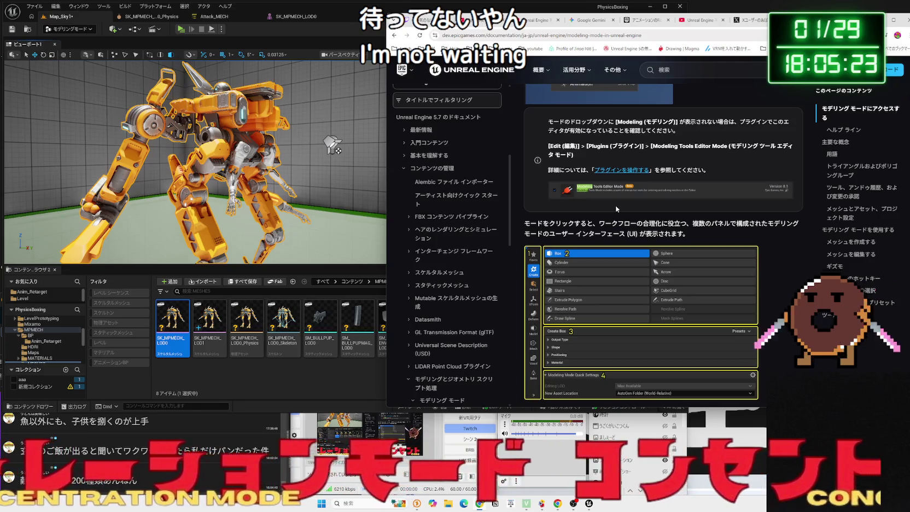
pyautogui.scroll(3, 616, 208)
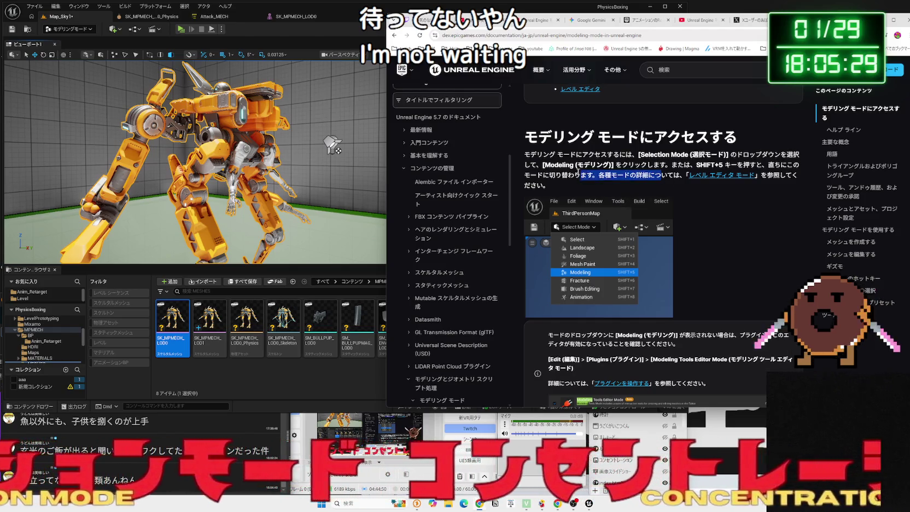
# Highlight the paragraph about a missing Modeling option while reading the overview.
pyautogui.scroll(-2, 629, 196)
pyautogui.moveTo(586, 201); pyautogui.dragTo(687, 208)
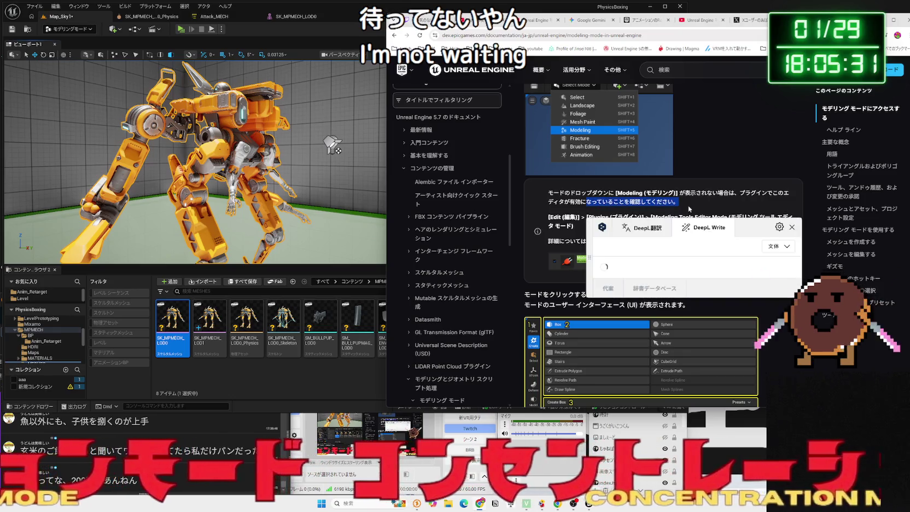
pyautogui.click(688, 204)
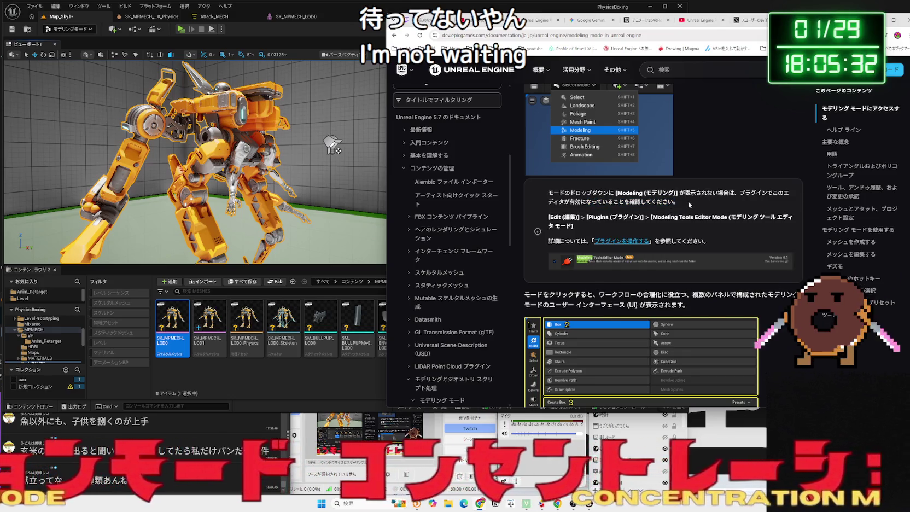
pyautogui.tripleClick(560, 194)
pyautogui.click(557, 195)
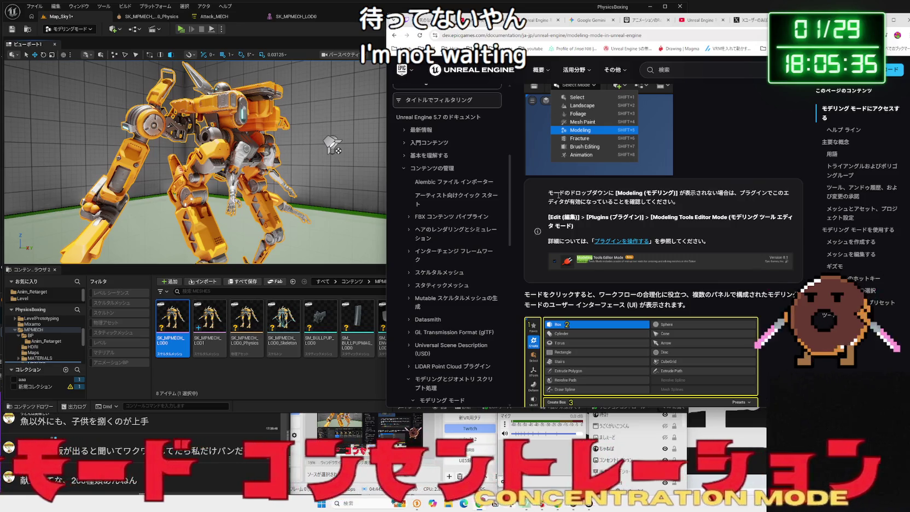
# Read through the rest of the Modeling Mode overview page.
pyautogui.scroll(-3, 557, 194)
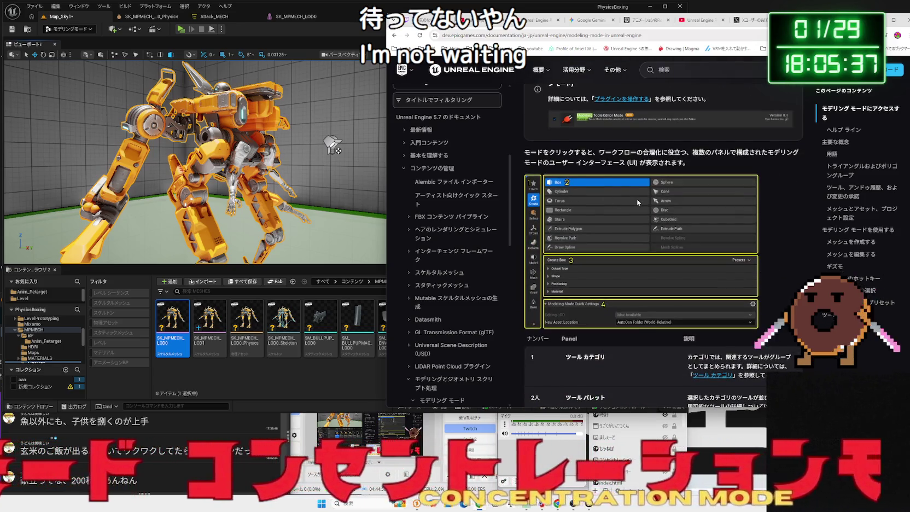
pyautogui.scroll(-9, 638, 203)
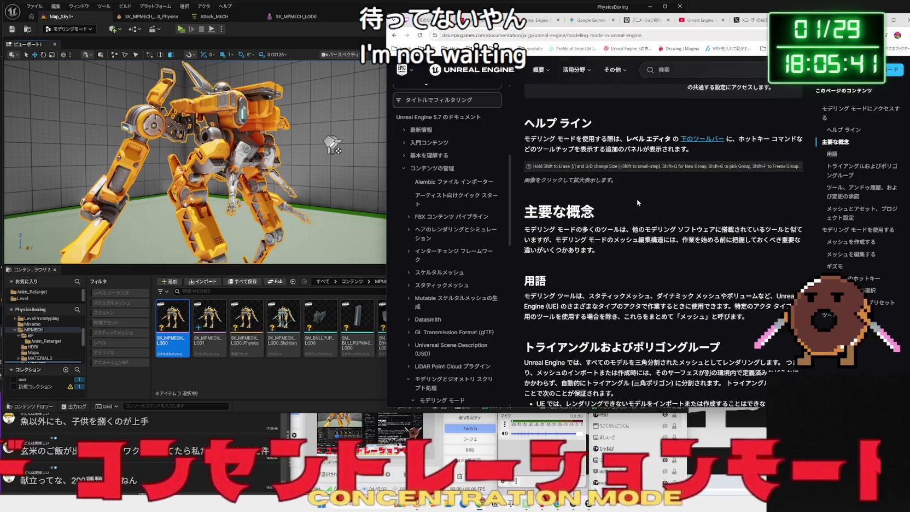
pyautogui.scroll(-7, 638, 202)
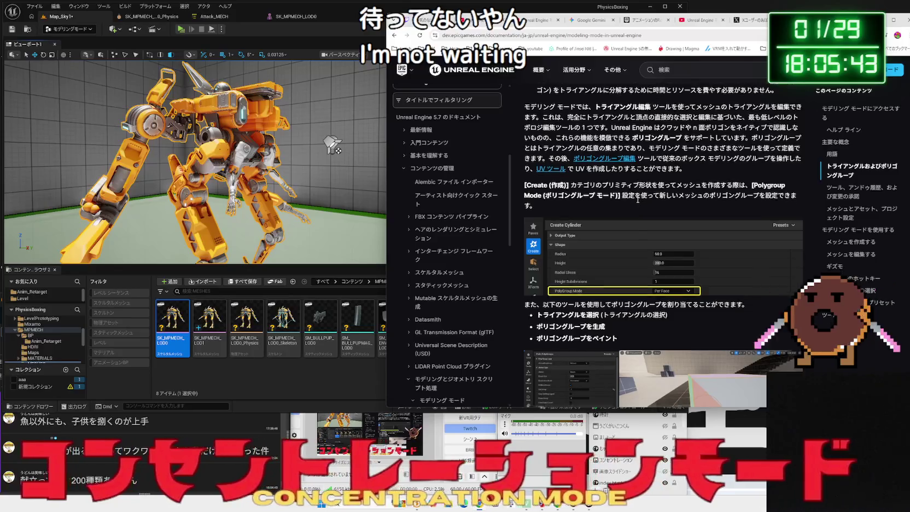
pyautogui.scroll(-5, 637, 200)
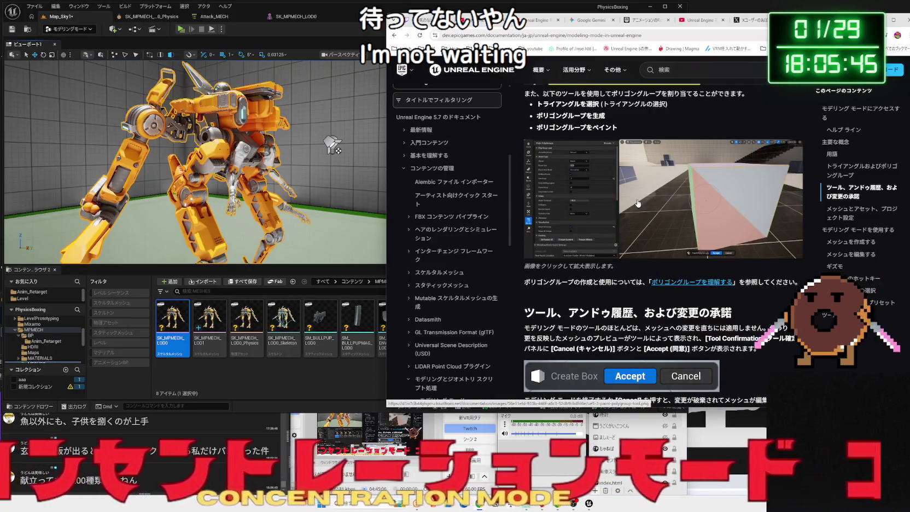
pyautogui.scroll(-5, 638, 203)
pyautogui.click(638, 24)
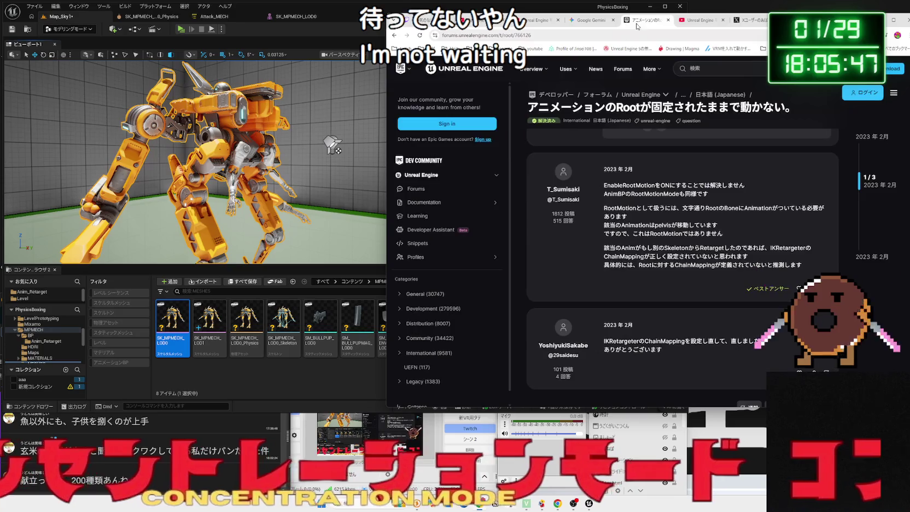
# Type a Gemini question beginning 'そもそもですが、' about the left toolbar existing in others' tutorial videos.
pyautogui.click(583, 24)
pyautogui.click(640, 346)
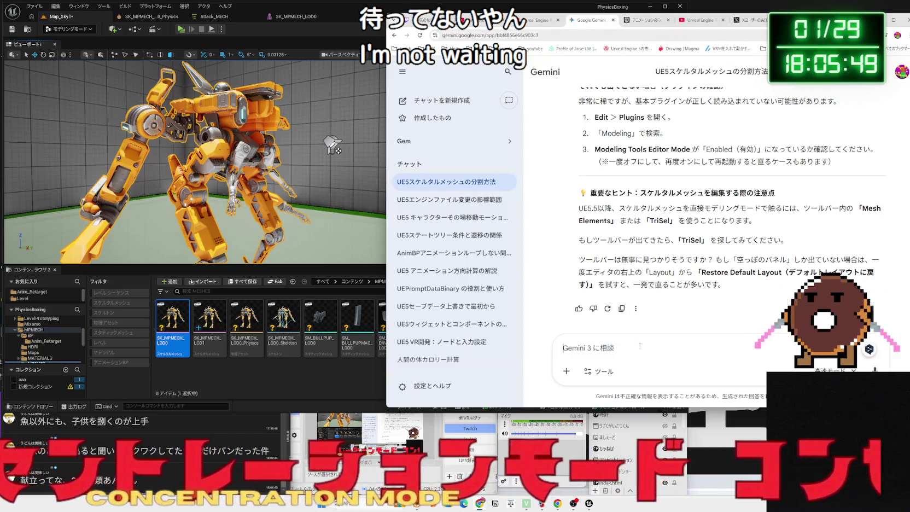
pyautogui.write('そもそもです')
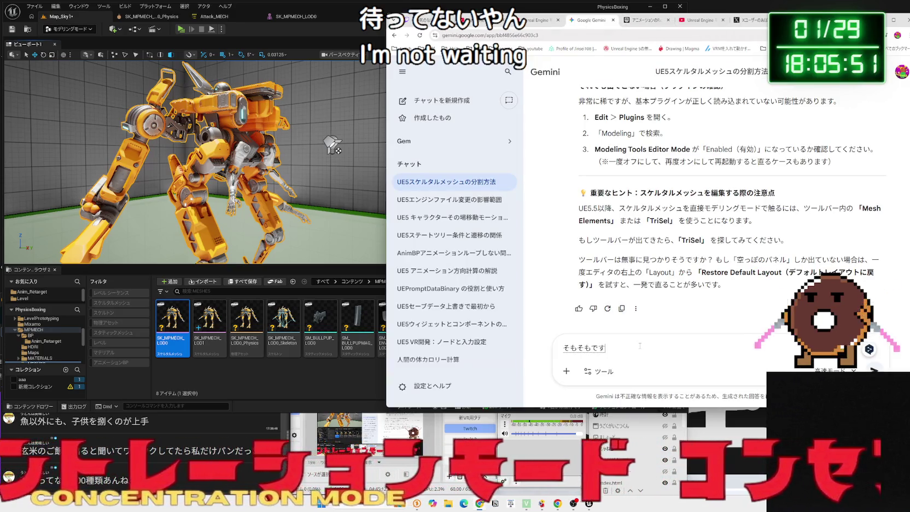
pyautogui.write('が、モデリングモードとか関係なく、左側のツールバー？が')
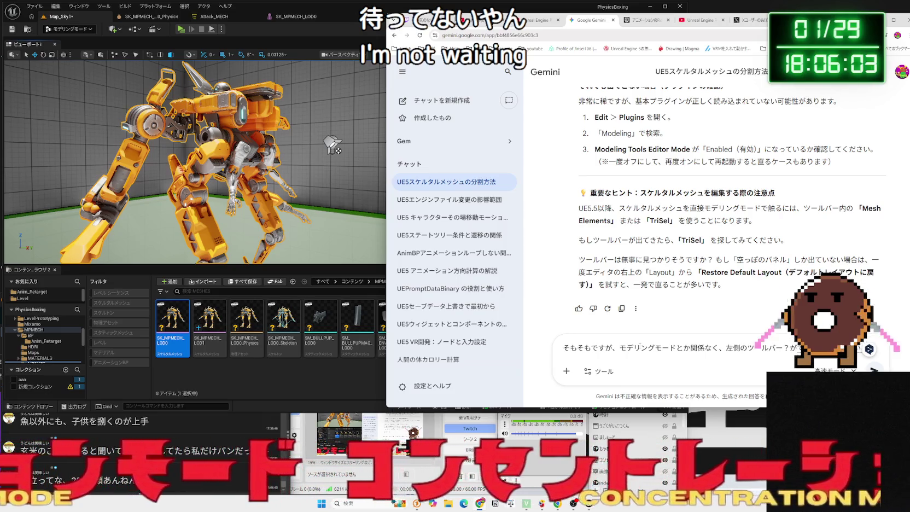
pyautogui.write('す。ちゅーとりあると')
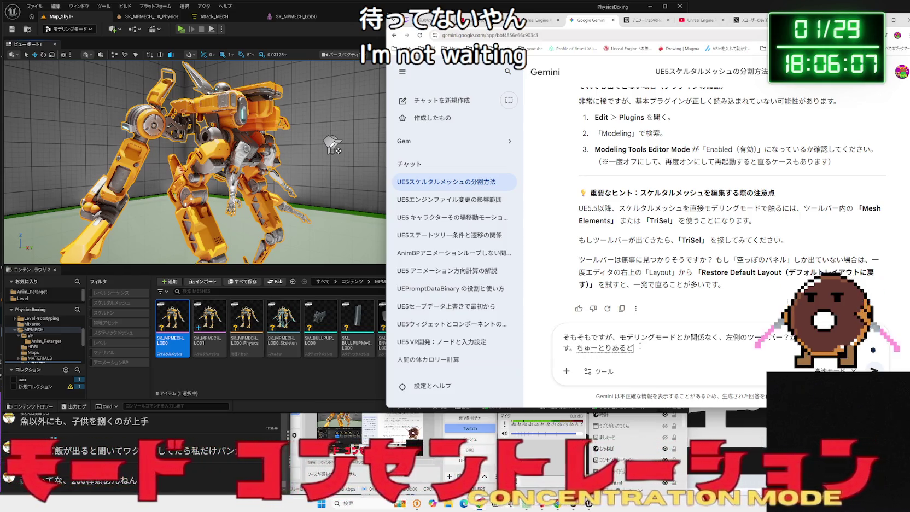
pyautogui.write('うが')
pyautogui.press('space')
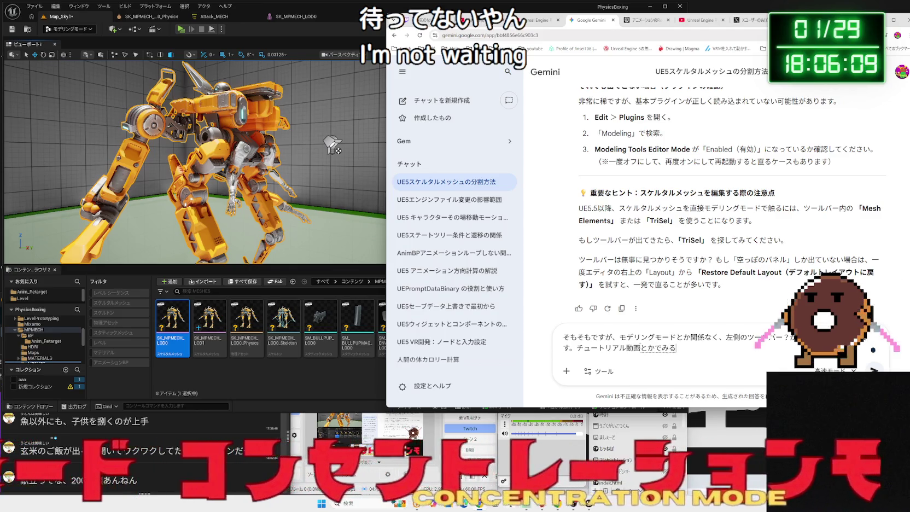
pyautogui.write('ほかの人のＵＥ５のＵＩにはそんざ')
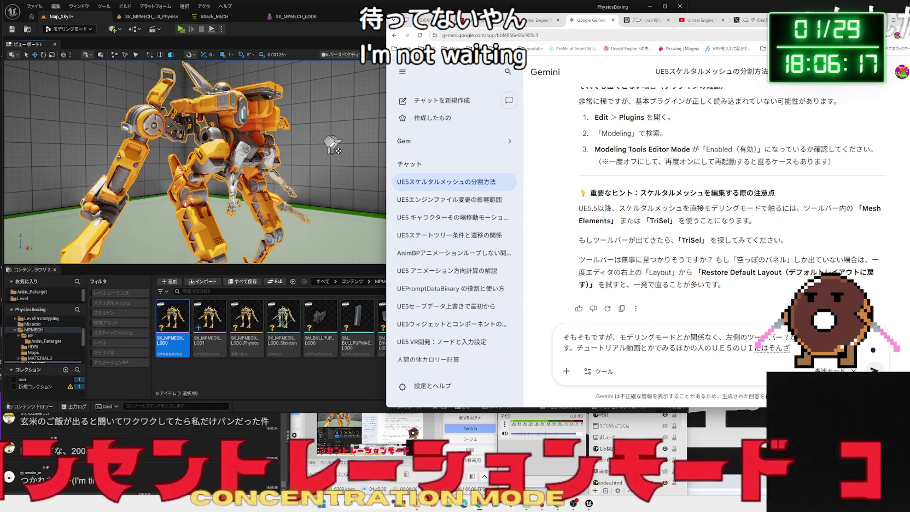
pyautogui.write('いする')
pyautogui.press('space')
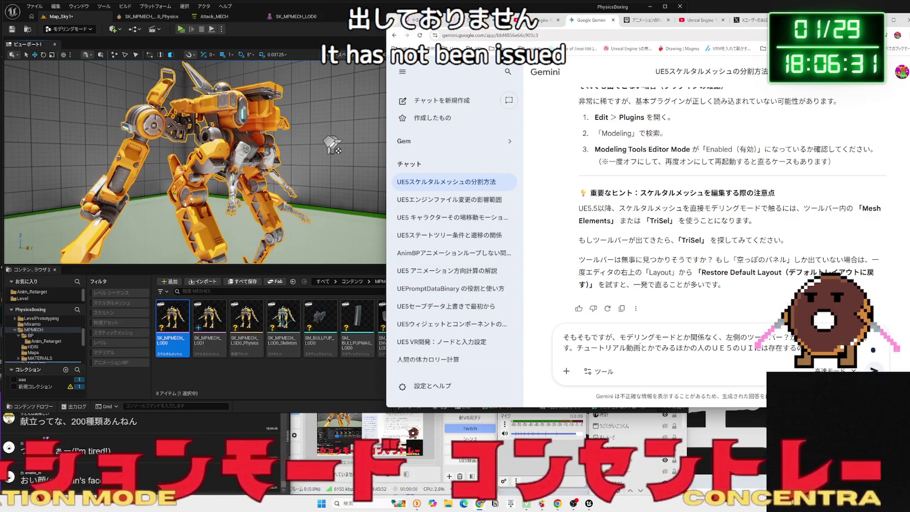
pyautogui.press('Return')
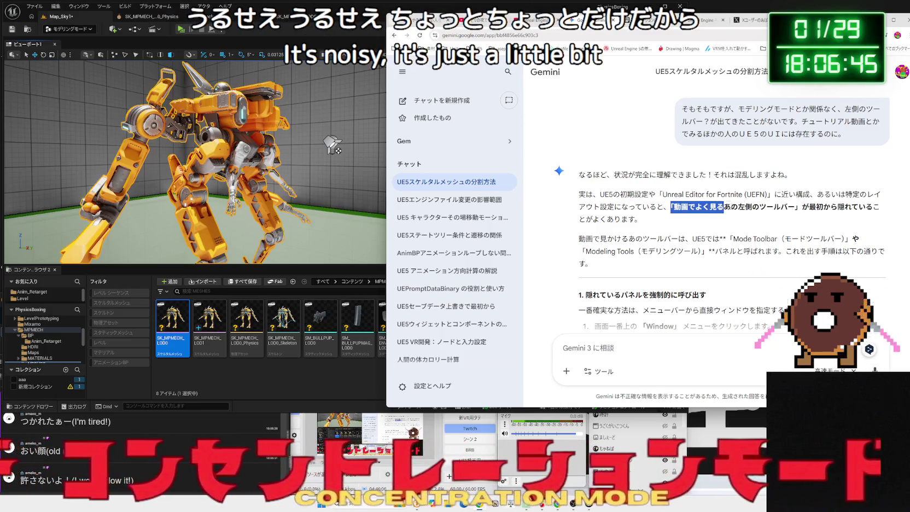
pyautogui.moveTo(715, 207); pyautogui.dragTo(811, 220)
pyautogui.click(806, 239)
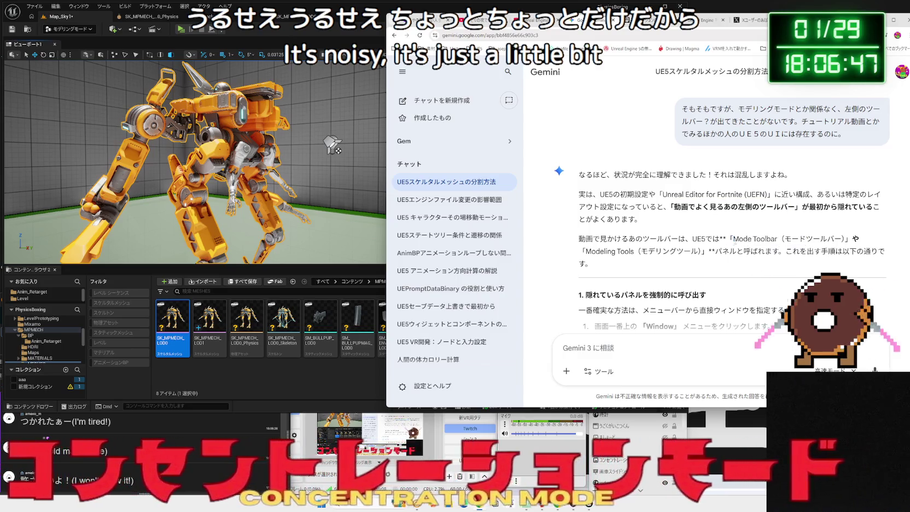
pyautogui.click(813, 240)
pyautogui.scroll(-3, 643, 202)
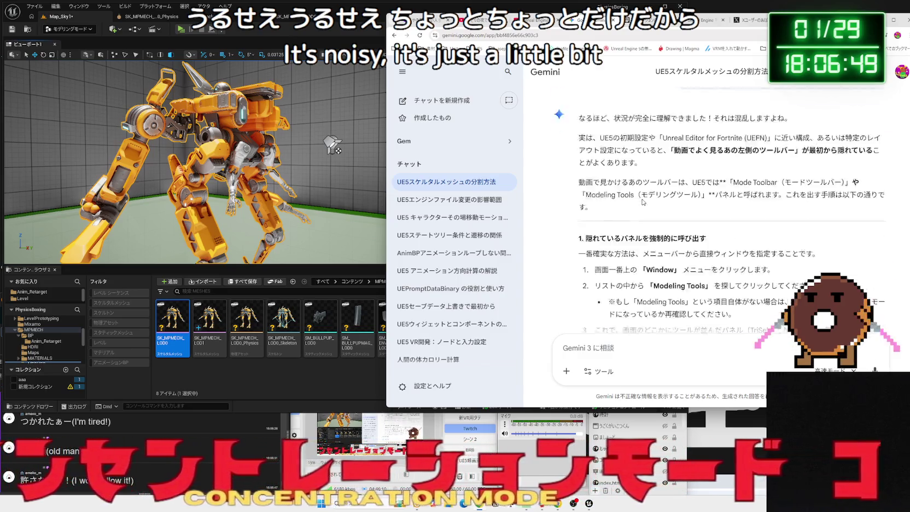
pyautogui.moveTo(736, 194)
pyautogui.mouseDown()
pyautogui.moveTo(604, 180)
pyautogui.moveTo(576, 148)
pyautogui.mouseUp()
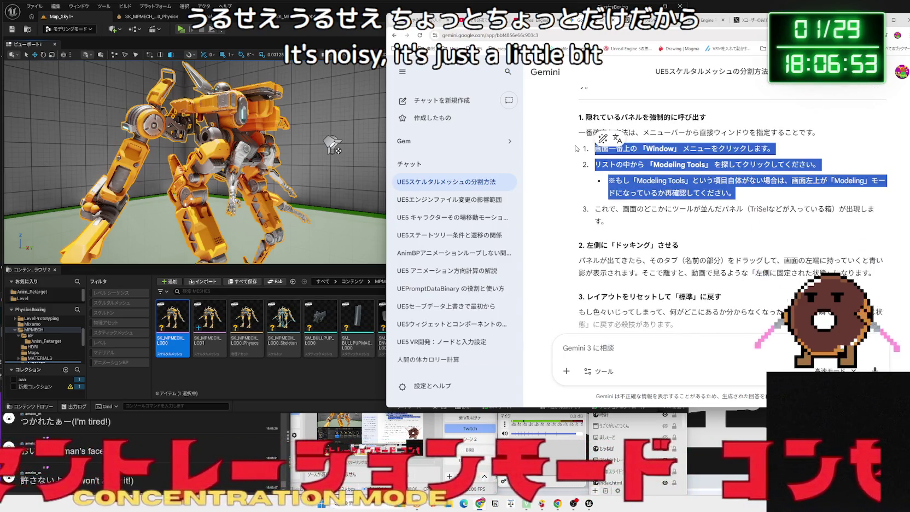
pyautogui.click(576, 148)
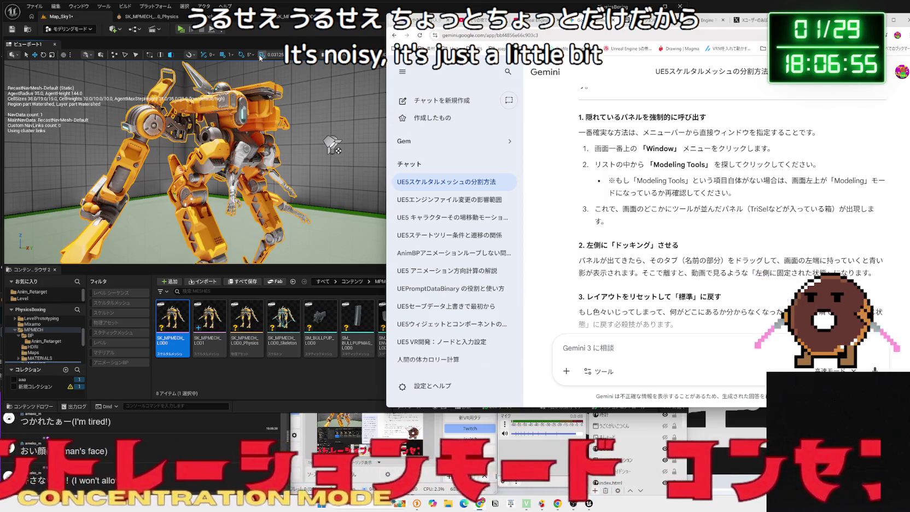
pyautogui.click(158, 8)
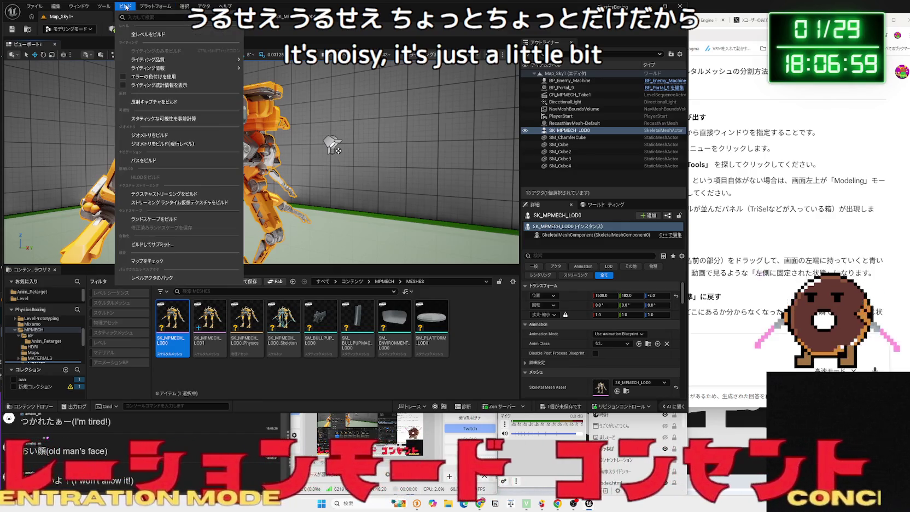
# Look for Modeling Tools under the editor's Editor Modes menu, then review Gemini's reply.
pyautogui.moveTo(71, 8)
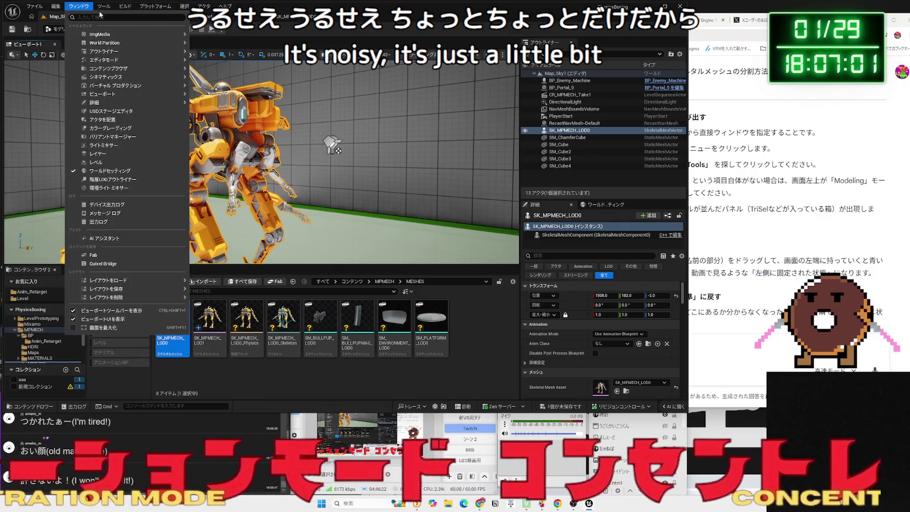
pyautogui.moveTo(122, 63)
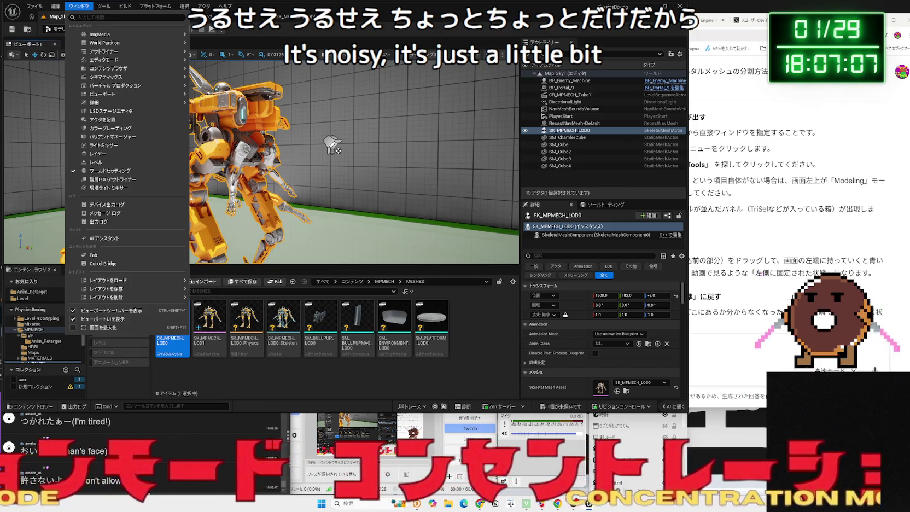
pyautogui.click(732, 345)
pyautogui.scroll(-5, 732, 345)
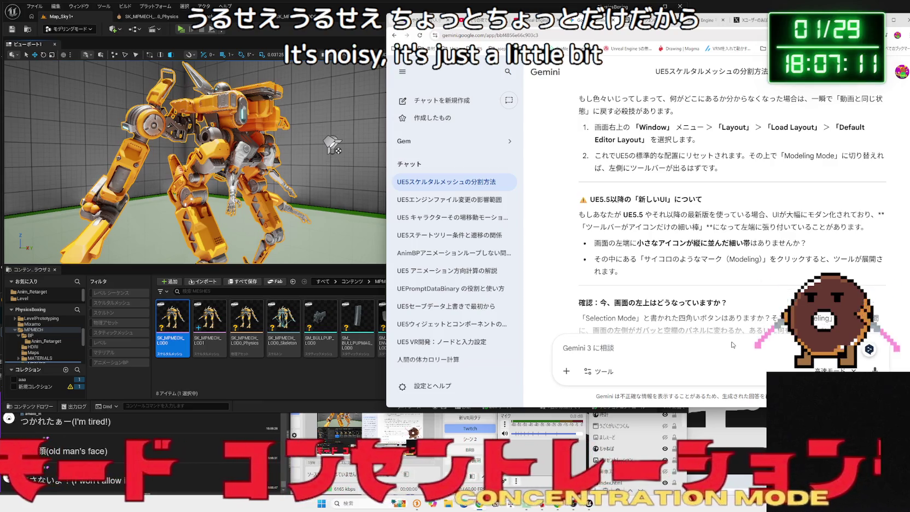
# Clear the half-typed question, highlight the left-edge icons sentence, and start snipping Unreal.
pyautogui.write('もでり')
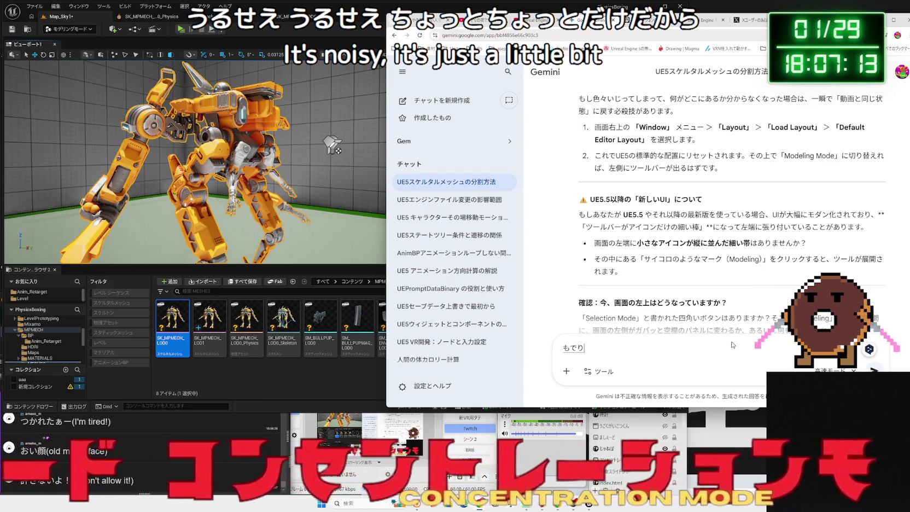
pyautogui.press('BackSpace')
pyautogui.press('BackSpace')
pyautogui.press('BackSpace')
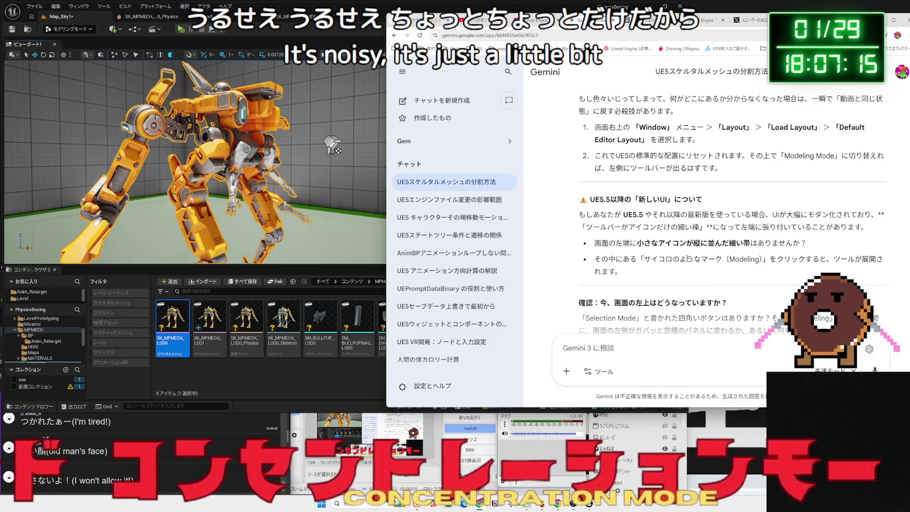
pyautogui.moveTo(637, 244); pyautogui.dragTo(709, 244)
pyautogui.moveTo(792, 242); pyautogui.dragTo(594, 243)
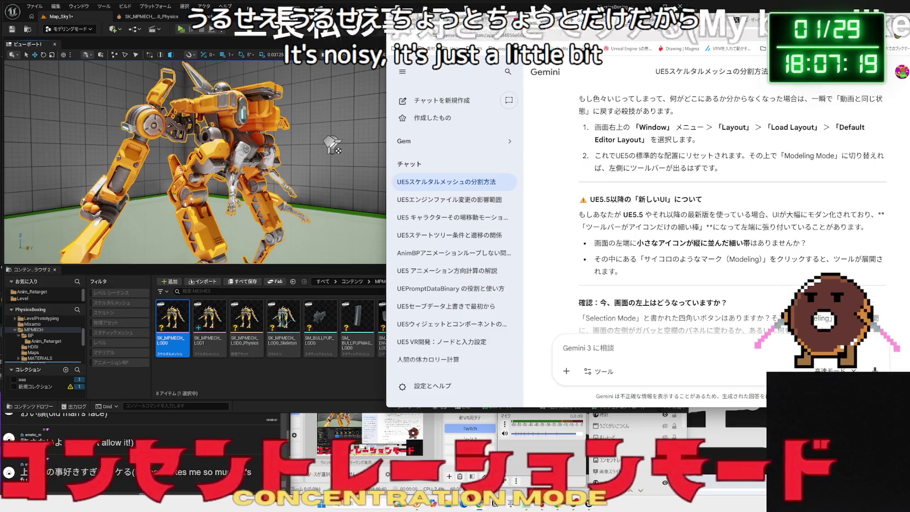
pyautogui.hotkey('alt', 'Tab')
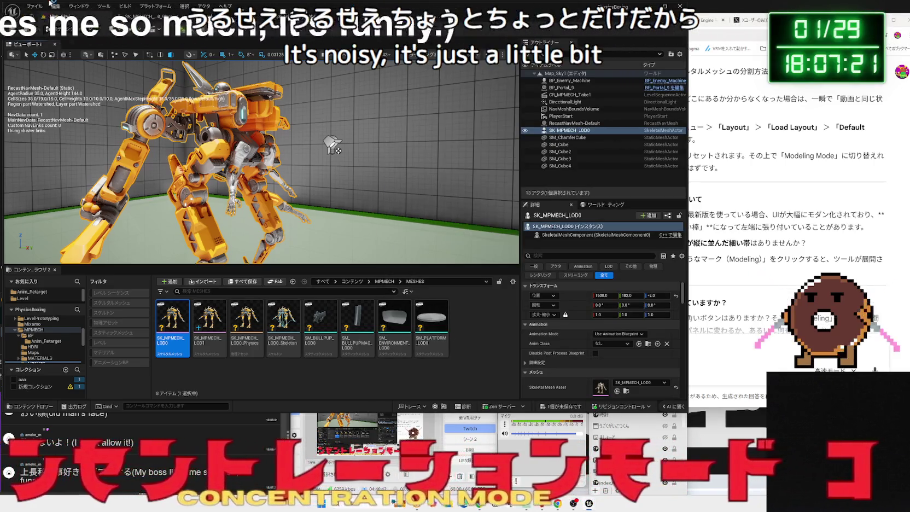
pyautogui.press('super+shift+s')
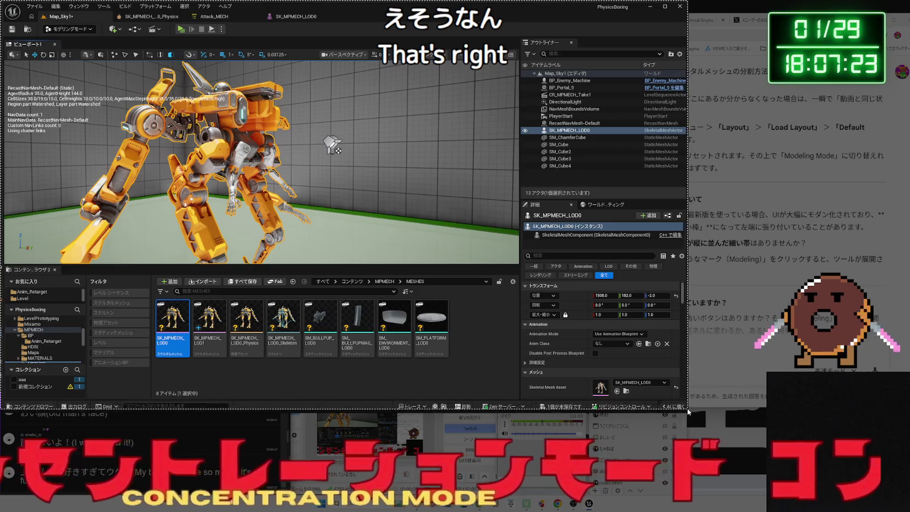
# Snip the Unreal editor window and send it to Gemini with 'こんな感じです。左側になにもないです'.
pyautogui.click(687, 385)
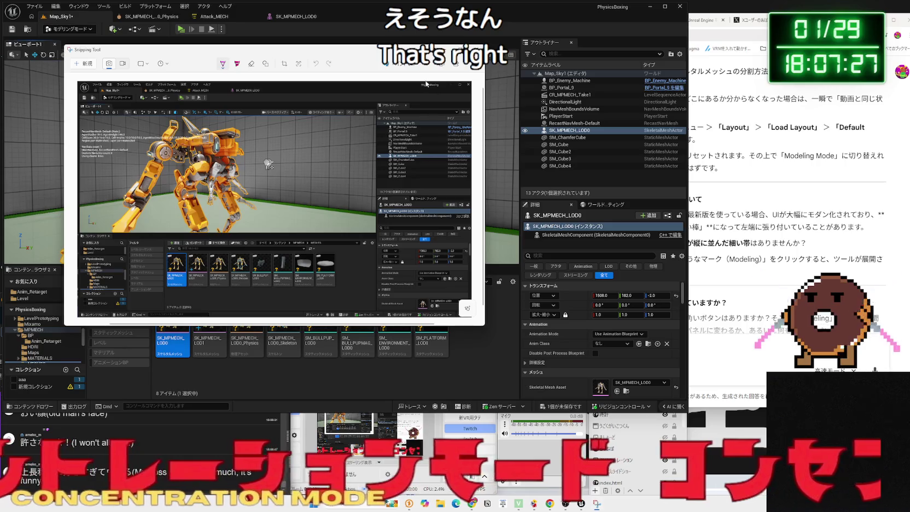
pyautogui.click(723, 347)
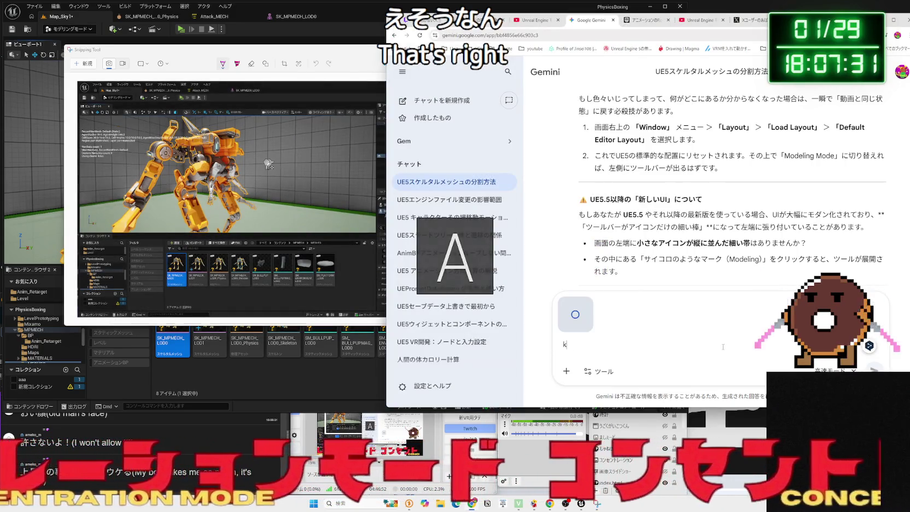
pyautogui.write('konnonnn')
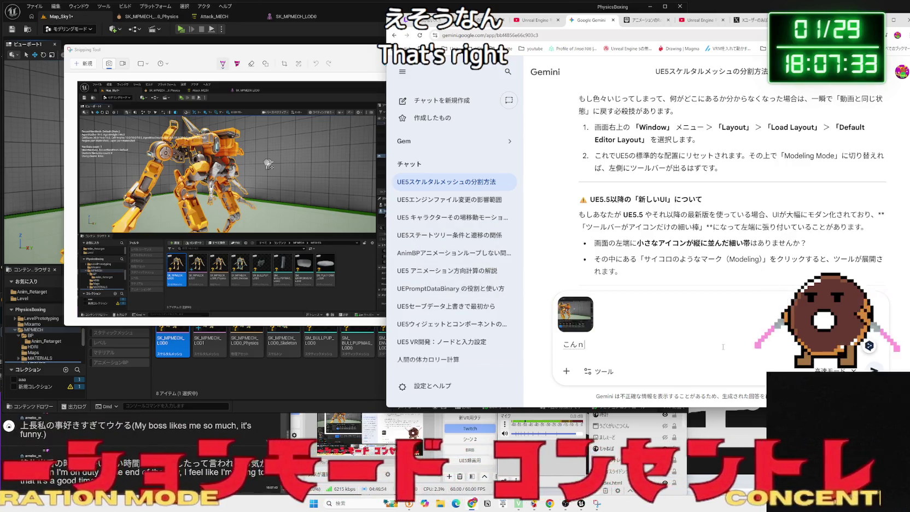
pyautogui.write('jidesu.hidarig')
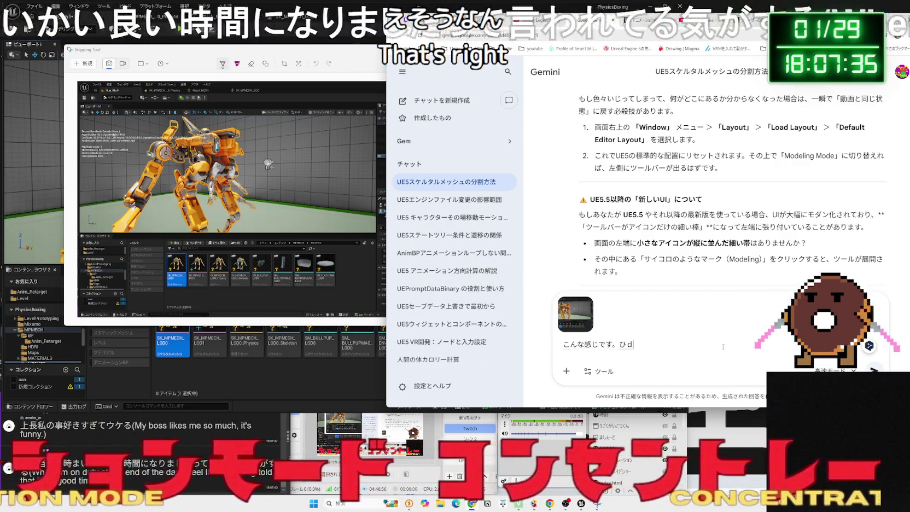
pyautogui.write('awaninani')
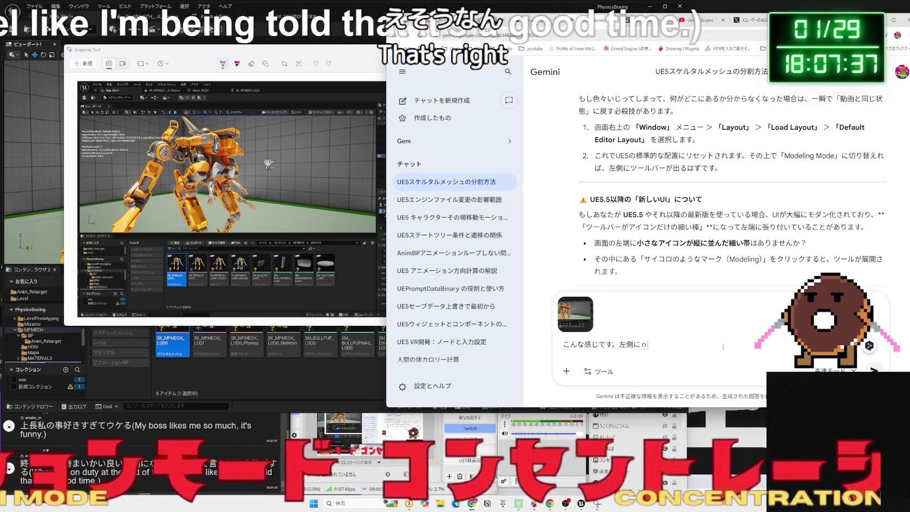
pyautogui.write('monau')
pyautogui.press('Return')
pyautogui.press('Return')
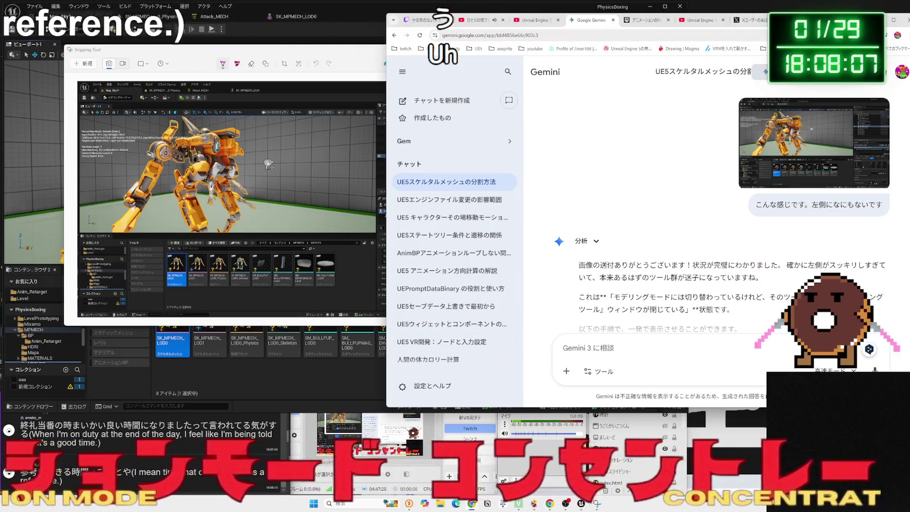
# Copy steps 1–2 from Gemini's reply and send them back, reporting they didn't work.
pyautogui.scroll(-1, 606, 264)
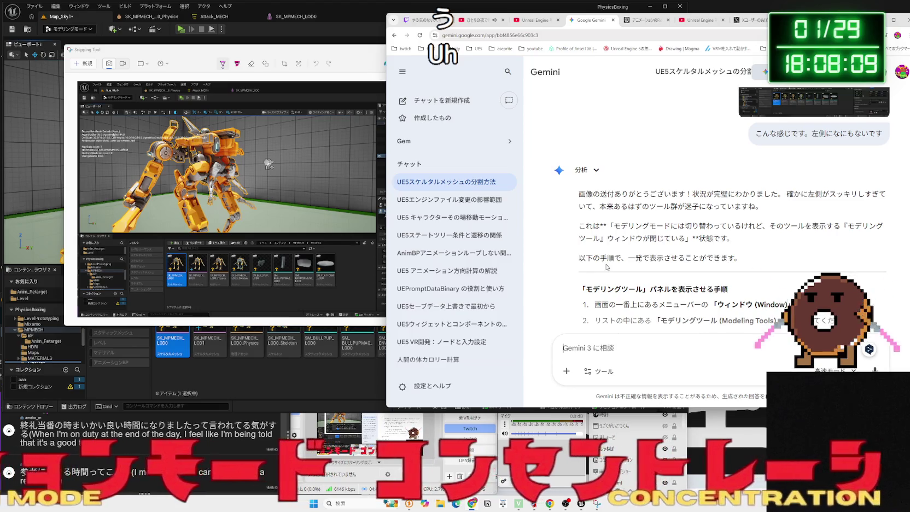
pyautogui.scroll(-2, 607, 266)
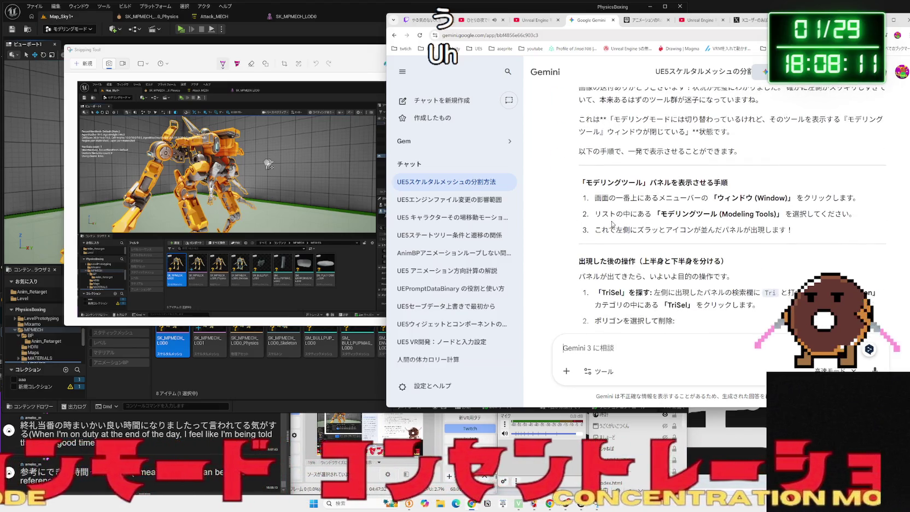
pyautogui.moveTo(583, 184)
pyautogui.mouseDown()
pyautogui.moveTo(758, 198)
pyautogui.moveTo(794, 226)
pyautogui.mouseUp()
pyautogui.click(794, 225)
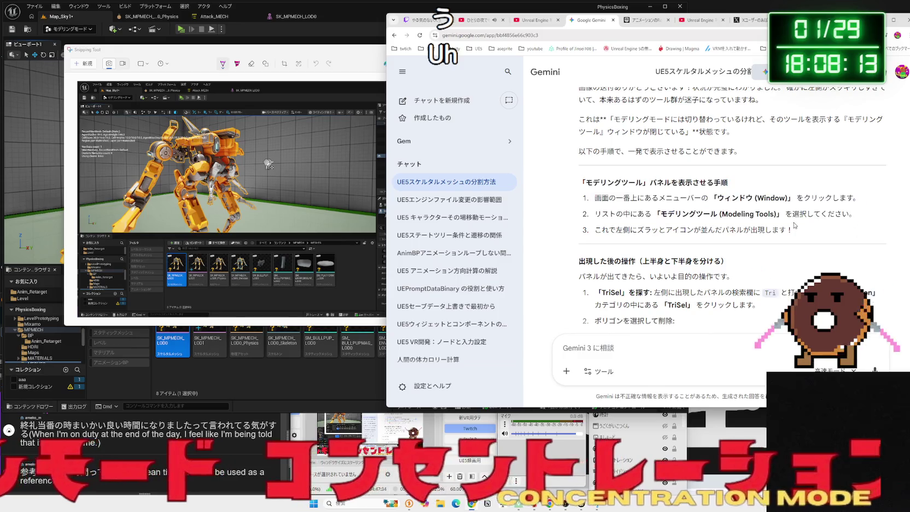
pyautogui.moveTo(858, 214); pyautogui.dragTo(594, 198)
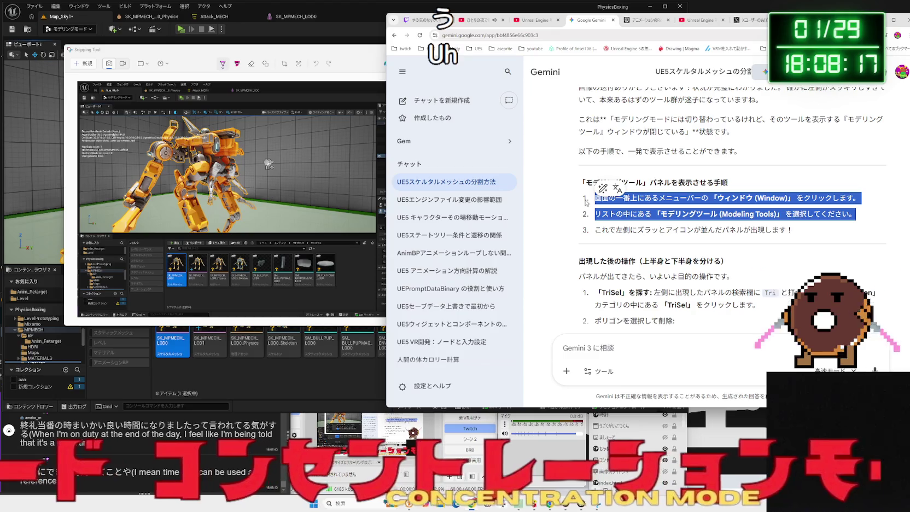
pyautogui.click(651, 343)
pyautogui.hotkey('ctrl', 'v')
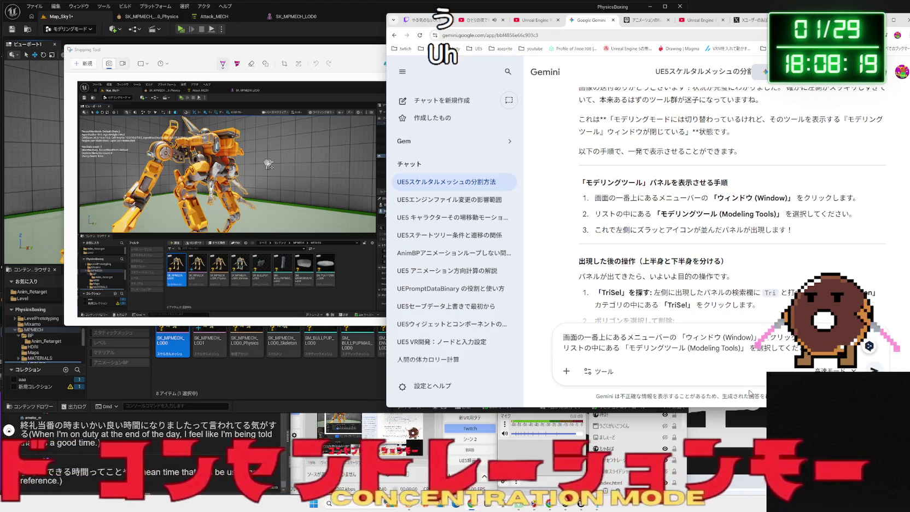
pyautogui.press('Return')
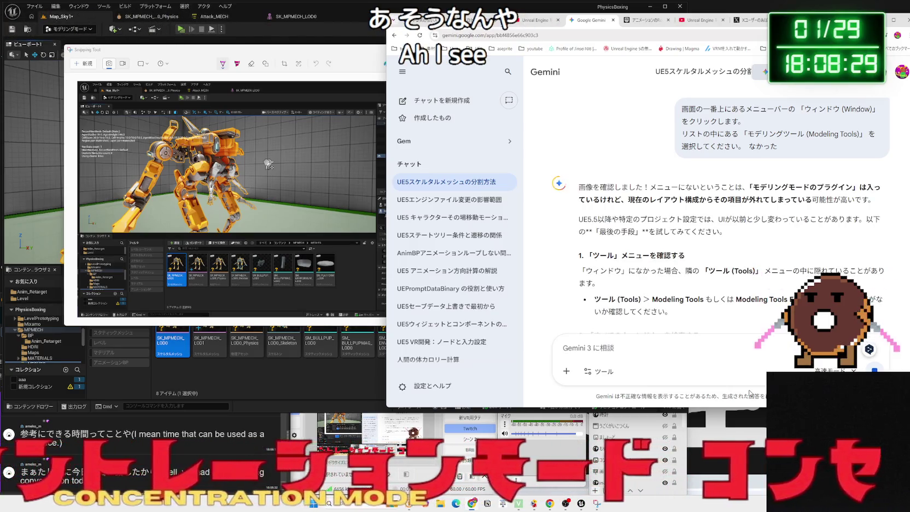
# Review Gemini's Tools-menu and layout-reset suggestions, then start a UE5 left-side toolbar search.
pyautogui.moveTo(649, 200)
pyautogui.mouseDown()
pyautogui.moveTo(820, 200)
pyautogui.moveTo(600, 200)
pyautogui.mouseUp()
pyautogui.click(610, 197)
pyautogui.scroll(-2, 610, 196)
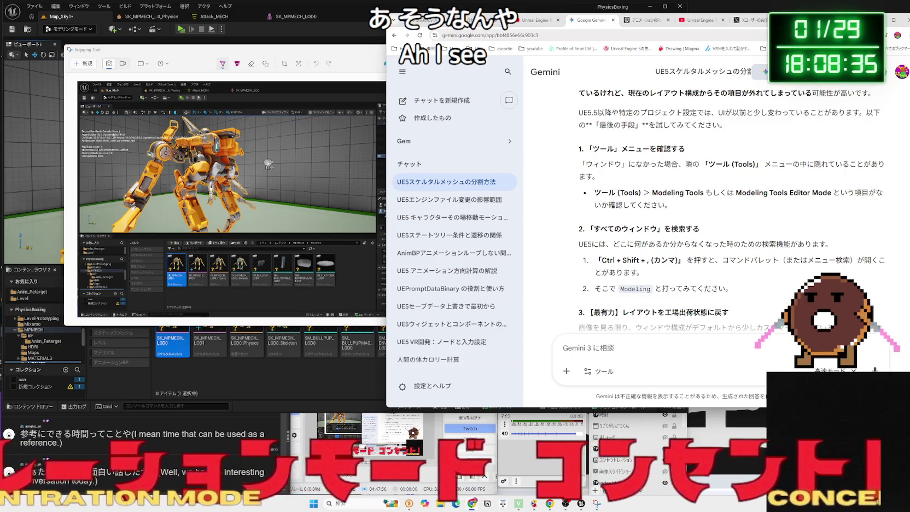
pyautogui.hotkey('ctrl', 't')
pyautogui.write('UE5')
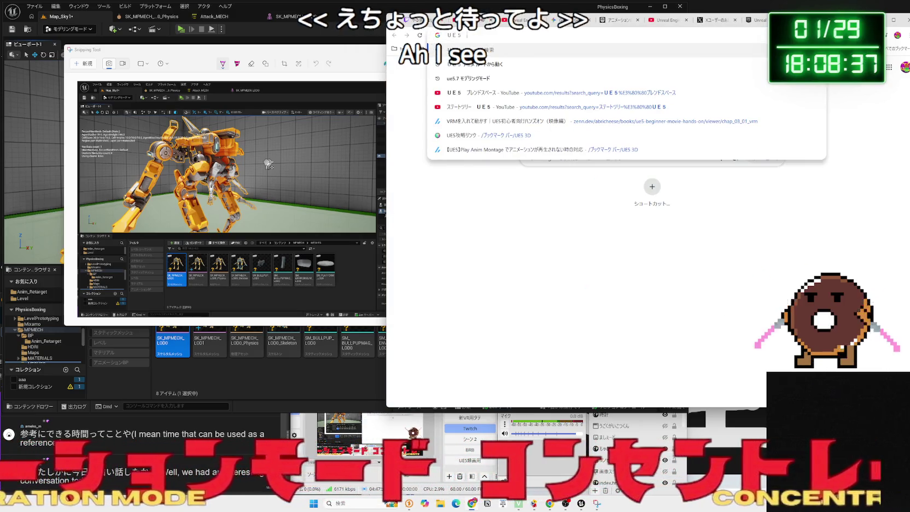
pyautogui.write(' ひだりがわの')
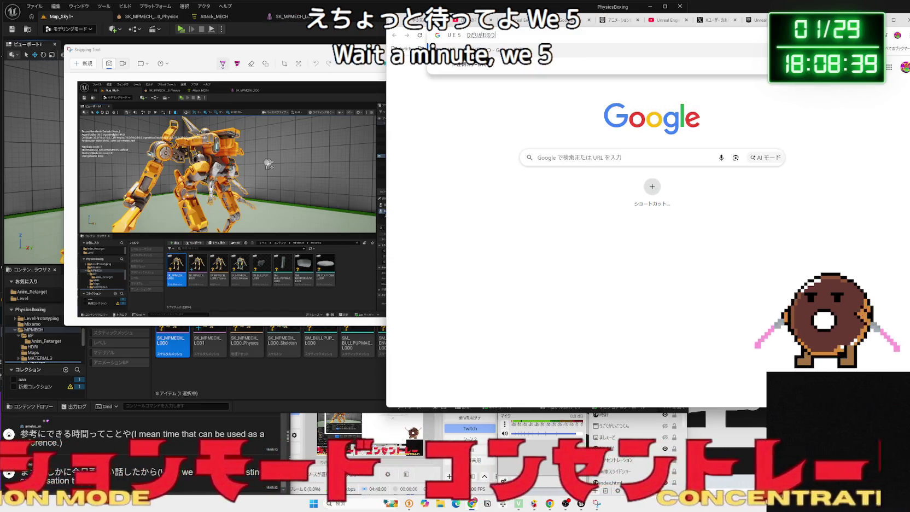
pyautogui.write('つー')
pyautogui.write('ー')
# Search for the UE5 left-side toolbar and skim a beginner UE5 interface article.
pyautogui.press('space')
pyautogui.press('Return')
pyautogui.press('Return')
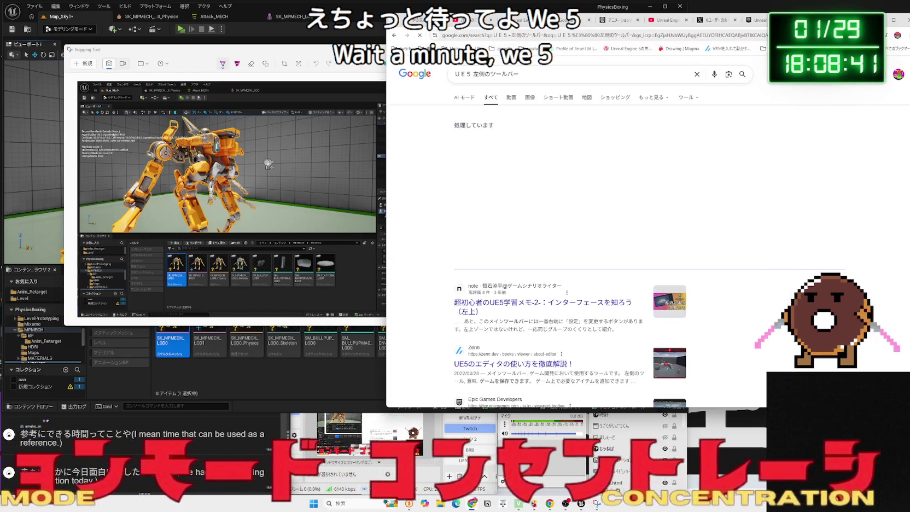
pyautogui.click(562, 298)
pyautogui.scroll(-10, 569, 233)
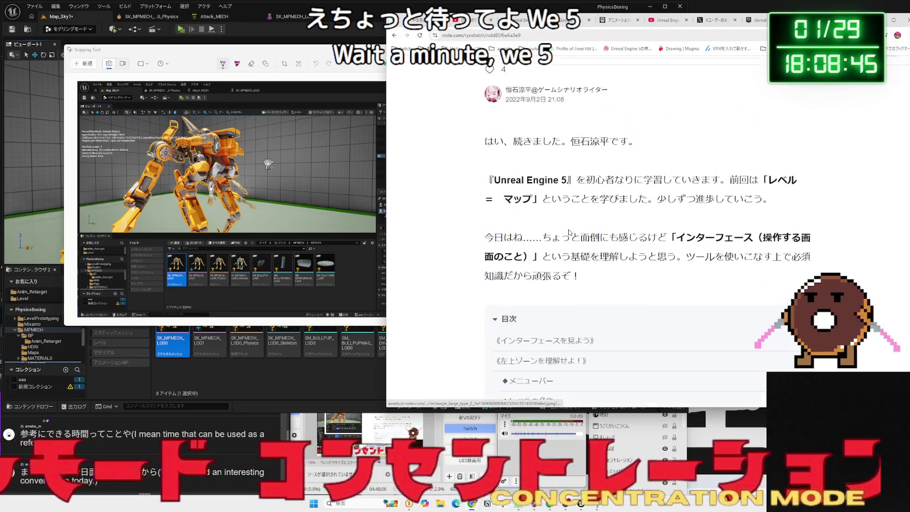
pyautogui.scroll(-15, 568, 233)
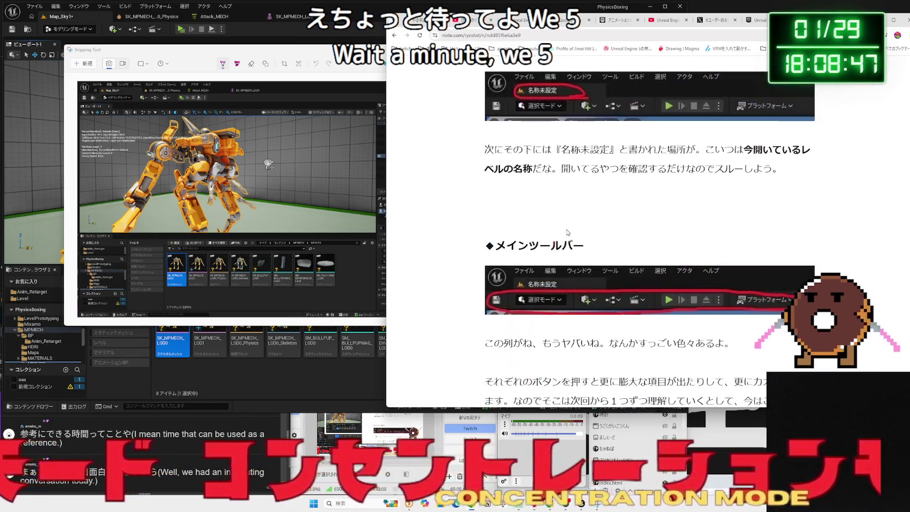
pyautogui.scroll(-15, 567, 232)
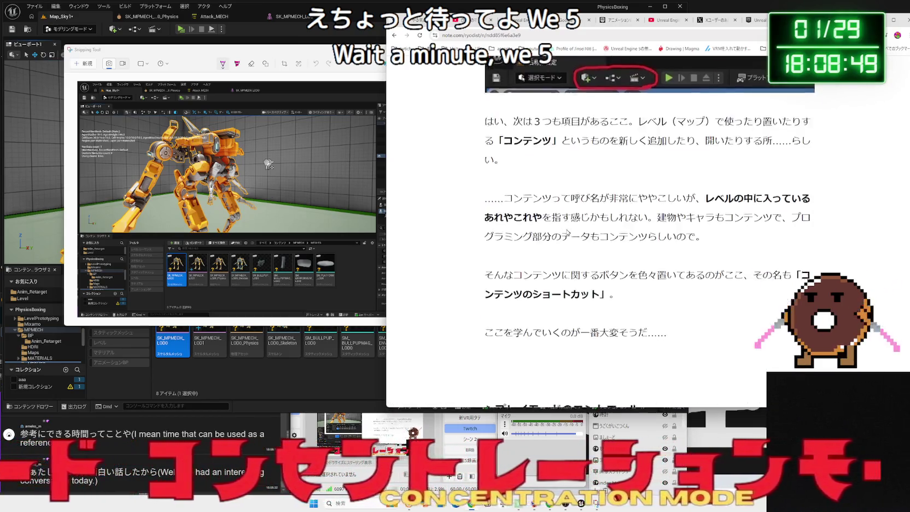
pyautogui.scroll(-20, 567, 231)
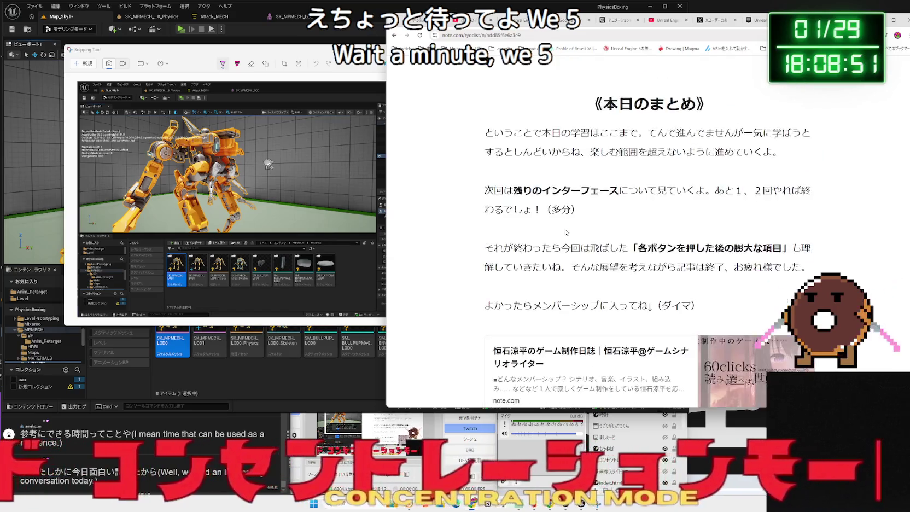
pyautogui.hotkey('alt', 'Left')
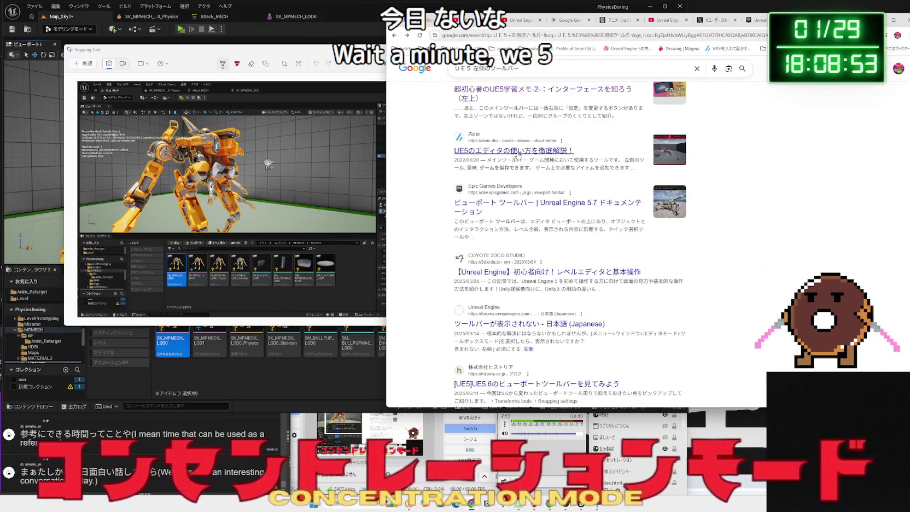
# Open the zenn.dev UE5 editor guide and skip its tutorial video to the viewport section.
pyautogui.click(518, 155)
pyautogui.scroll(-4, 558, 217)
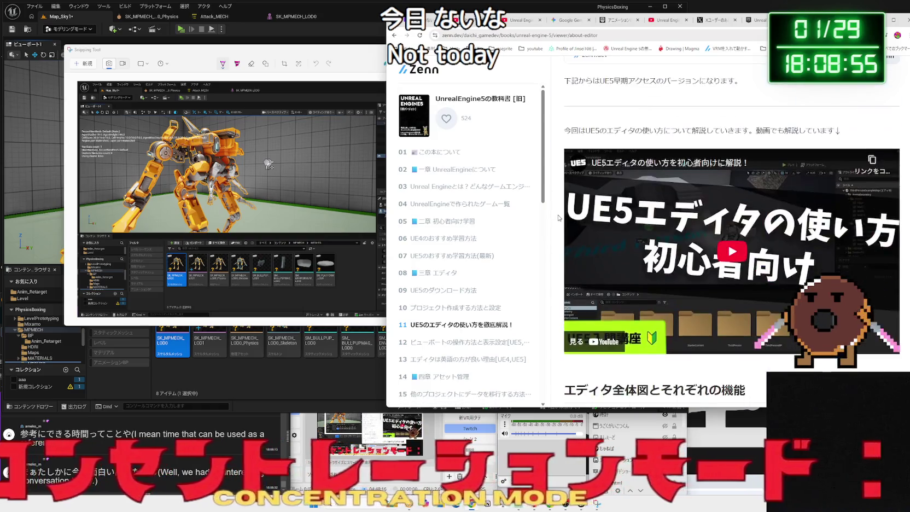
pyautogui.click(701, 247)
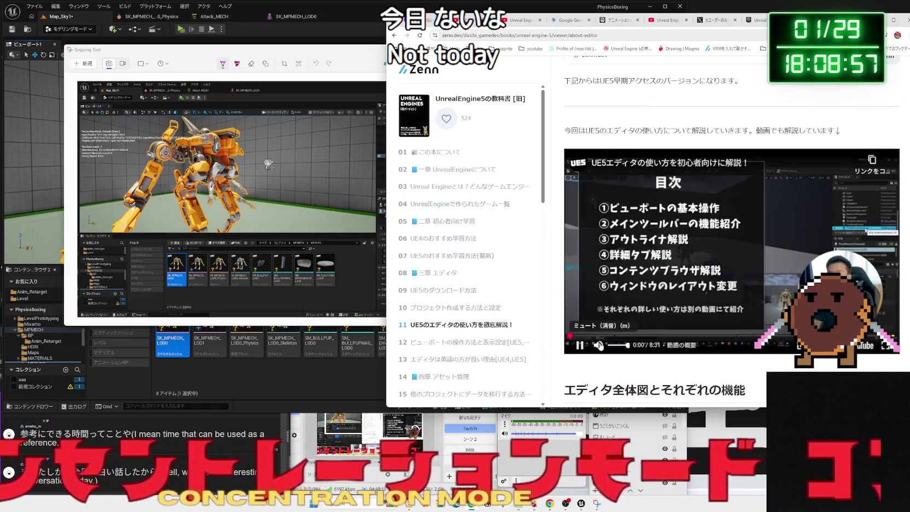
pyautogui.click(646, 335)
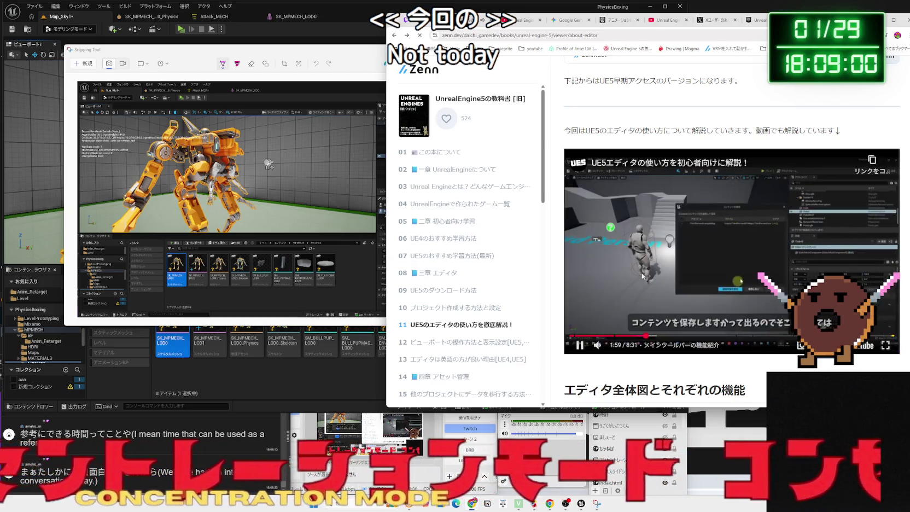
pyautogui.hotkey('alt', 'Left')
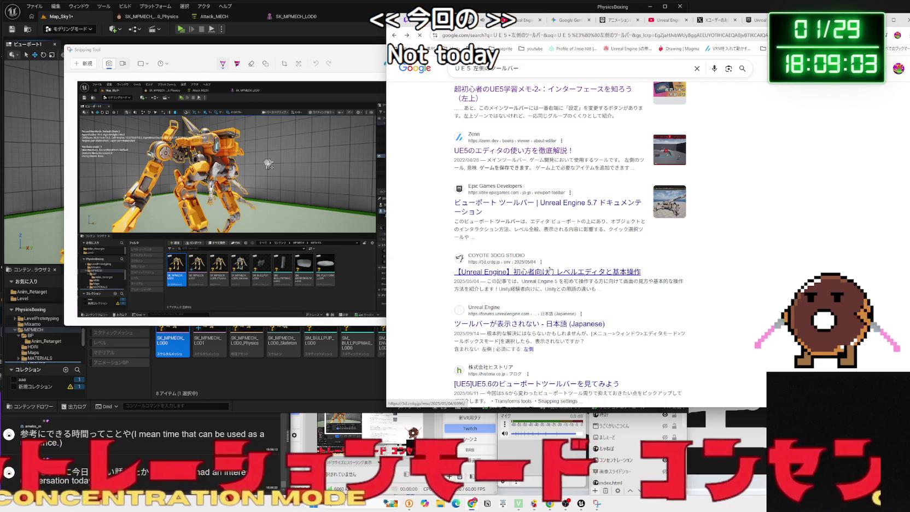
# Browse another search result and return to the results page.
pyautogui.scroll(-10, 574, 261)
pyautogui.scroll(2, 574, 259)
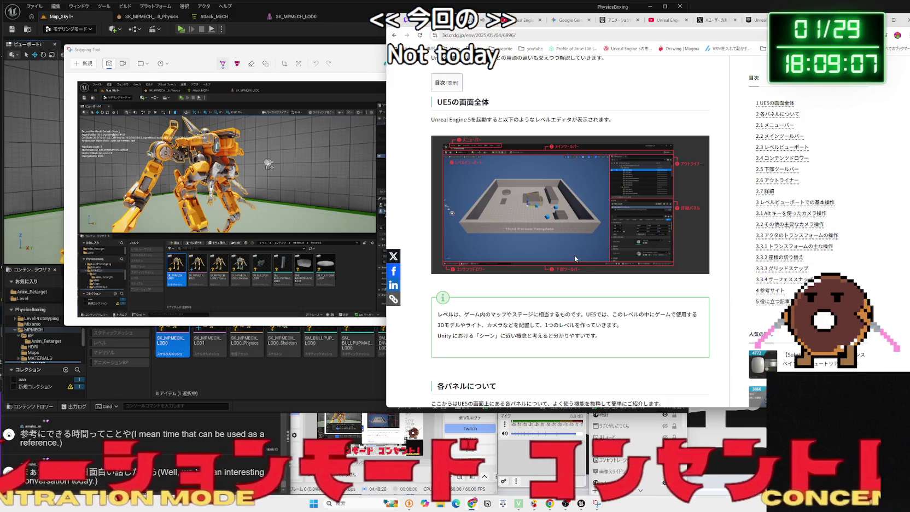
pyautogui.scroll(-8, 574, 258)
pyautogui.scroll(-15, 576, 259)
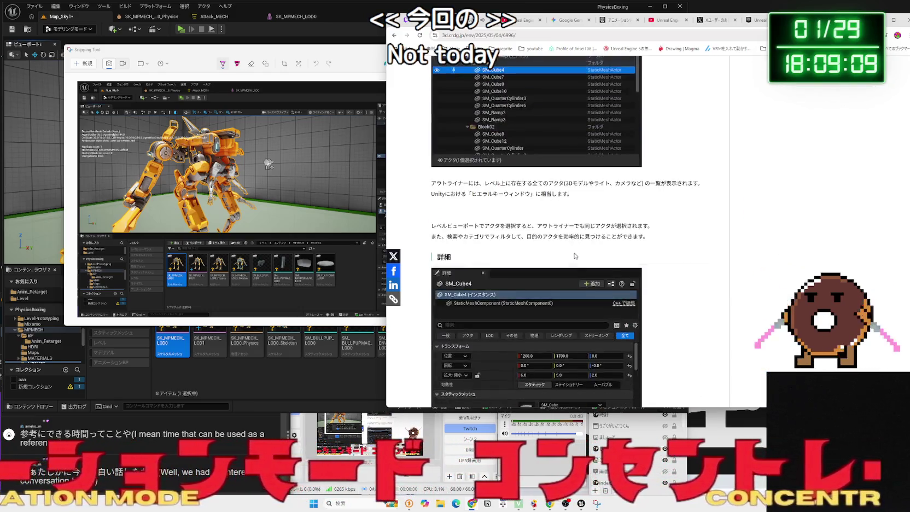
pyautogui.scroll(-20, 573, 253)
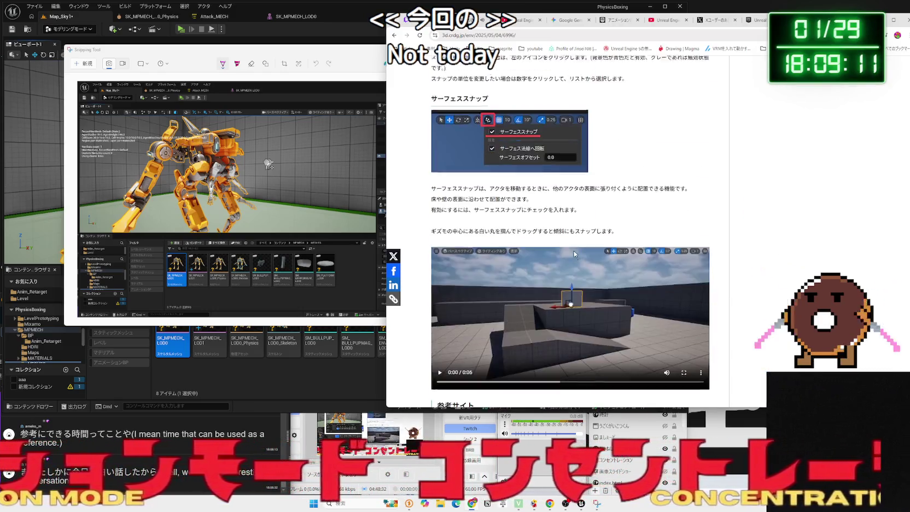
pyautogui.hotkey('alt', 'Left')
pyautogui.scroll(-3, 563, 241)
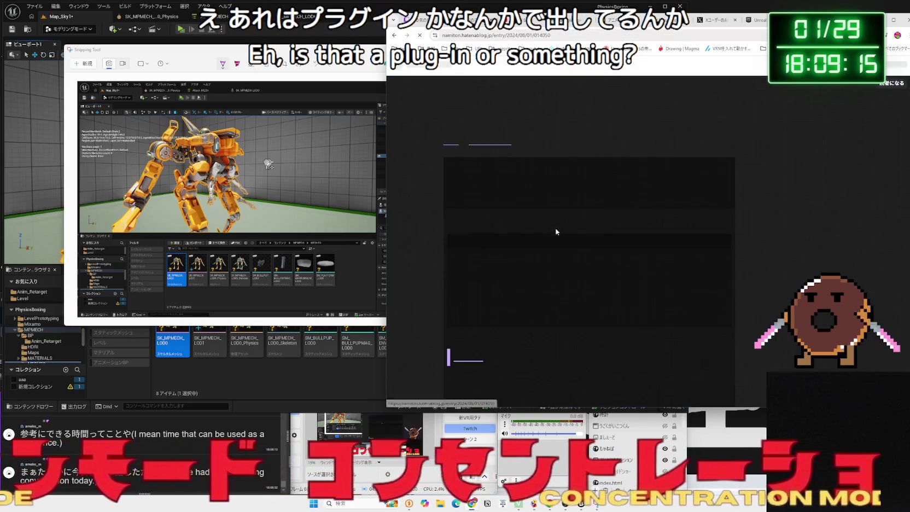
pyautogui.hotkey('alt', 'Left')
# Replace the query with 'UE5 モデリングモード', search, and scroll the results.
pyautogui.doubleClick(495, 69)
pyautogui.write('もでりんぐ')
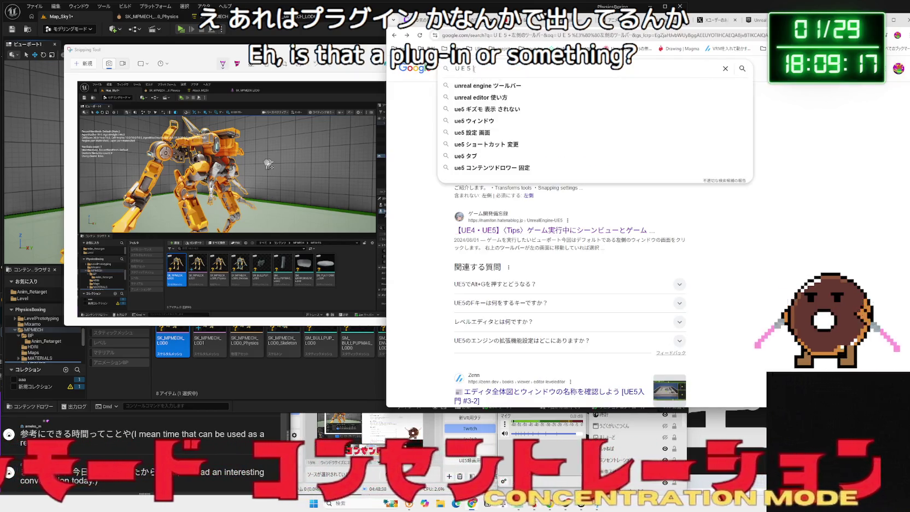
pyautogui.write('モード')
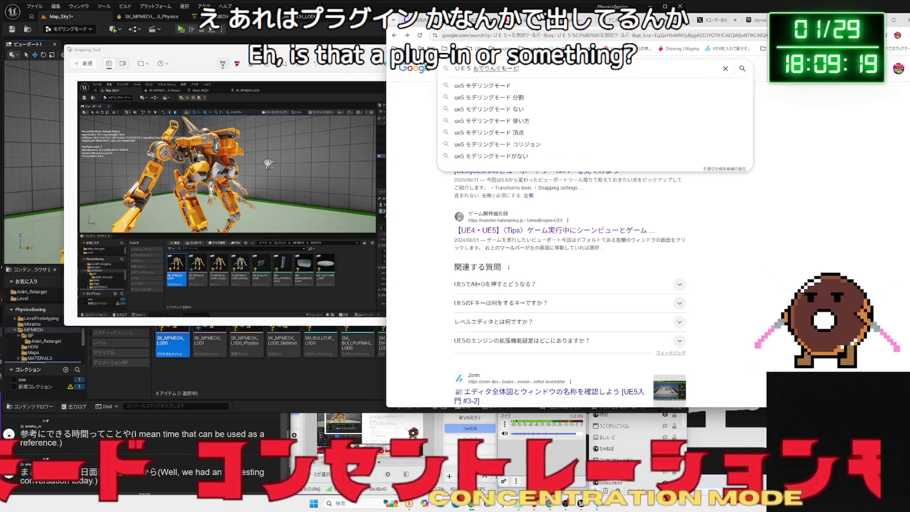
pyautogui.press('Return')
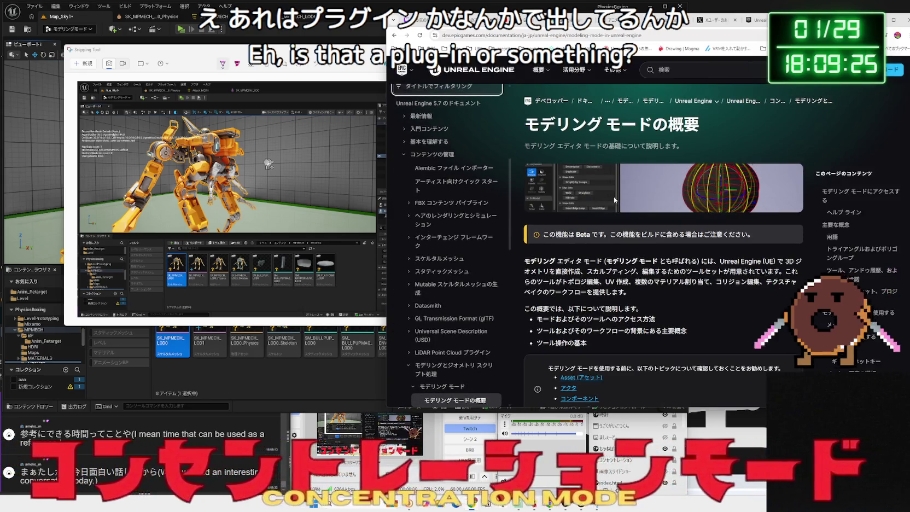
pyautogui.scroll(-6, 614, 196)
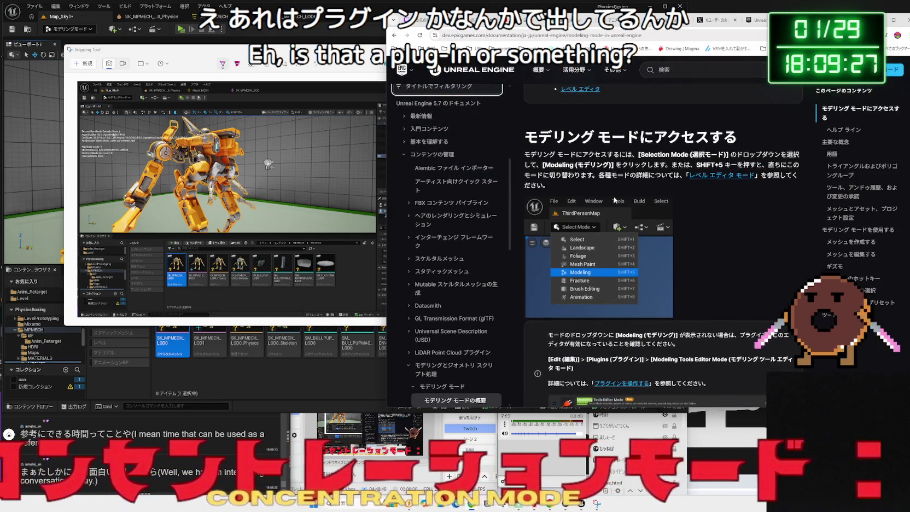
pyautogui.scroll(-3, 615, 200)
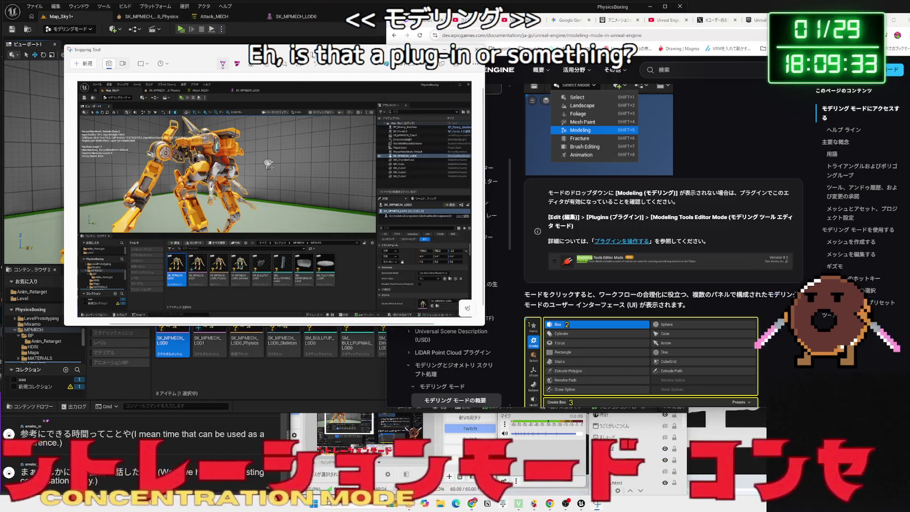
pyautogui.click(107, 29)
# Open Edit > Plugins and filter by 'editor', confirming Modeling Tools Editor Mode is enabled.
pyautogui.click(107, 29)
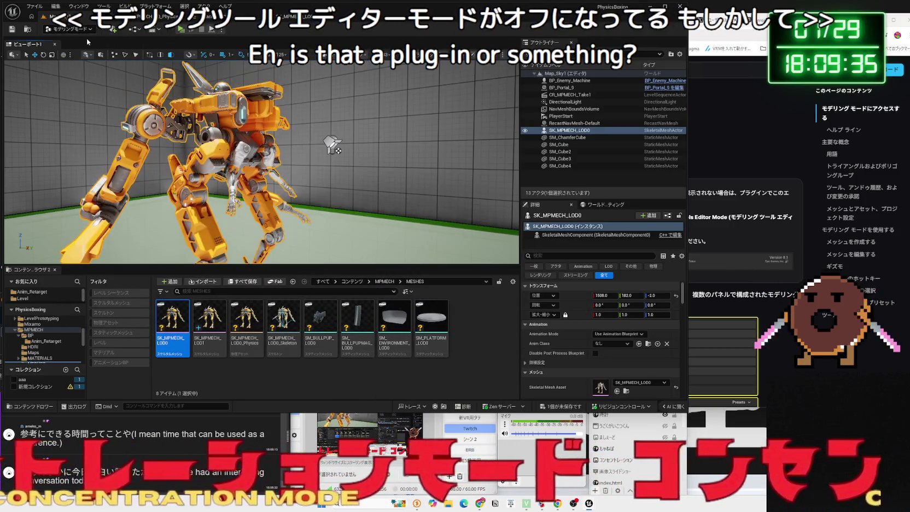
pyautogui.click(70, 11)
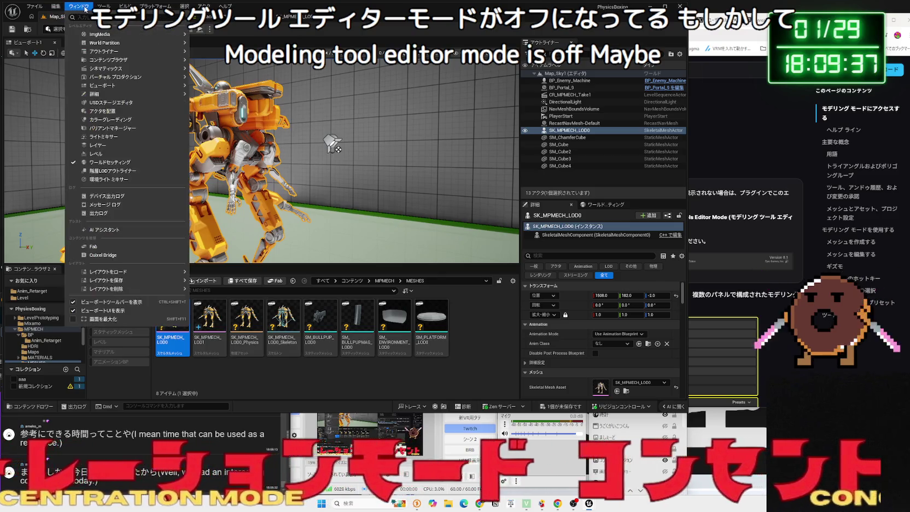
pyautogui.click(82, 8)
pyautogui.click(46, 10)
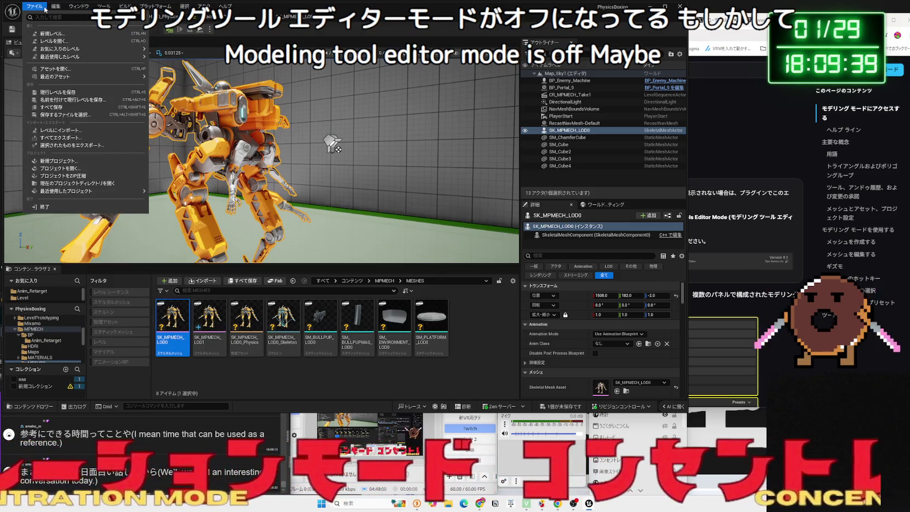
pyautogui.moveTo(54, 8)
pyautogui.click(74, 124)
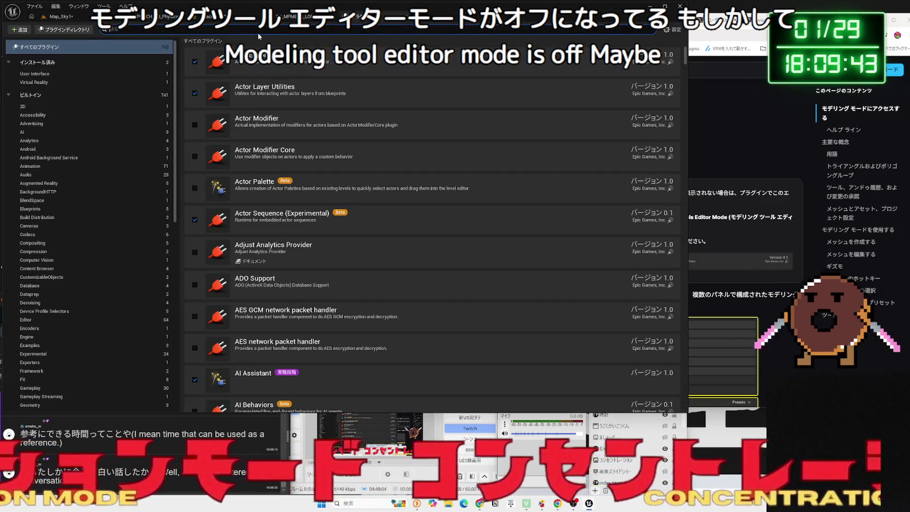
pyautogui.write('itor')
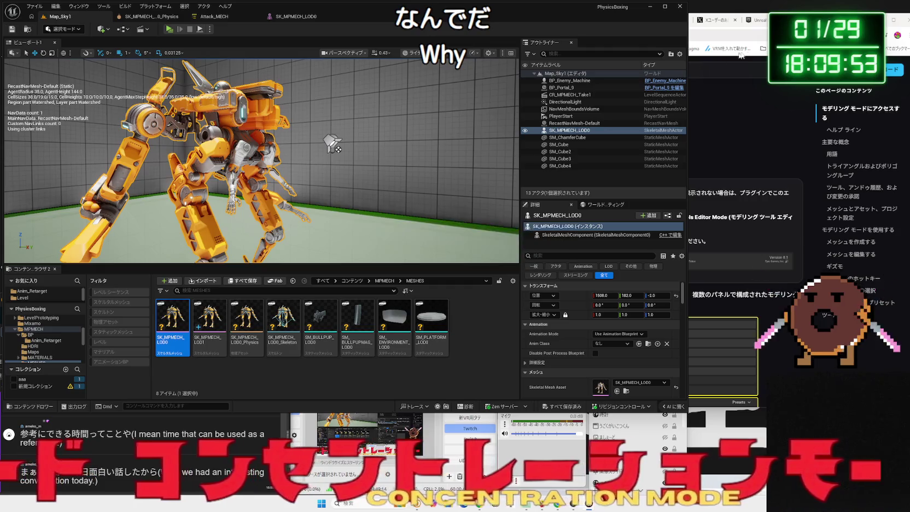
pyautogui.click(735, 124)
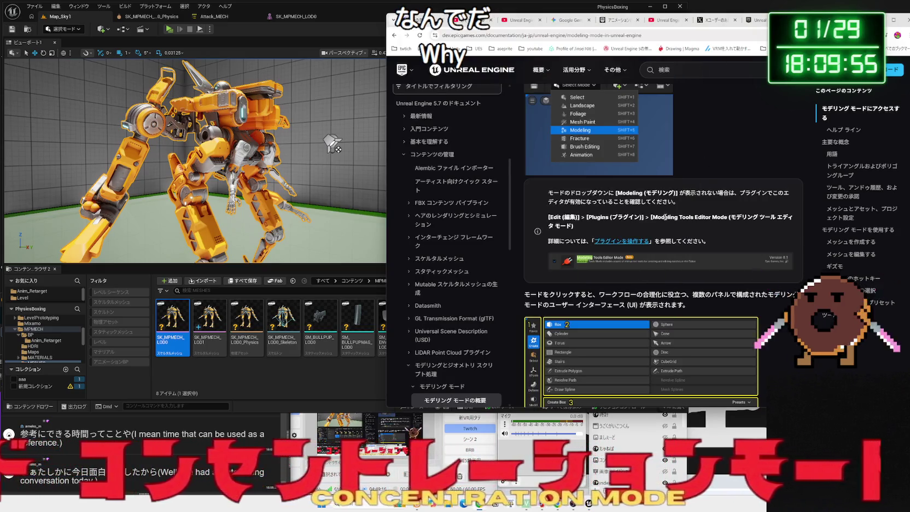
# Scroll the Modeling Mode docs to the plugin requirement note, then open the linked X post.
pyautogui.scroll(3, 659, 227)
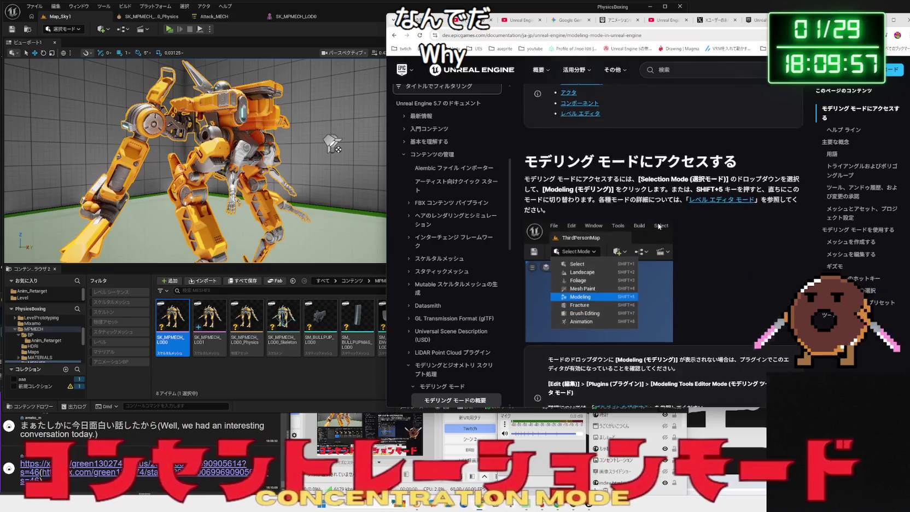
pyautogui.scroll(-4, 659, 226)
pyautogui.scroll(-2, 659, 226)
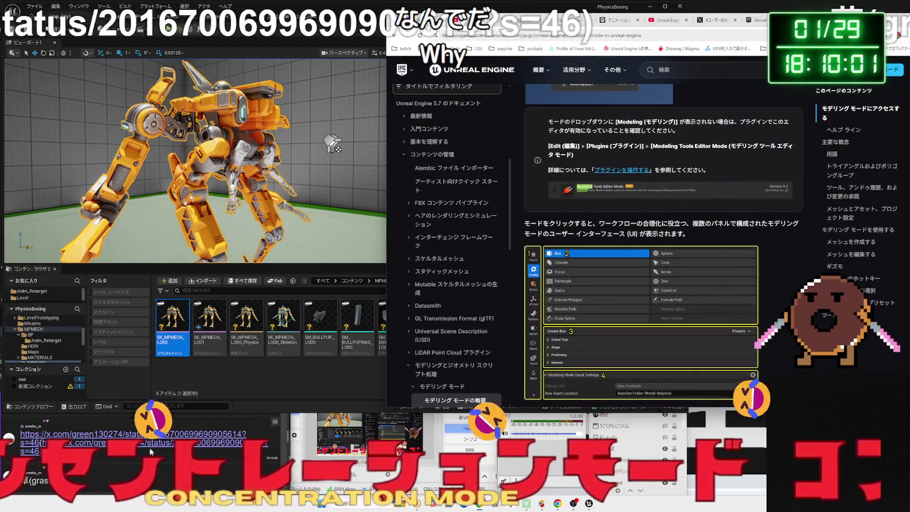
pyautogui.click(131, 434)
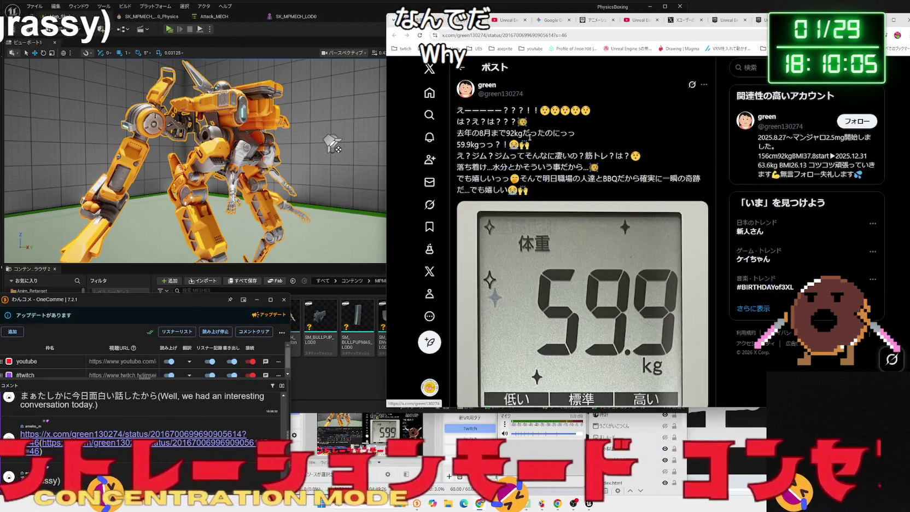
# Highlight and read the body text of the weight-loss post on X.
pyautogui.moveTo(506, 133)
pyautogui.mouseDown()
pyautogui.moveTo(593, 156)
pyautogui.moveTo(558, 156)
pyautogui.moveTo(623, 156)
pyautogui.mouseUp()
pyautogui.moveTo(555, 156)
pyautogui.mouseDown()
pyautogui.moveTo(464, 144)
pyautogui.moveTo(464, 113)
pyautogui.mouseUp()
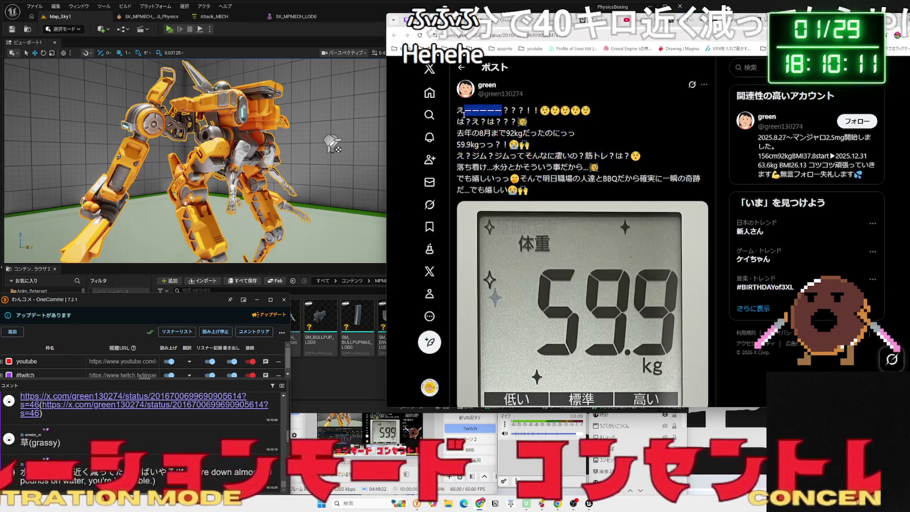
pyautogui.tripleClick(464, 113)
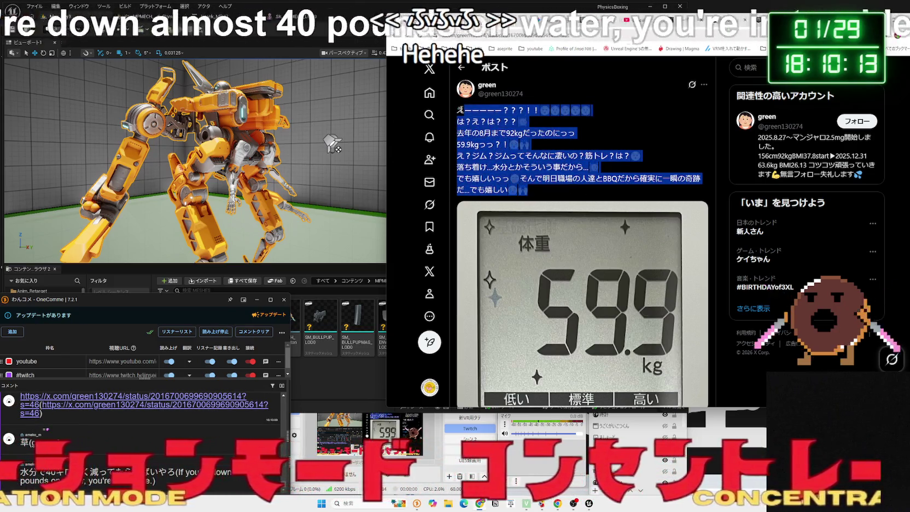
pyautogui.moveTo(464, 113)
pyautogui.mouseDown()
pyautogui.moveTo(527, 190)
pyautogui.moveTo(520, 176)
pyautogui.moveTo(459, 144)
pyautogui.moveTo(531, 157)
pyautogui.moveTo(565, 193)
pyautogui.moveTo(467, 109)
pyautogui.moveTo(547, 133)
pyautogui.moveTo(527, 190)
pyautogui.mouseUp()
pyautogui.click(496, 187)
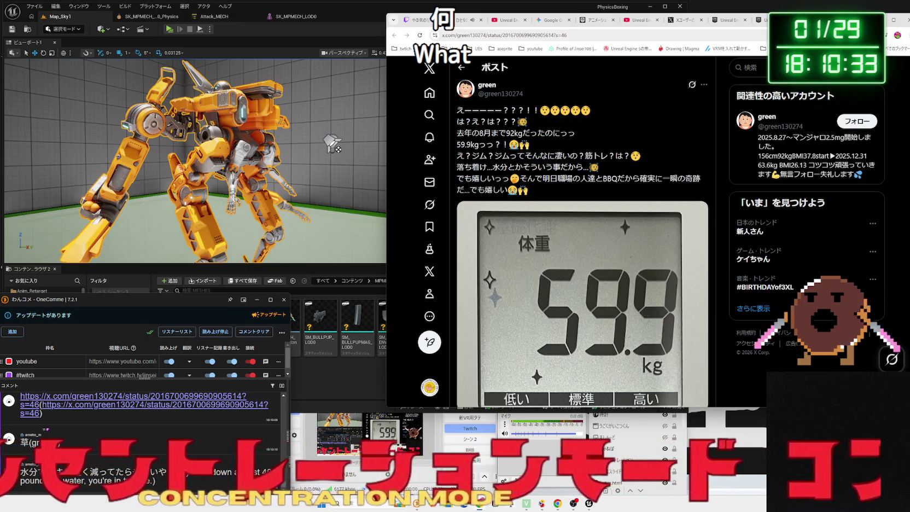
# Scroll through the replies, re-read the line about last year's weight, then close the post.
pyautogui.scroll(-3, 565, 169)
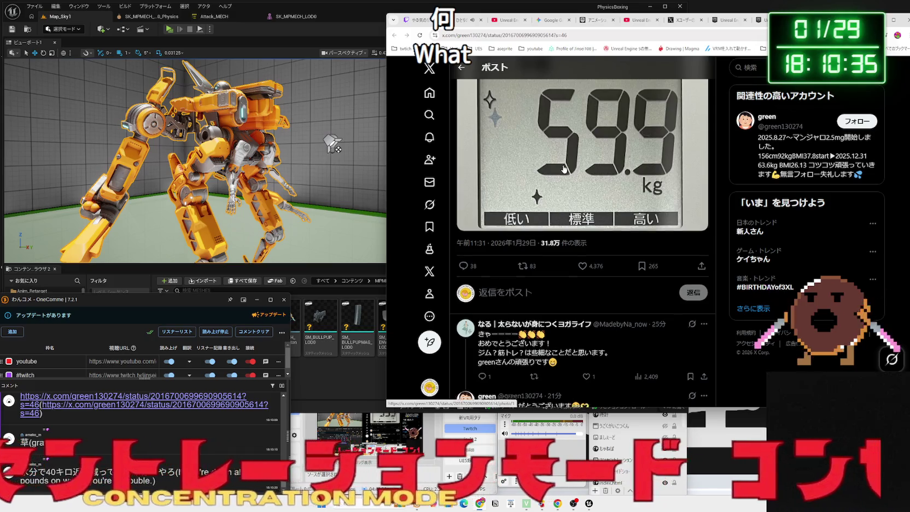
pyautogui.scroll(-3, 564, 169)
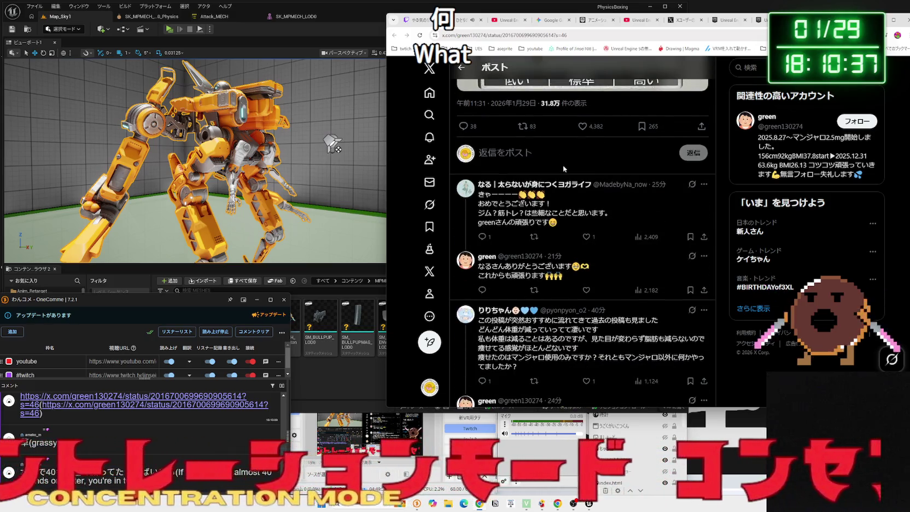
pyautogui.scroll(1, 565, 169)
pyautogui.scroll(5, 564, 169)
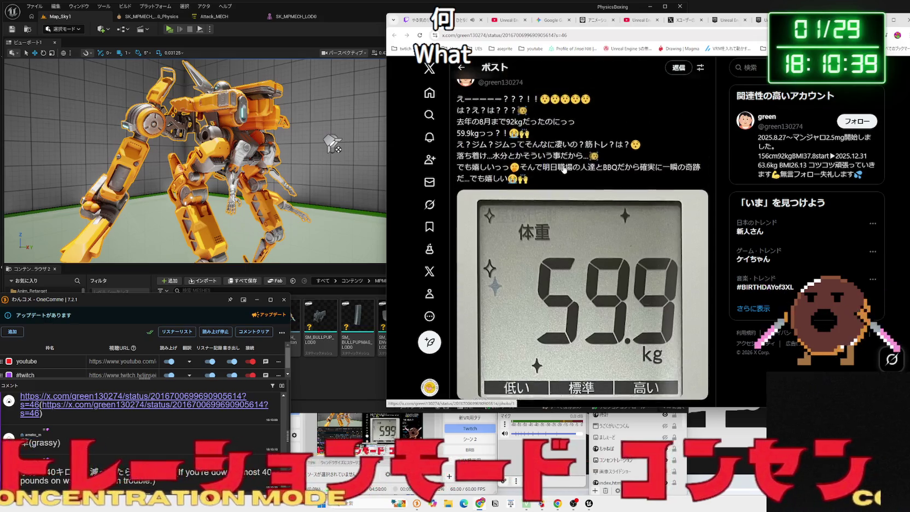
pyautogui.moveTo(481, 145); pyautogui.dragTo(460, 137)
pyautogui.doubleClick(465, 138)
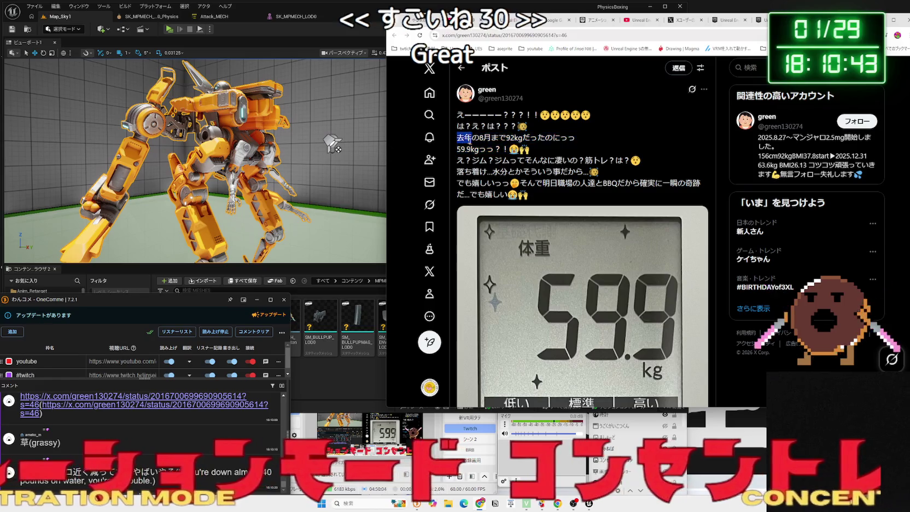
pyautogui.click(465, 138)
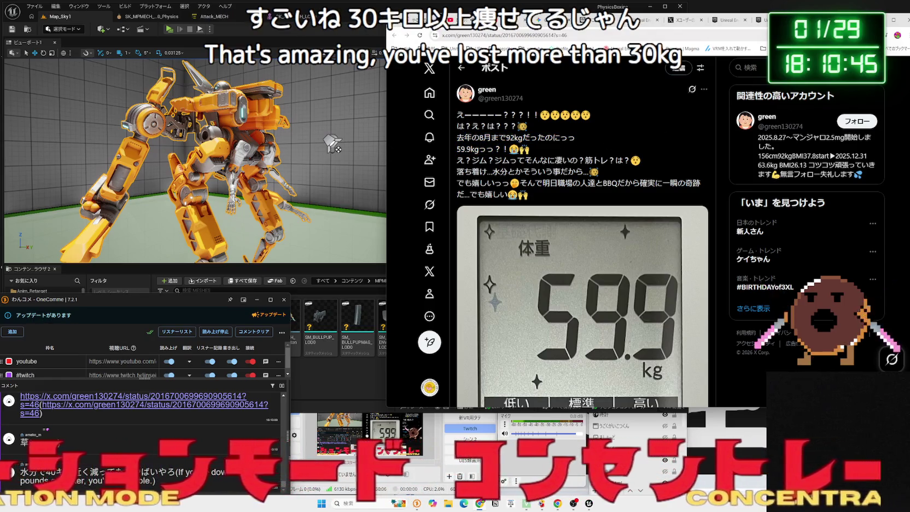
pyautogui.hotkey('ctrl', 'w')
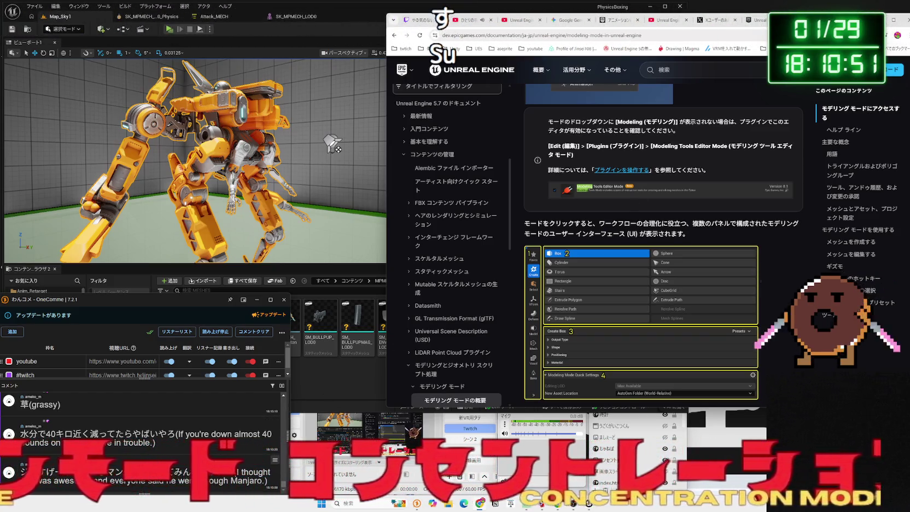
# Look up the chat word マンジャロ in a new search, then close that tab.
pyautogui.rightClick(118, 471)
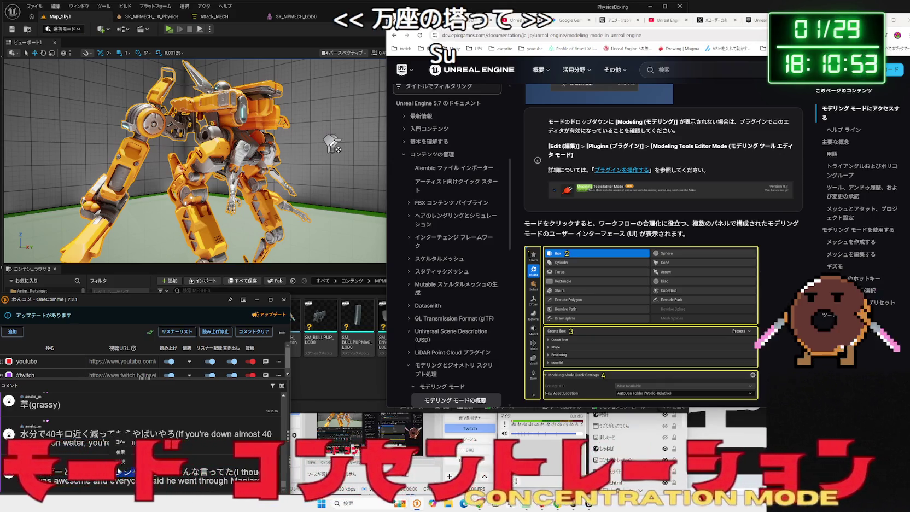
pyautogui.click(139, 490)
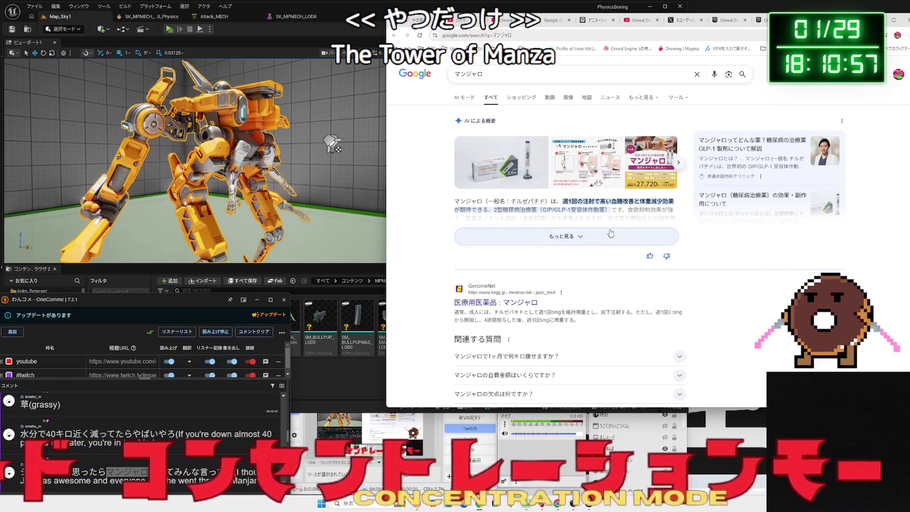
pyautogui.hotkey('ctrl', 'w')
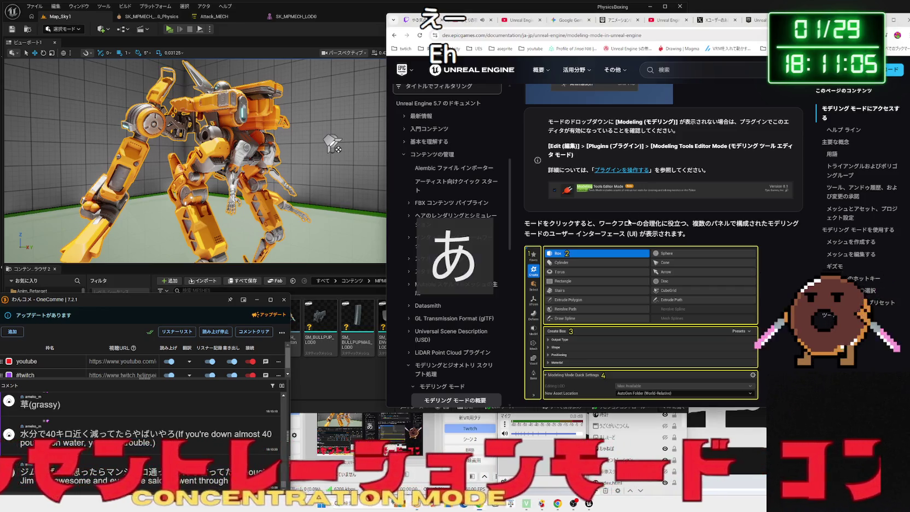
# Scroll through the Modeling Mode docs page and go back to the Google results.
pyautogui.scroll(-5, 627, 218)
pyautogui.scroll(-5, 627, 218)
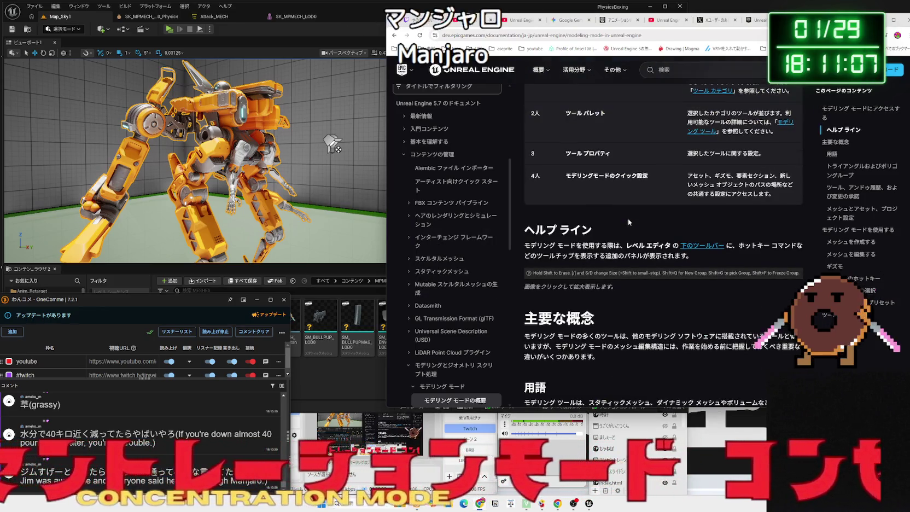
pyautogui.scroll(-5, 628, 218)
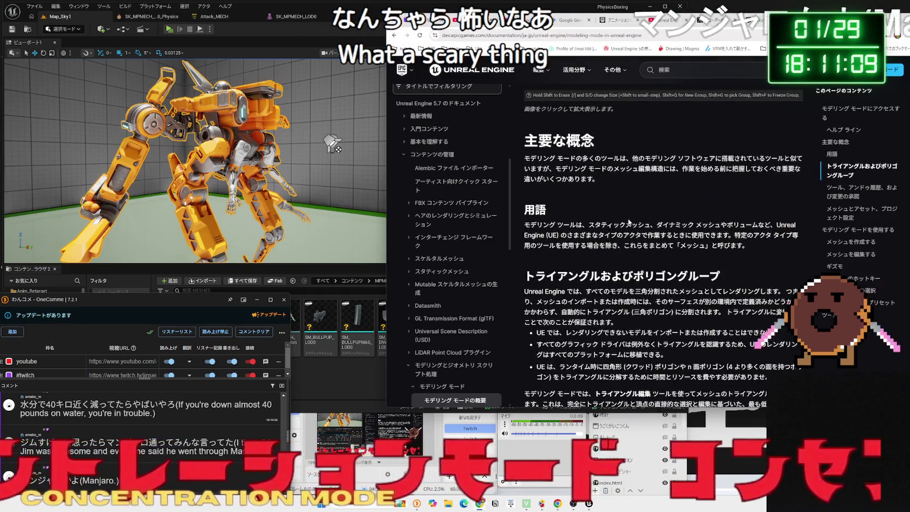
pyautogui.scroll(-5, 628, 222)
pyautogui.scroll(-5, 629, 221)
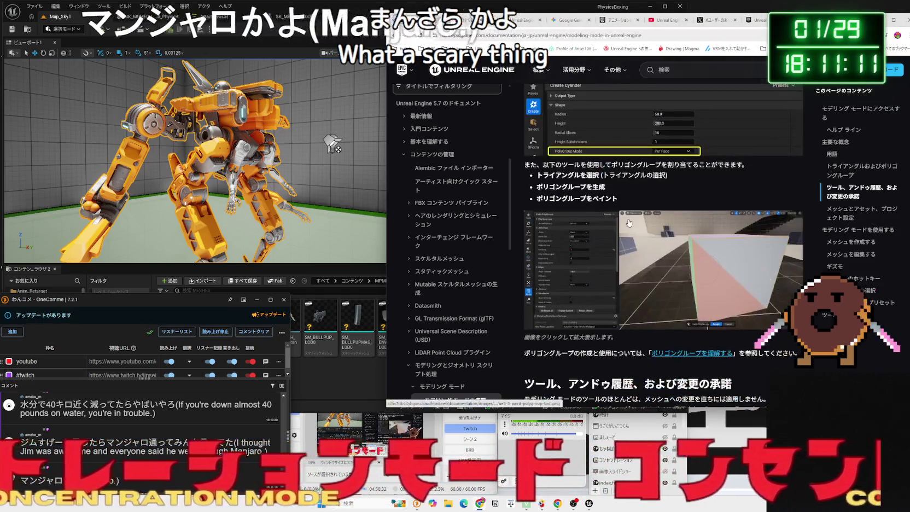
pyautogui.scroll(12, 629, 223)
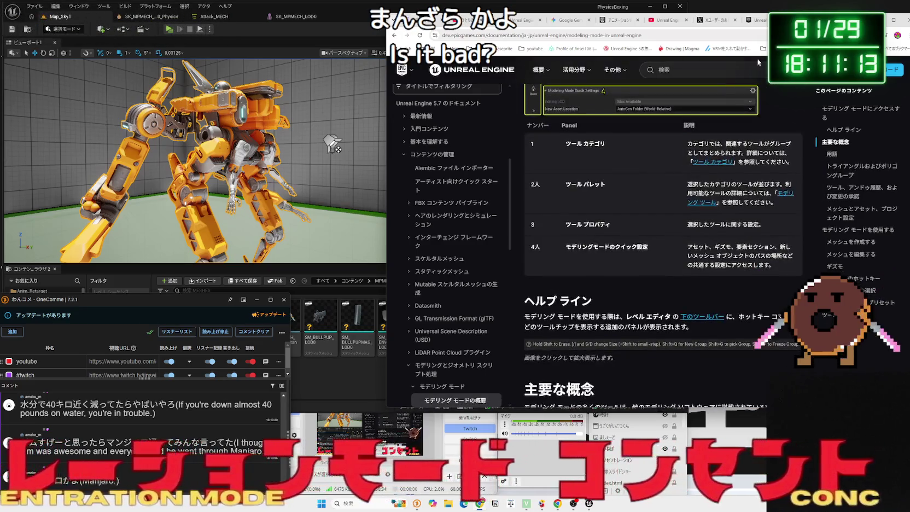
pyautogui.hotkey('alt', 'Left')
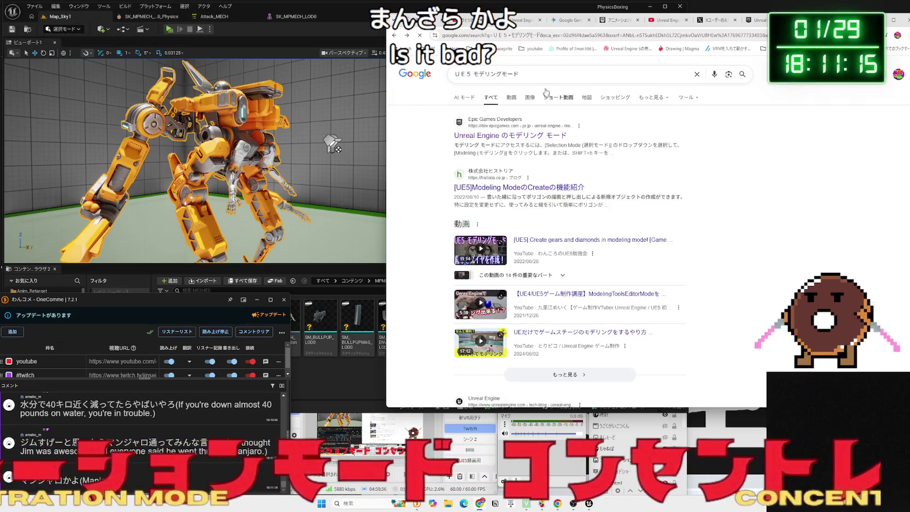
# Leave the search query unchanged and open the Modeling Mode gears-and-diamonds tutorial video.
pyautogui.click(547, 75)
pyautogui.write('きど')
pyautogui.press('BackSpace')
pyautogui.press('BackSpace')
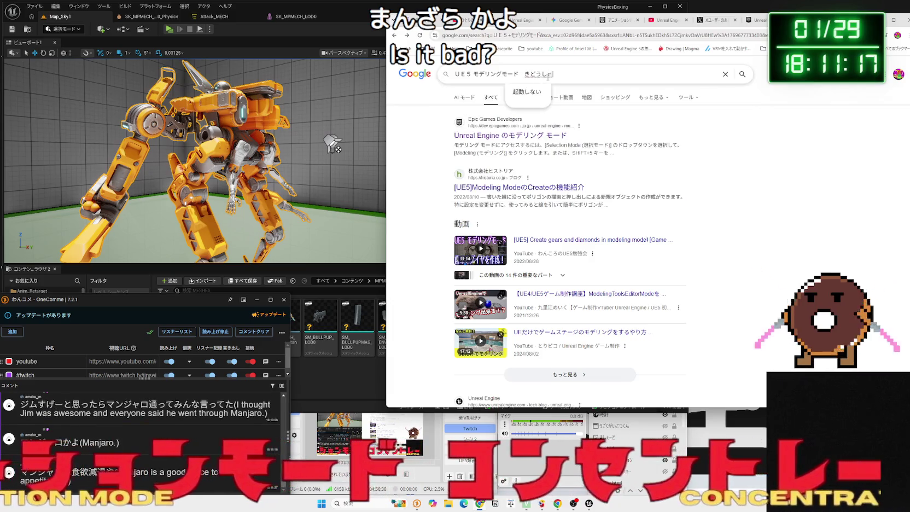
pyautogui.click(565, 111)
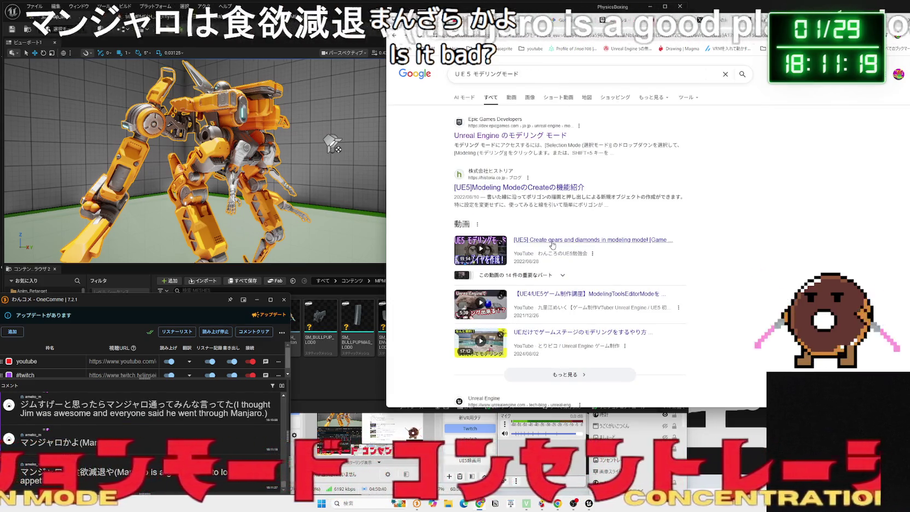
pyautogui.click(551, 240)
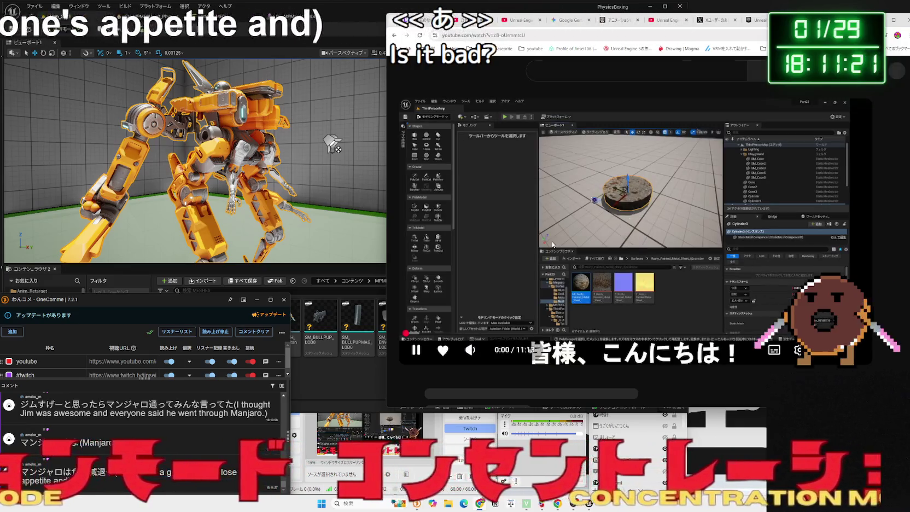
# Seek through the tutorial, compare with the Map_Sky1 level editor, then skip to the tool panel explanation.
pyautogui.press('Right')
pyautogui.press('Right')
pyautogui.press('Right')
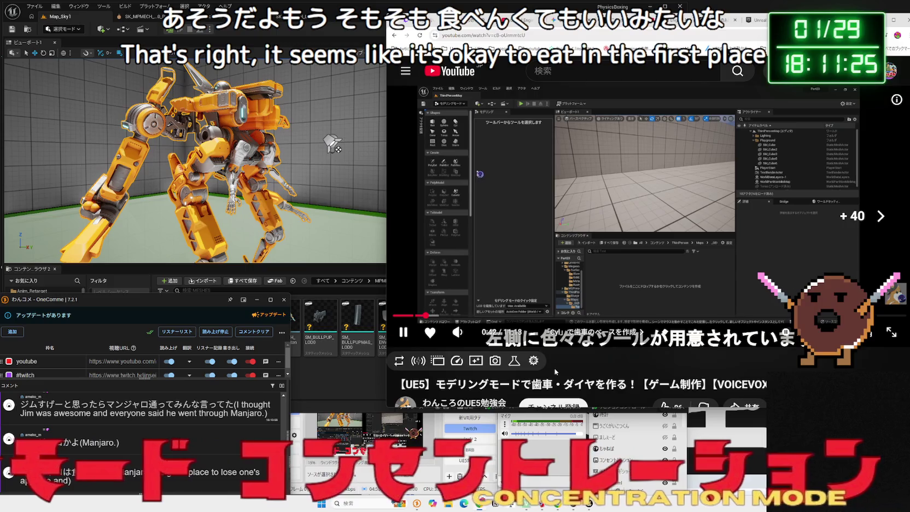
pyautogui.press('Left')
pyautogui.press('Left')
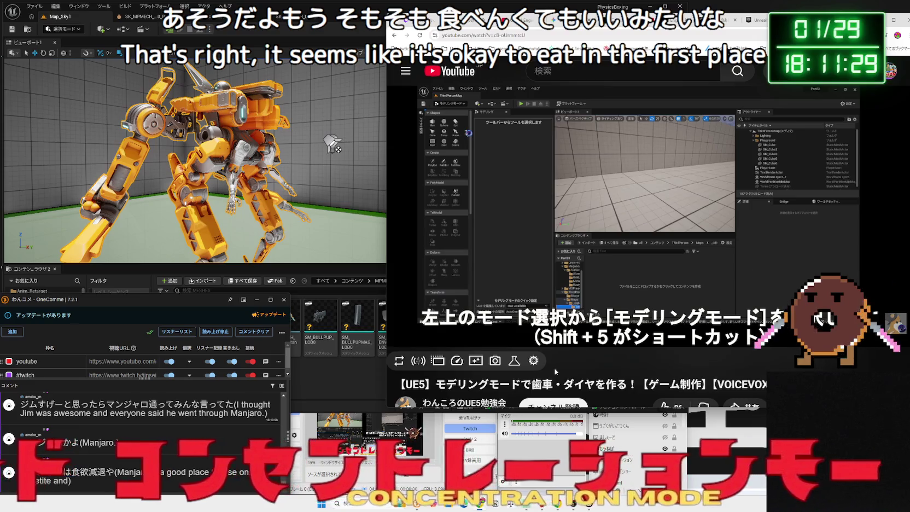
pyautogui.press('space')
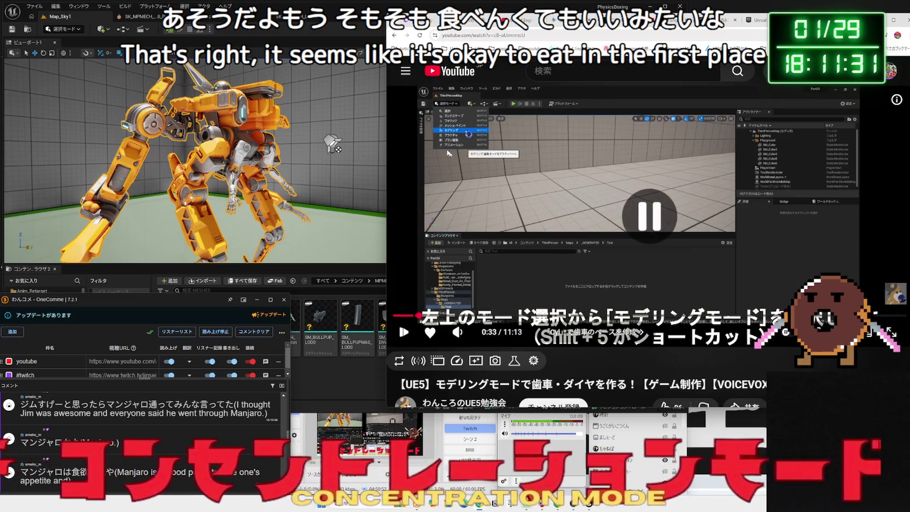
pyautogui.click(331, 16)
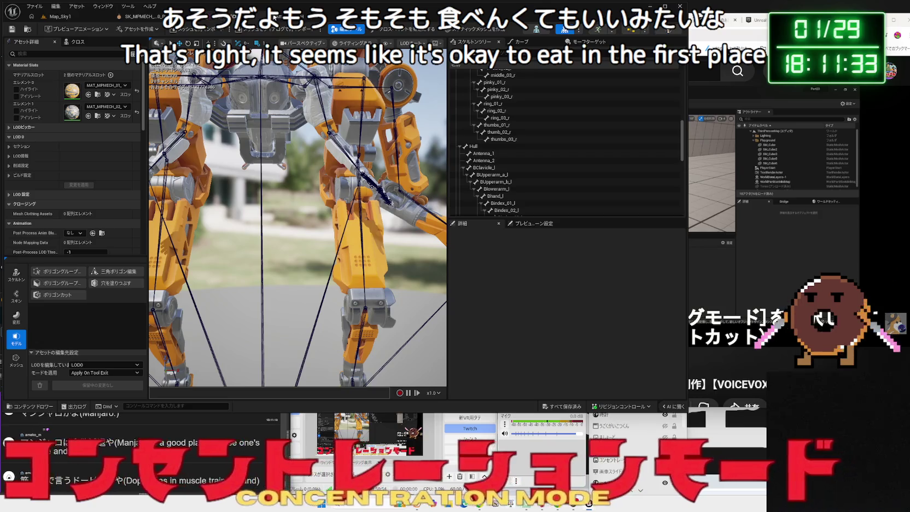
pyautogui.click(60, 16)
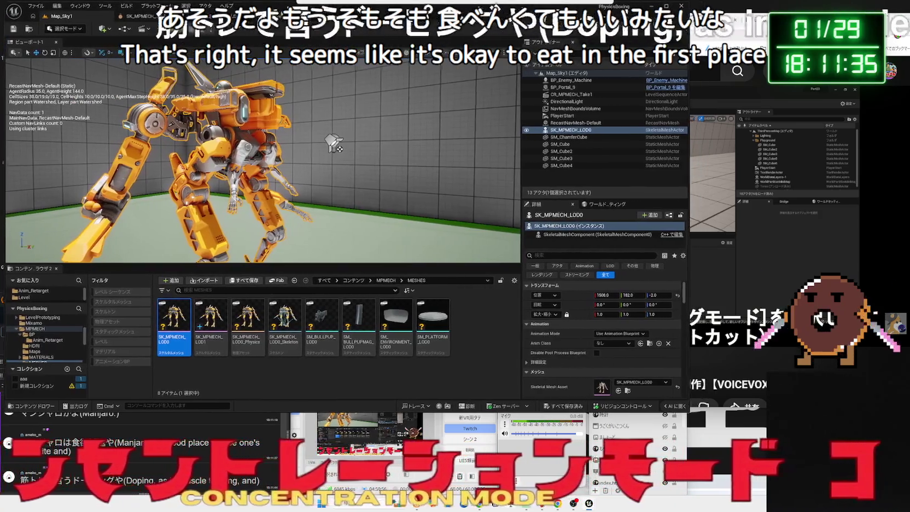
pyautogui.moveTo(334, 9); pyautogui.dragTo(330, 10)
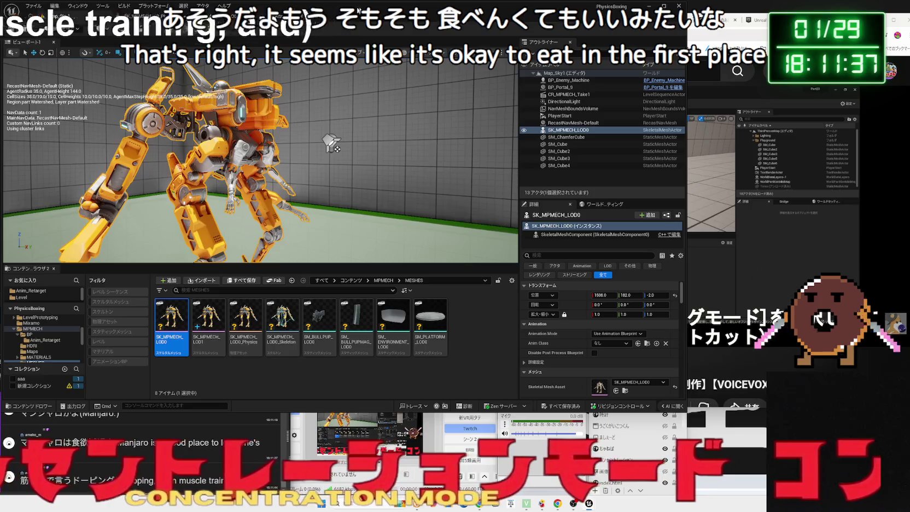
pyautogui.click(636, 194)
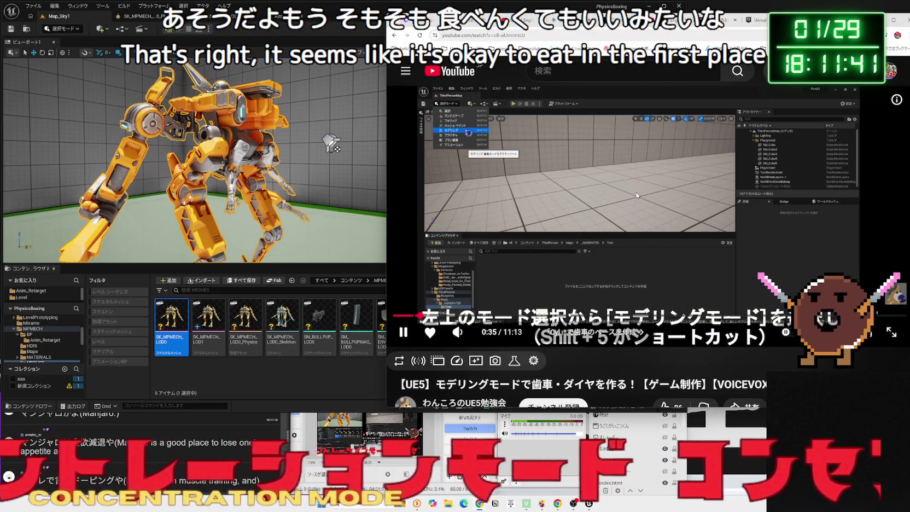
pyautogui.press('Right')
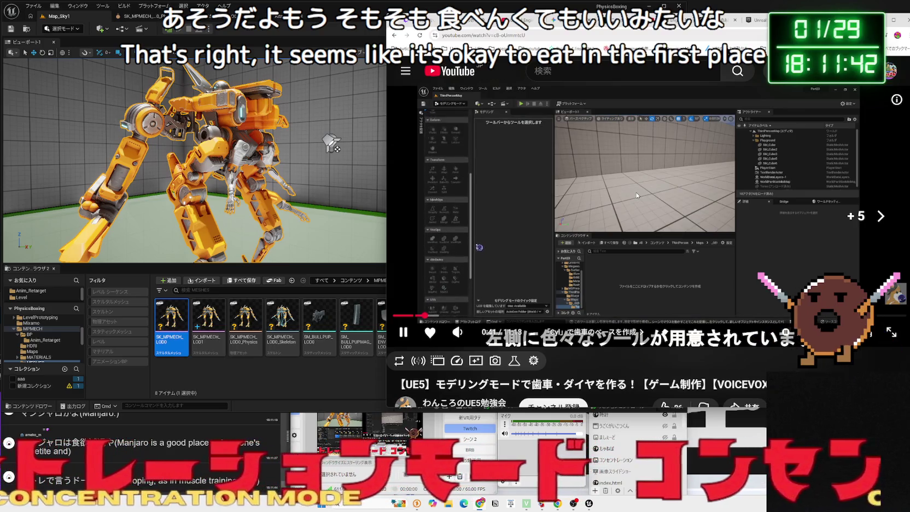
pyautogui.press('Right')
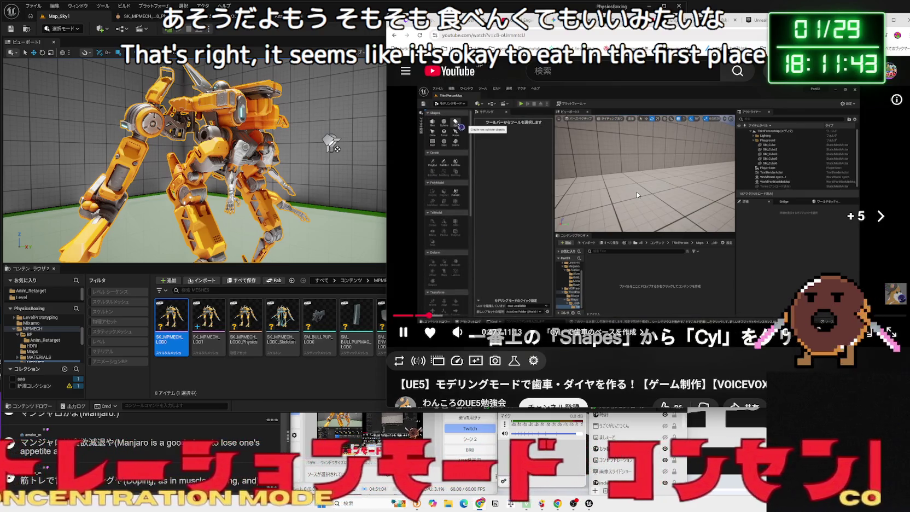
# Pause the tutorial, go back to Google Gemini, and scroll through its answer.
pyautogui.click(600, 192)
pyautogui.hotkey('alt', 'Left')
pyautogui.hotkey('alt', 'Left')
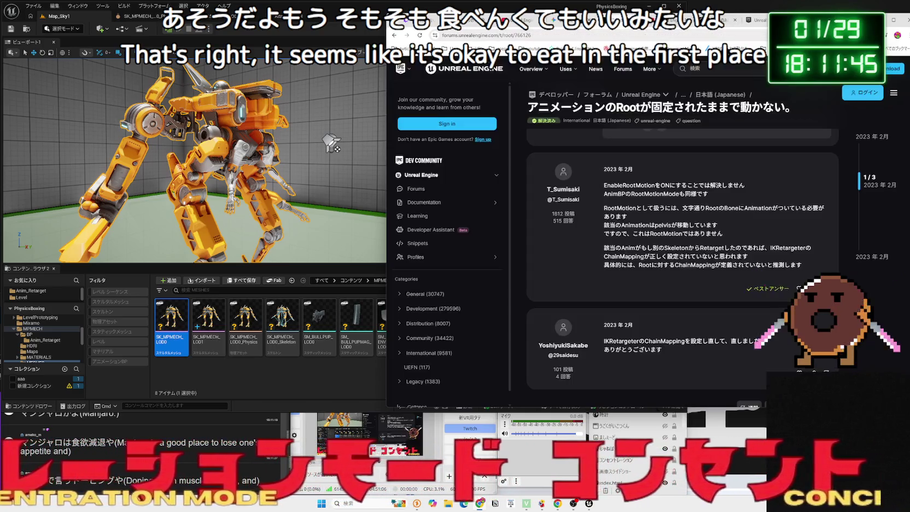
pyautogui.hotkey('alt', 'Left')
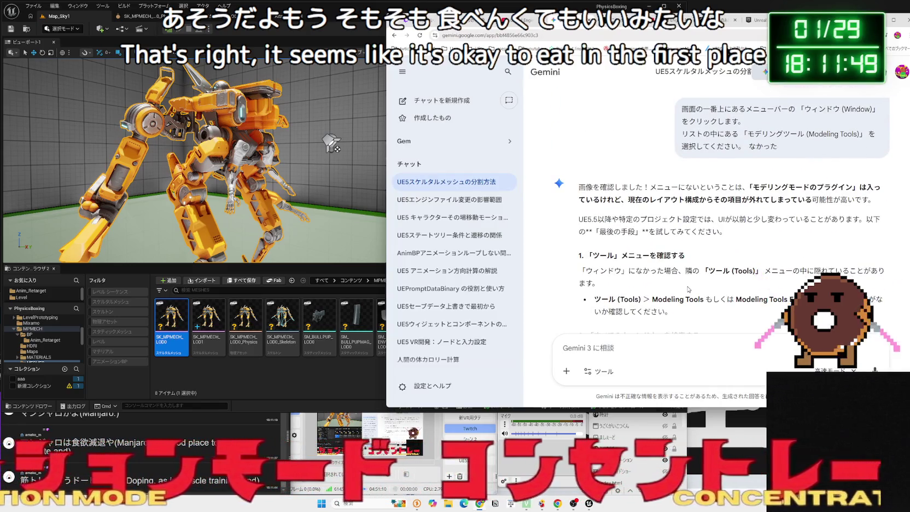
pyautogui.scroll(-3, 687, 289)
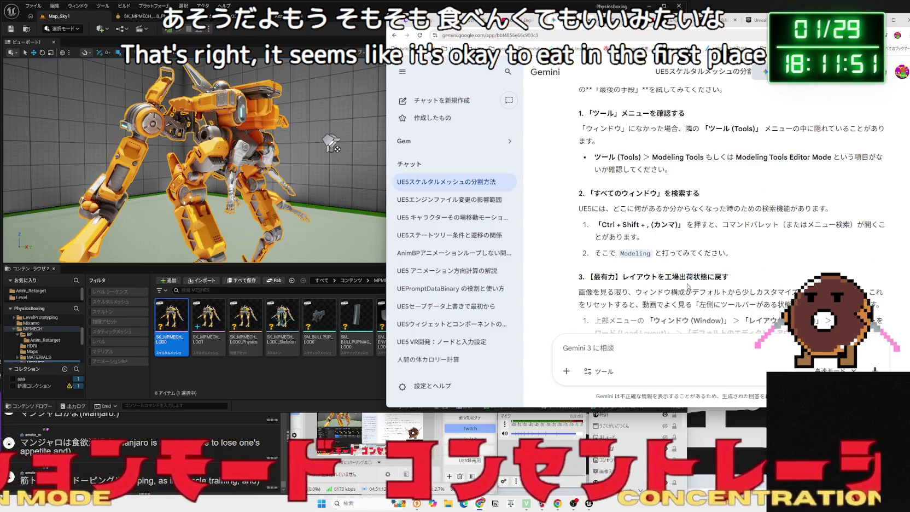
pyautogui.scroll(-3, 688, 286)
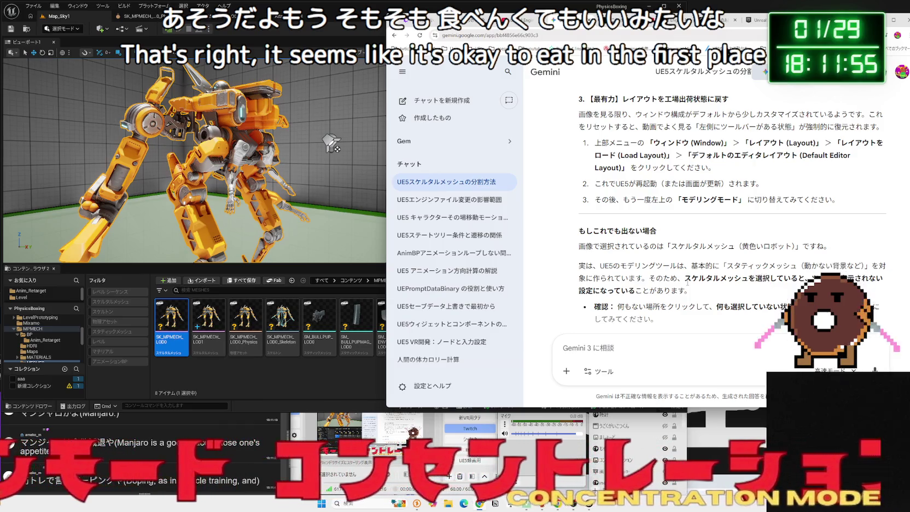
pyautogui.scroll(-2, 687, 282)
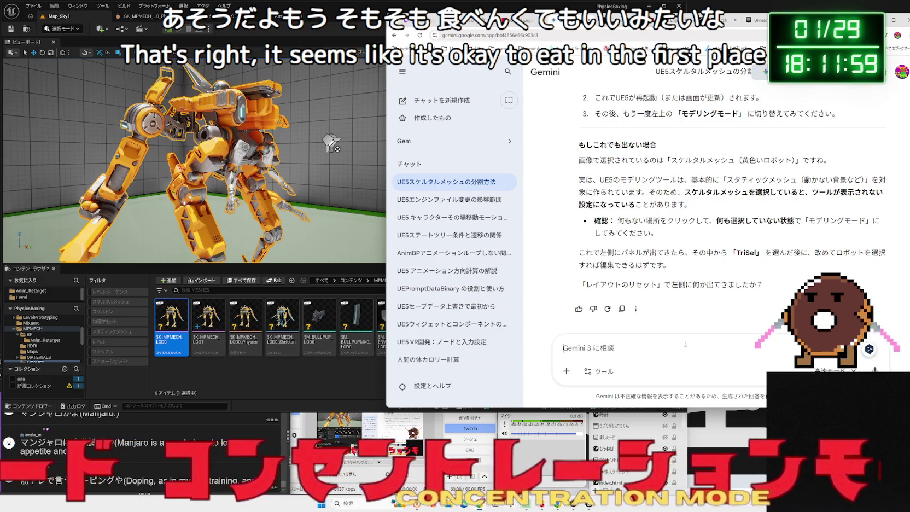
# Draft a Japanese follow-up asking about the missing left-side オブジェクト placement bar.
pyautogui.write('そmos')
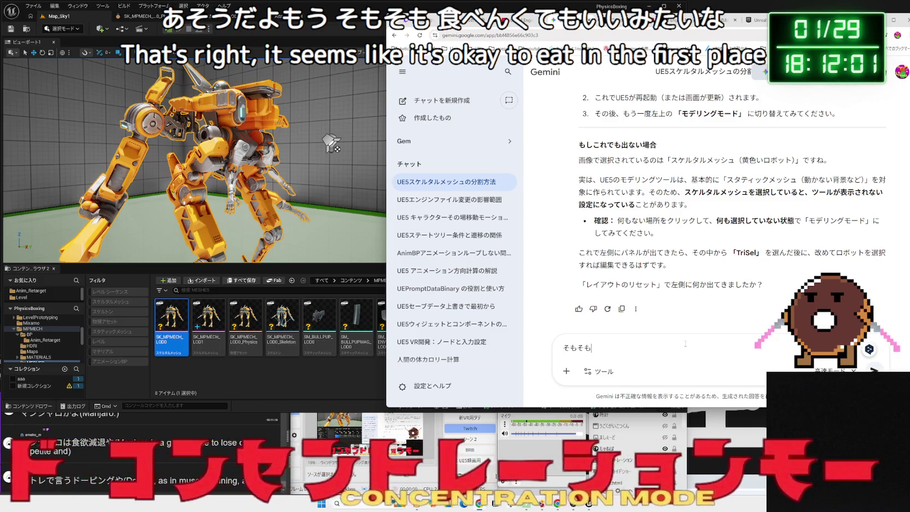
pyautogui.write('mod')
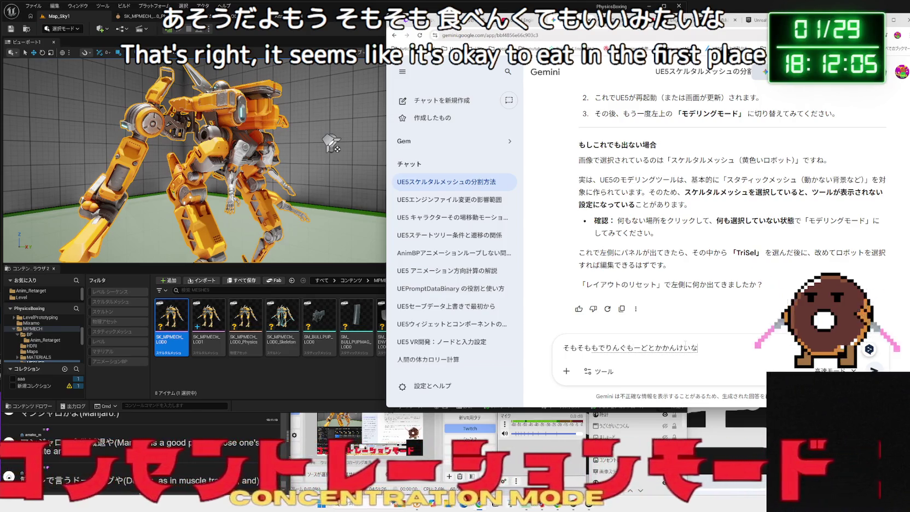
pyautogui.write('ku')
pyautogui.press('space')
pyautogui.write(',h')
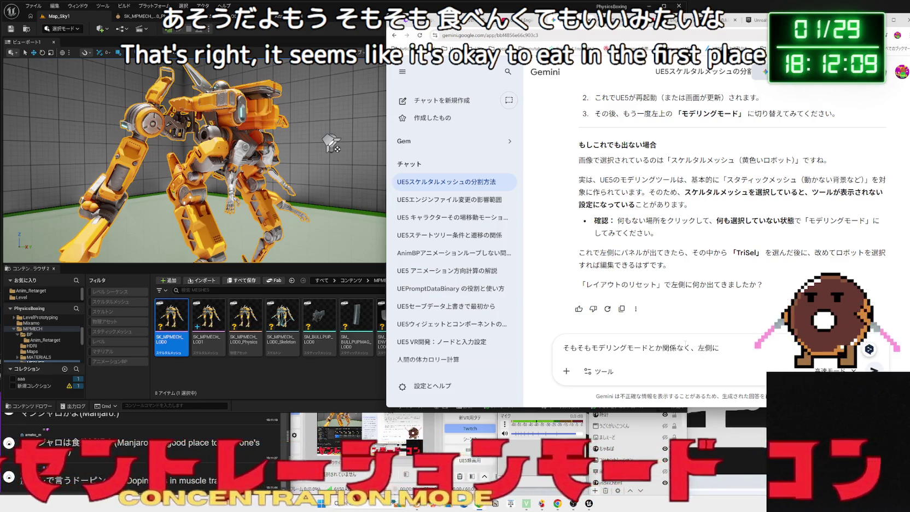
pyautogui.write('obujek')
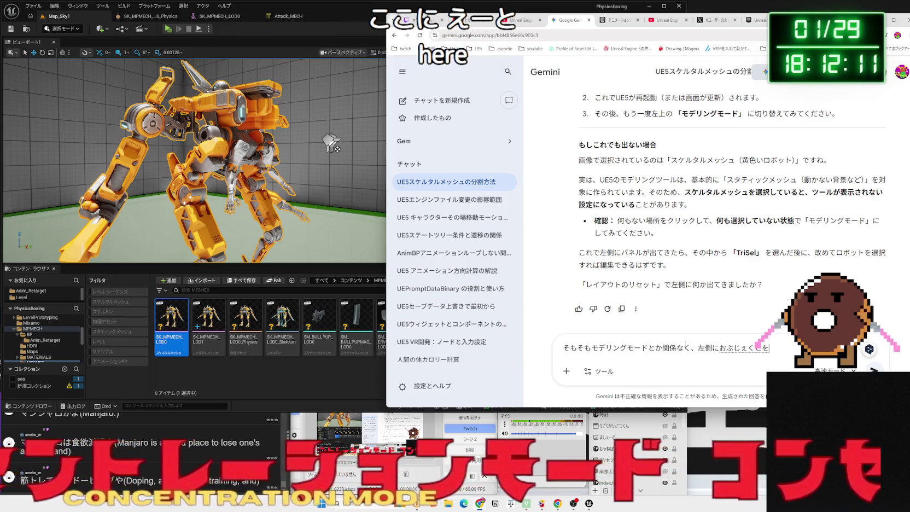
pyautogui.press('space')
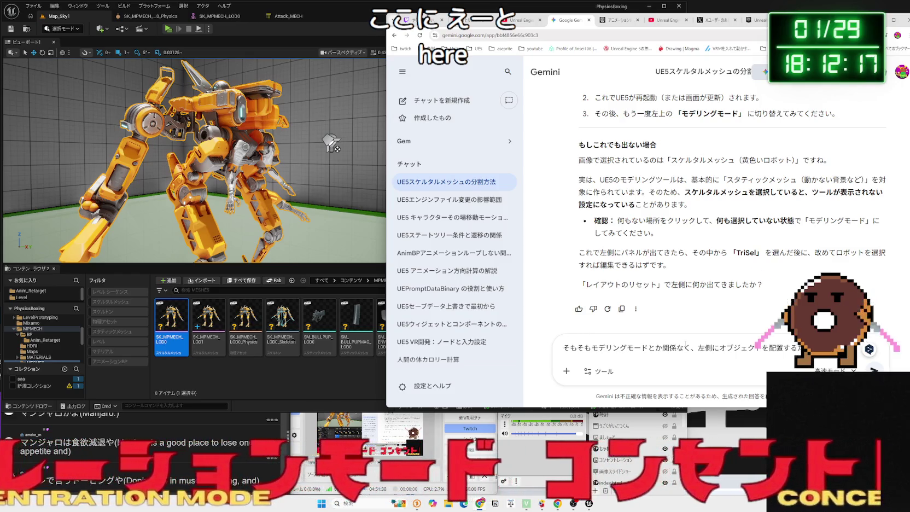
pyautogui.write('がで')
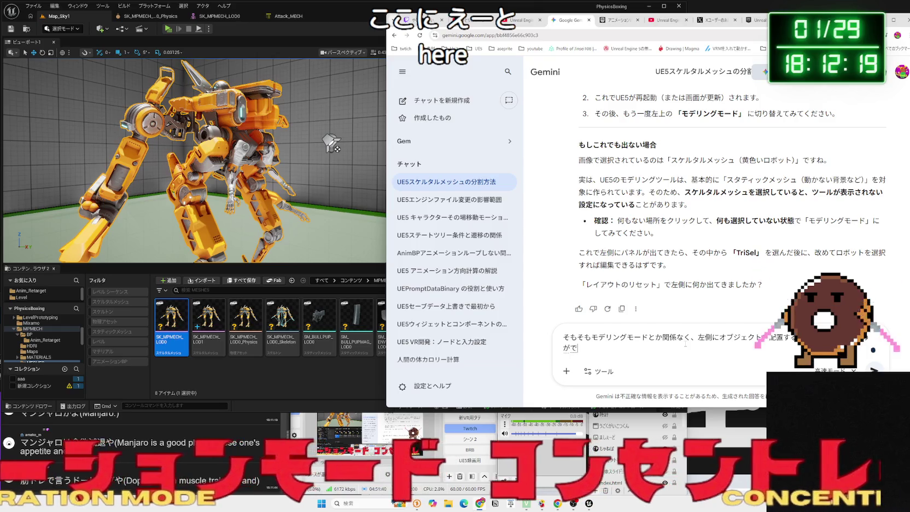
pyautogui.press('BackSpace')
pyautogui.write('ひとが')
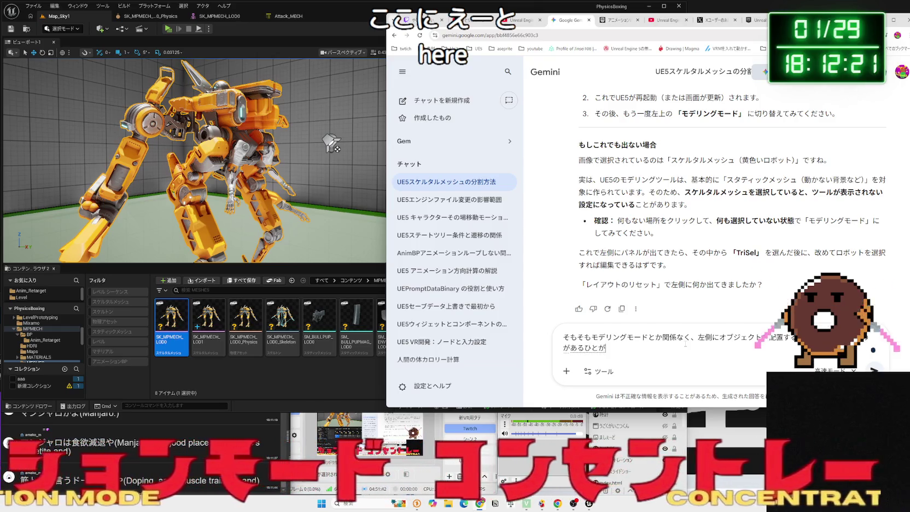
pyautogui.write('ir')
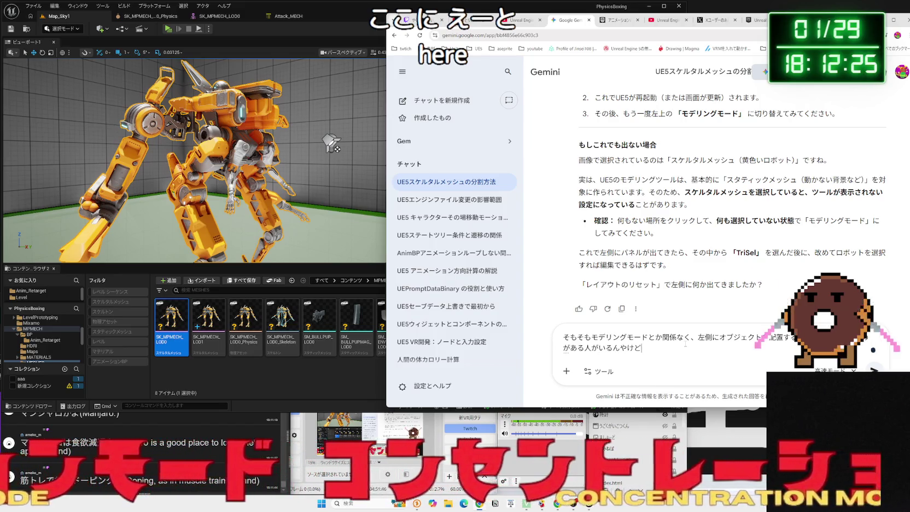
pyautogui.write('s')
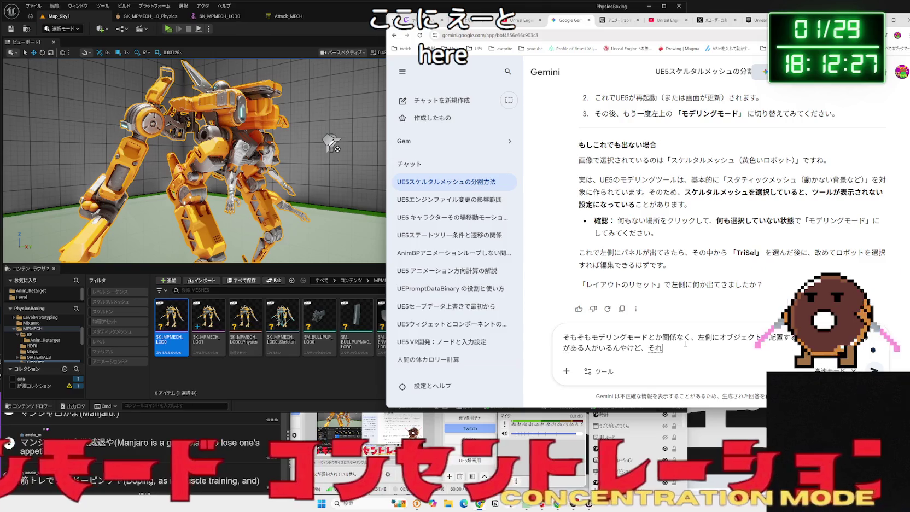
pyautogui.press('BackSpace')
# Close the stray X post tab.
pyautogui.click(714, 20)
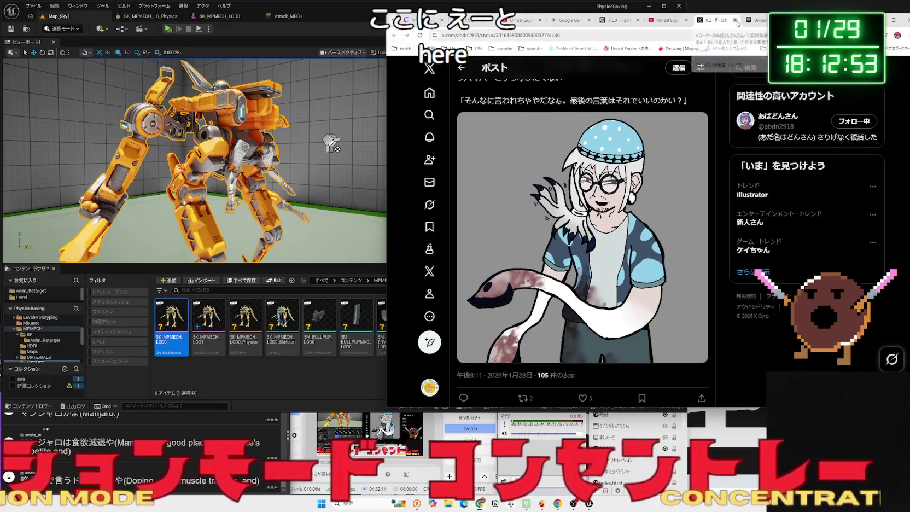
pyautogui.click(735, 21)
pyautogui.click(618, 22)
# Move between browser tabs to reach the Google results for UE5 Modeling Mode.
pyautogui.click(568, 20)
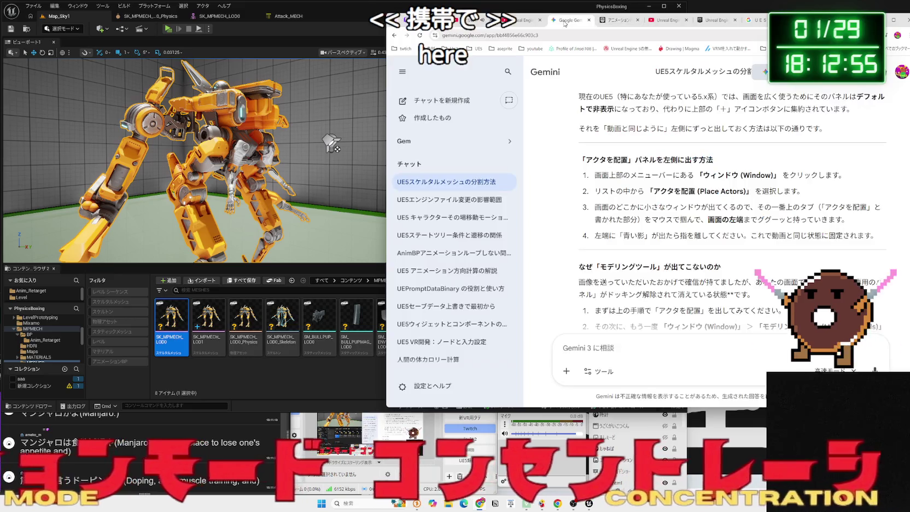
pyautogui.click(520, 22)
pyautogui.hotkey('alt', 'Left')
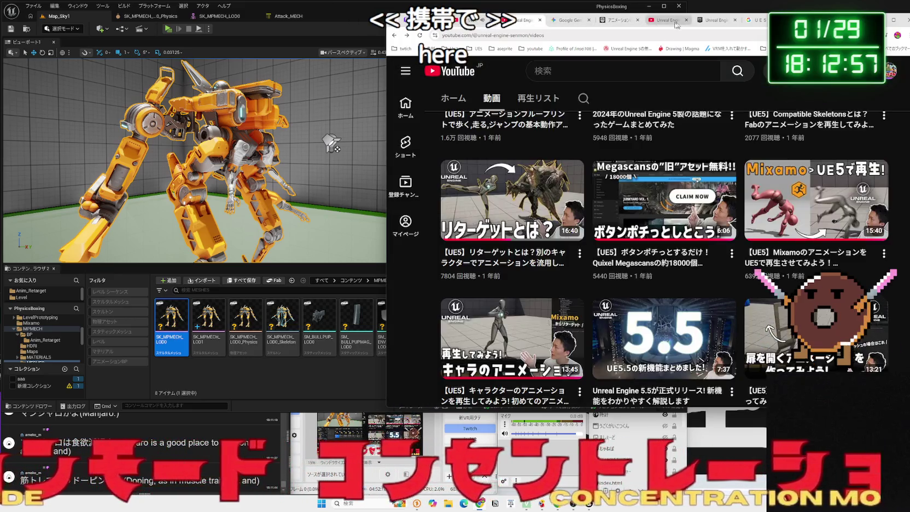
pyautogui.click(758, 21)
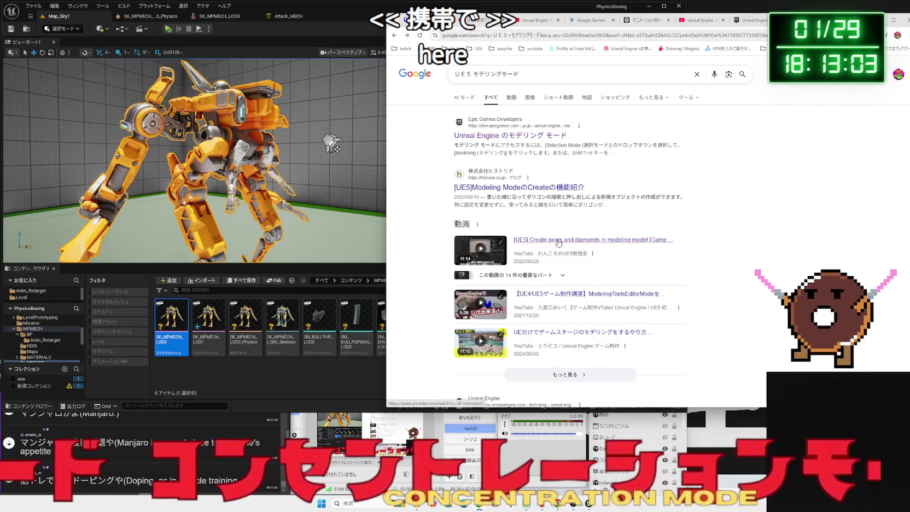
# Search the related query 'UE5 モデリング モード 使い方' and open the gears-and-diamonds video.
pyautogui.scroll(-3, 558, 243)
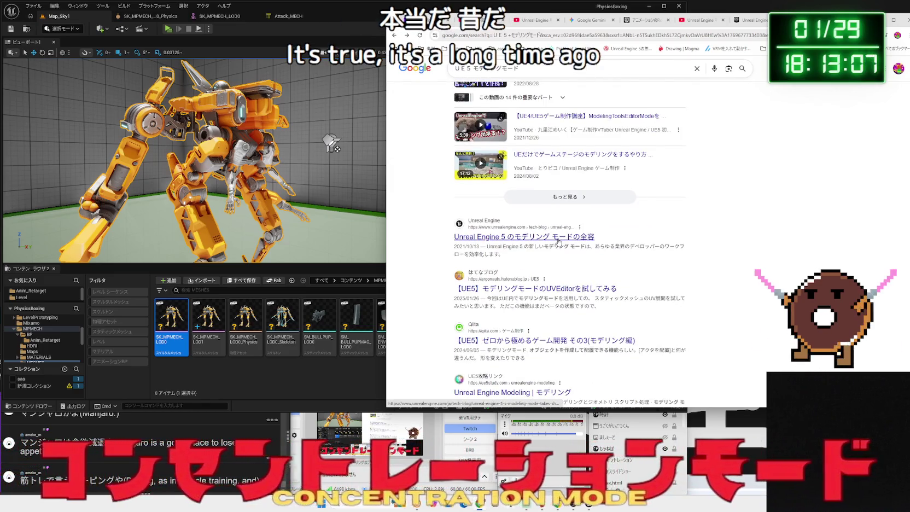
pyautogui.scroll(-4, 559, 242)
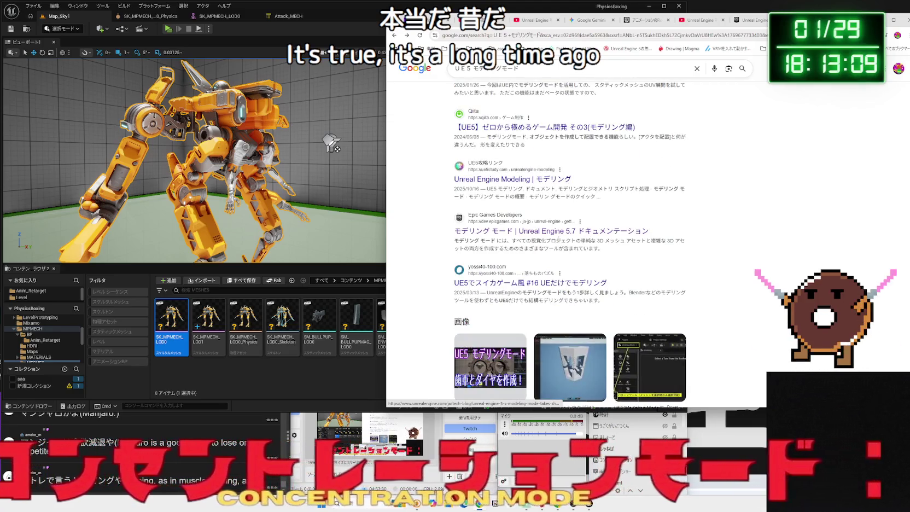
pyautogui.scroll(-1, 556, 235)
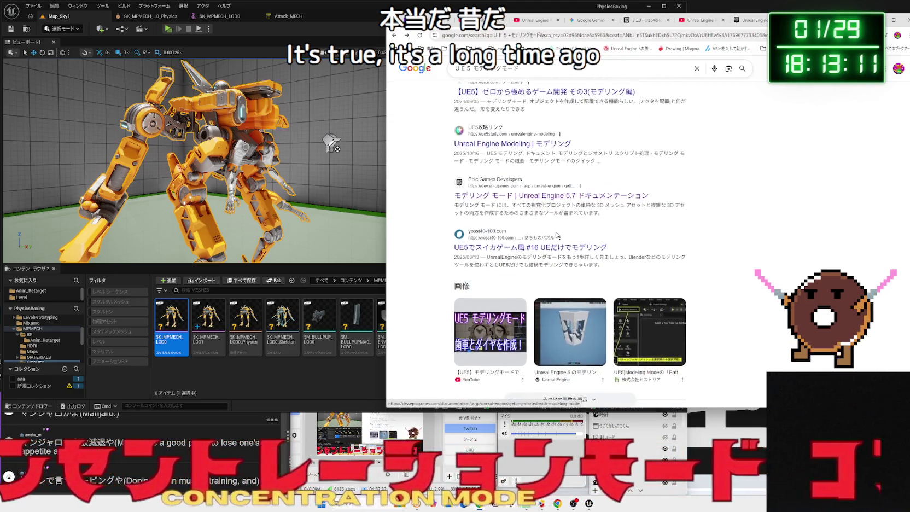
pyautogui.scroll(-3, 556, 234)
pyautogui.scroll(-2, 502, 219)
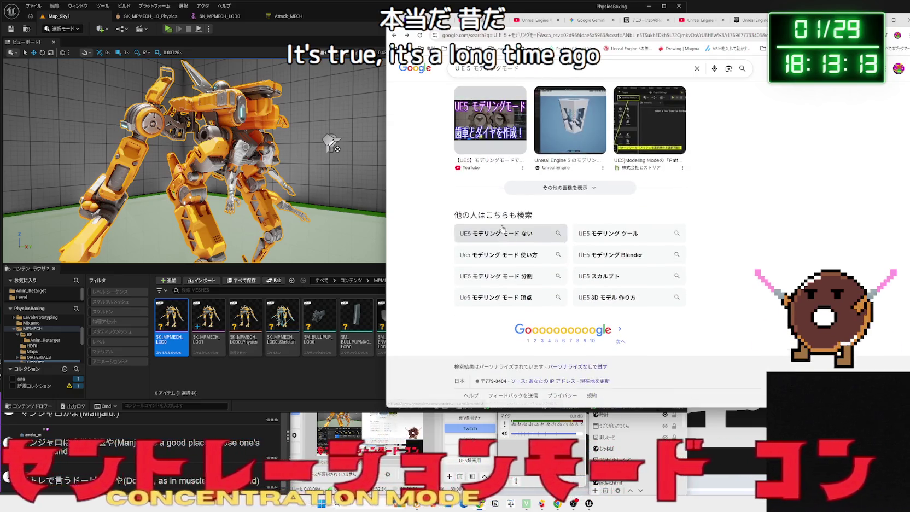
pyautogui.click(502, 255)
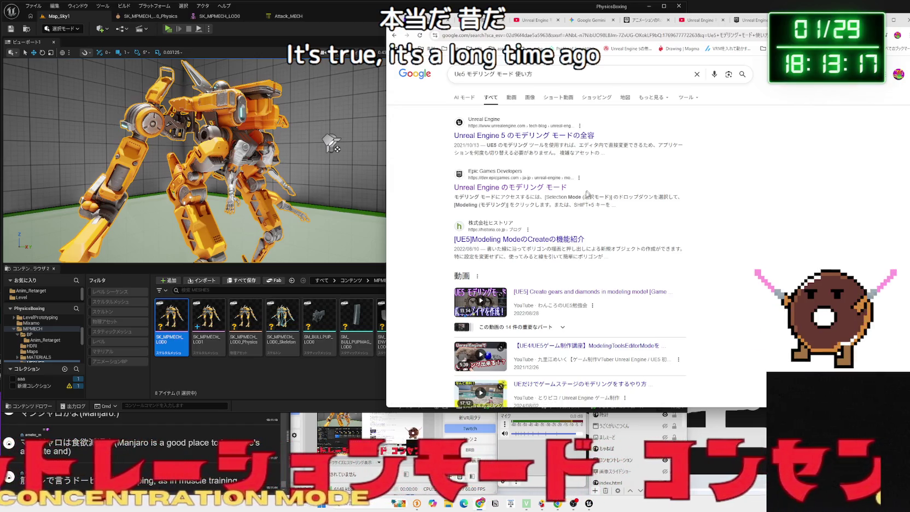
pyautogui.click(553, 293)
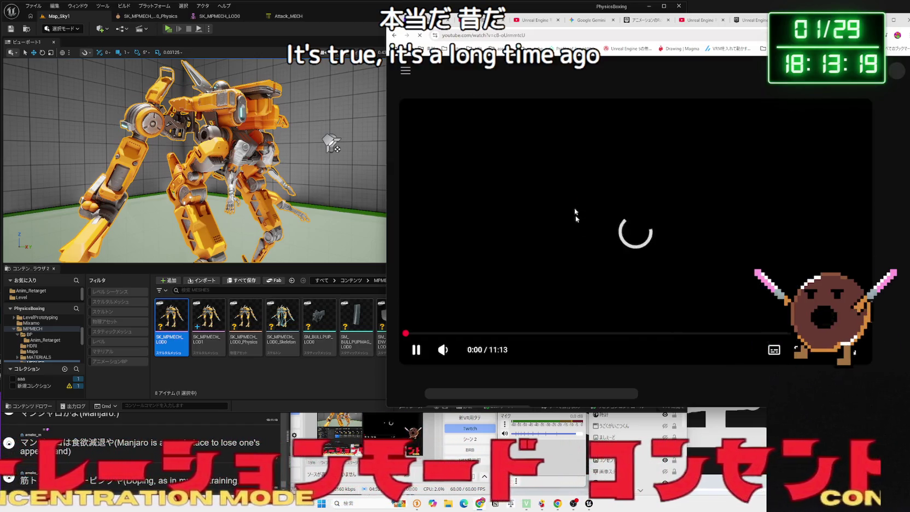
# Pause the video and search YouTube for 'UE5 モデリングモード'.
pyautogui.click(576, 227)
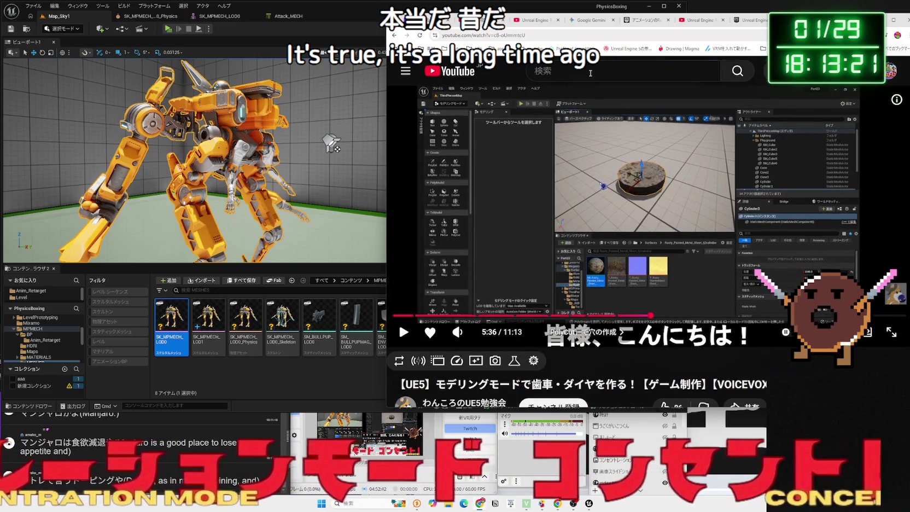
pyautogui.click(590, 73)
pyautogui.write('UE')
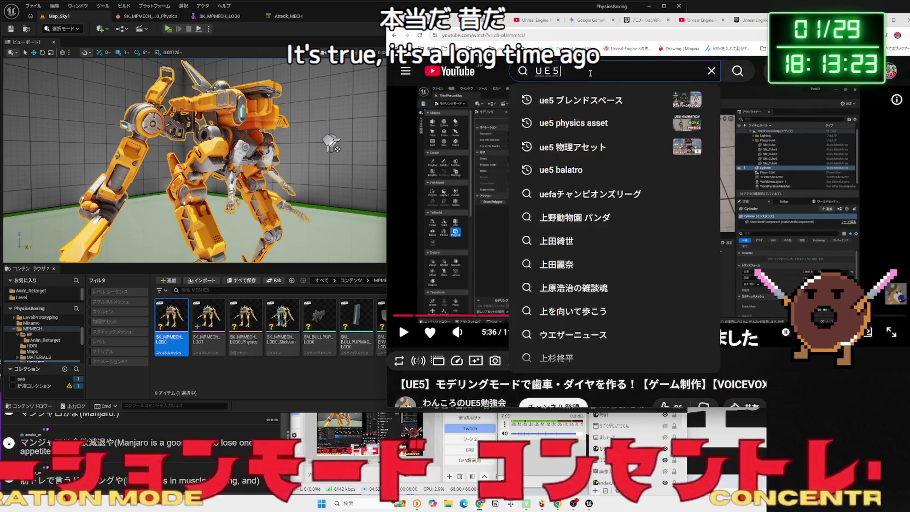
pyautogui.write('5 もでりんぐm')
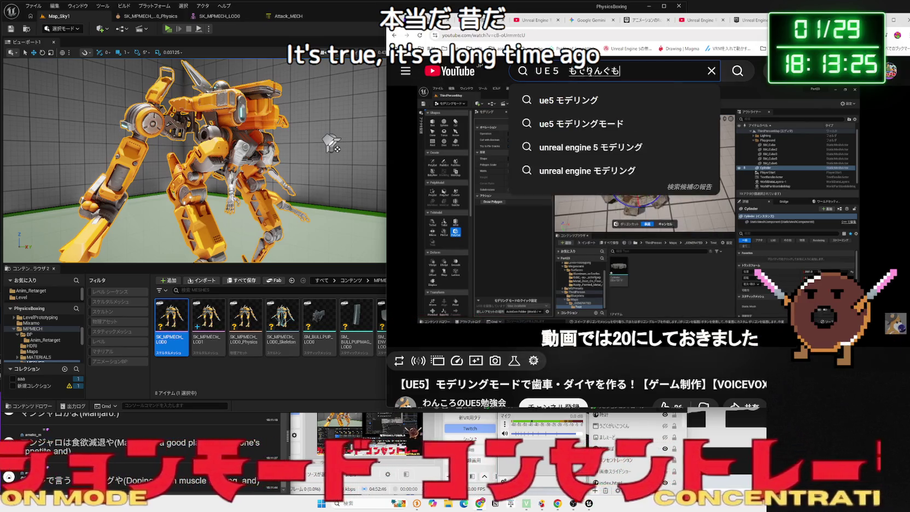
pyautogui.write('o-do')
pyautogui.press('space')
pyautogui.press('Return')
pyautogui.press('Return')
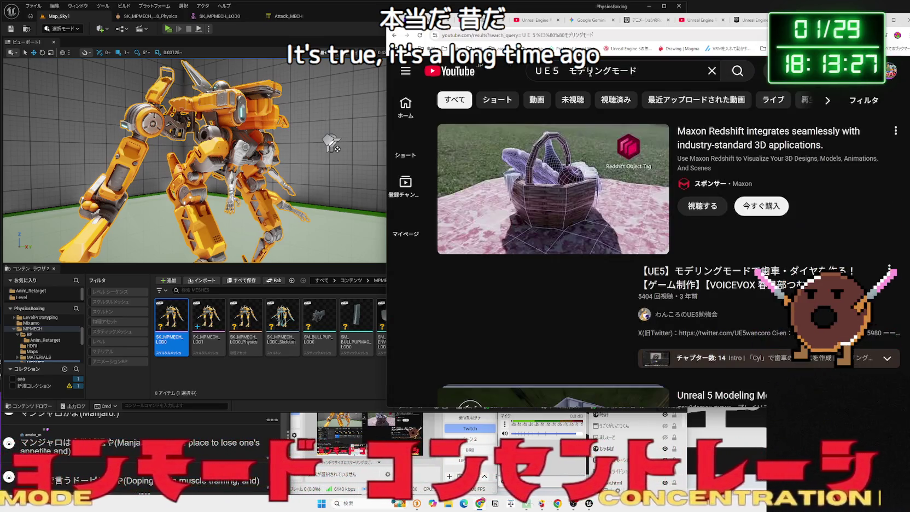
# Scroll the results and open the UE5.4 video on building a moving character.
pyautogui.scroll(-5, 649, 194)
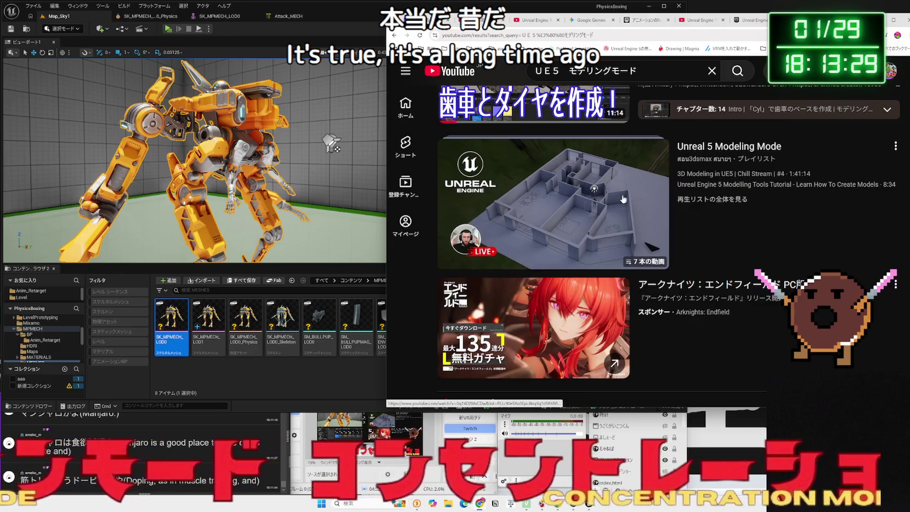
pyautogui.scroll(-5, 613, 200)
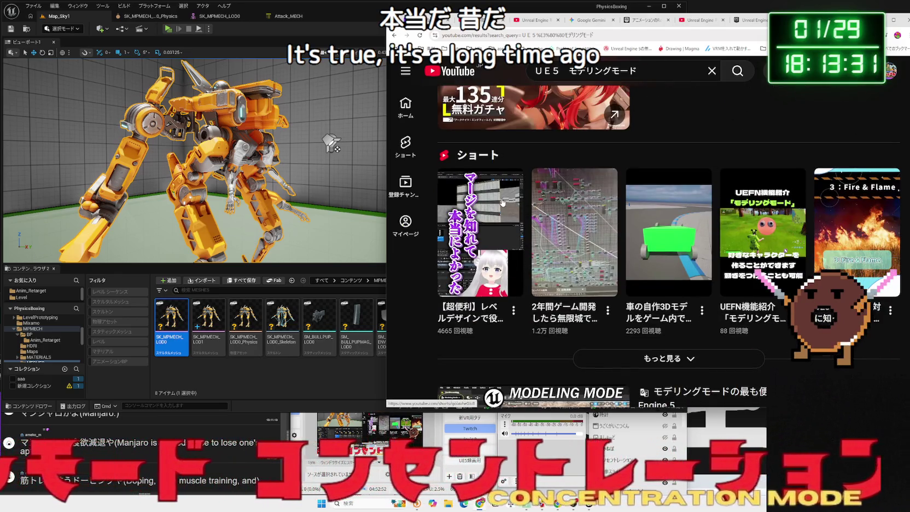
pyautogui.scroll(-4, 502, 202)
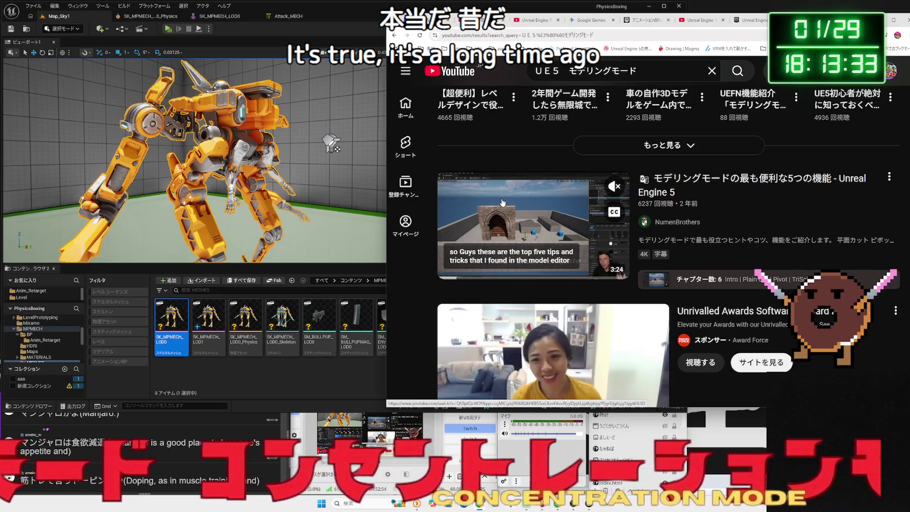
pyautogui.scroll(-4, 502, 202)
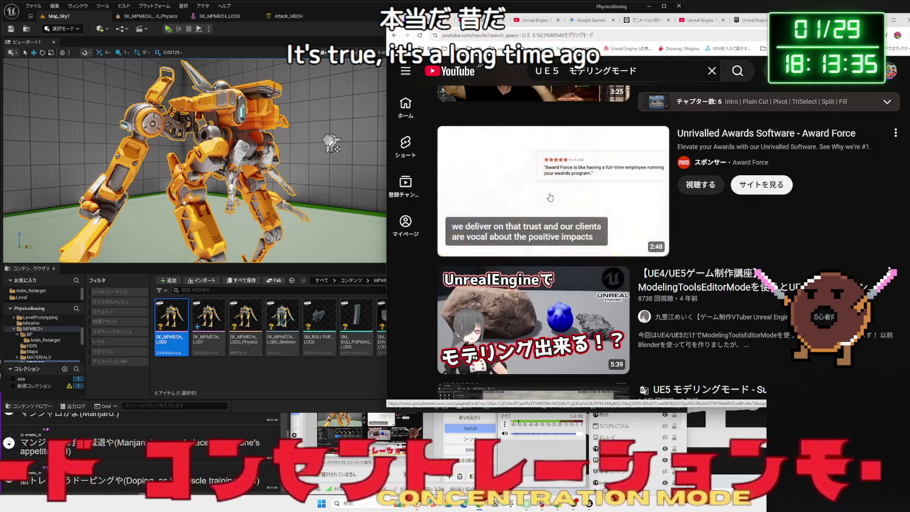
pyautogui.scroll(-2, 547, 197)
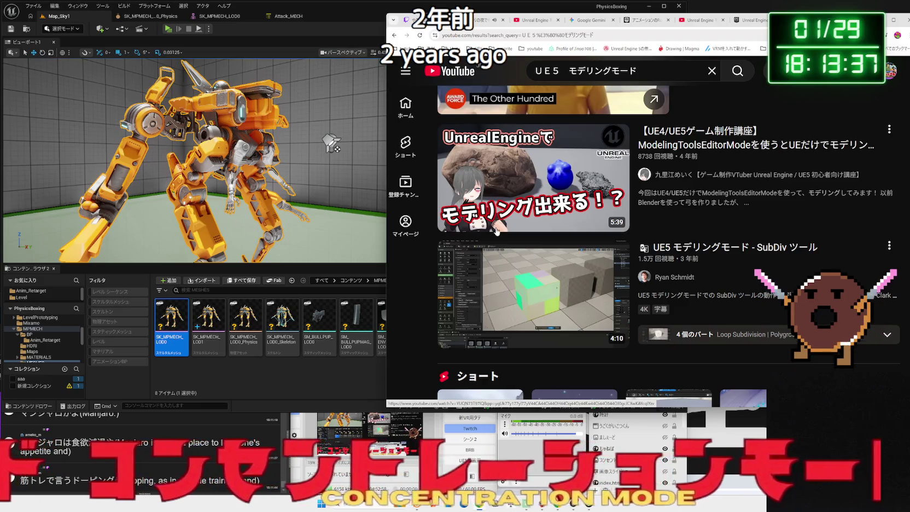
pyautogui.scroll(-1, 525, 203)
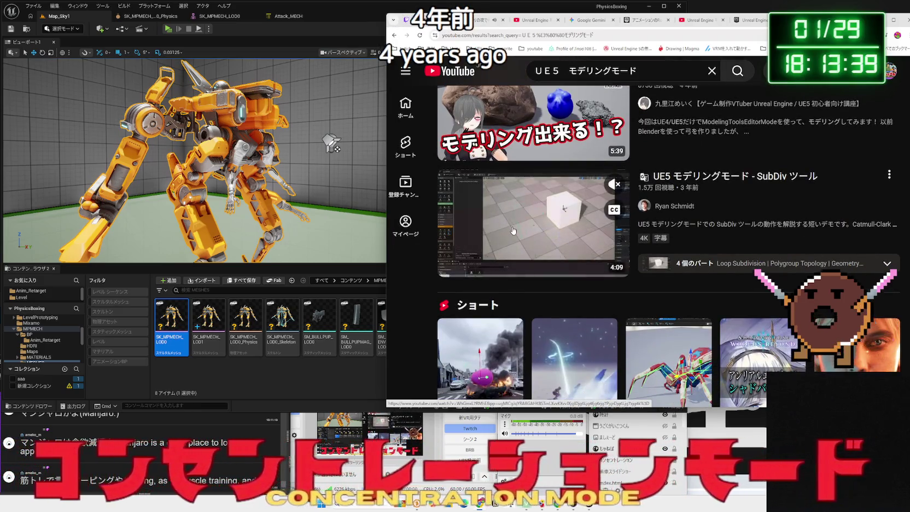
pyautogui.scroll(-7, 512, 230)
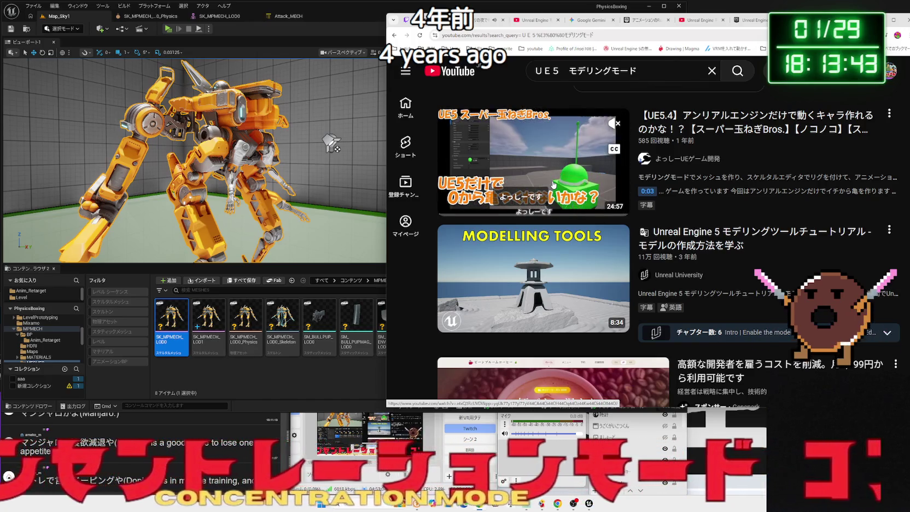
pyautogui.scroll(1, 554, 185)
pyautogui.click(553, 184)
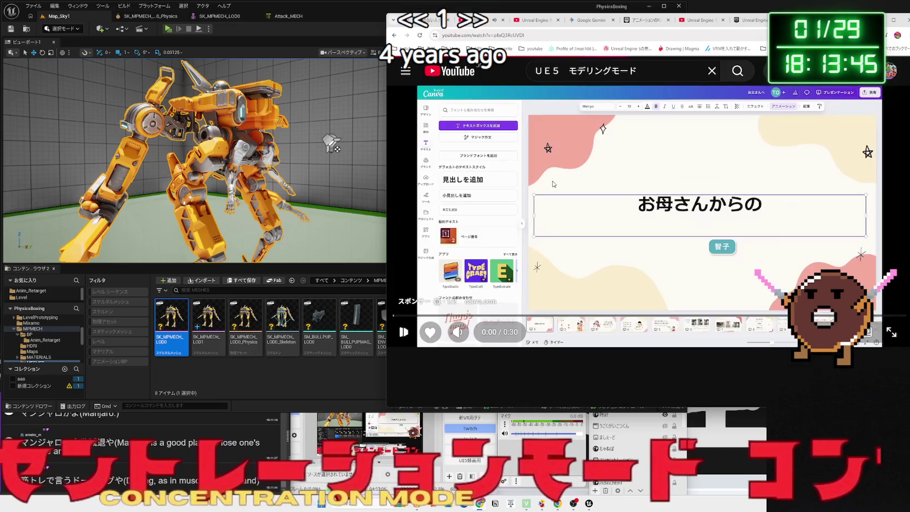
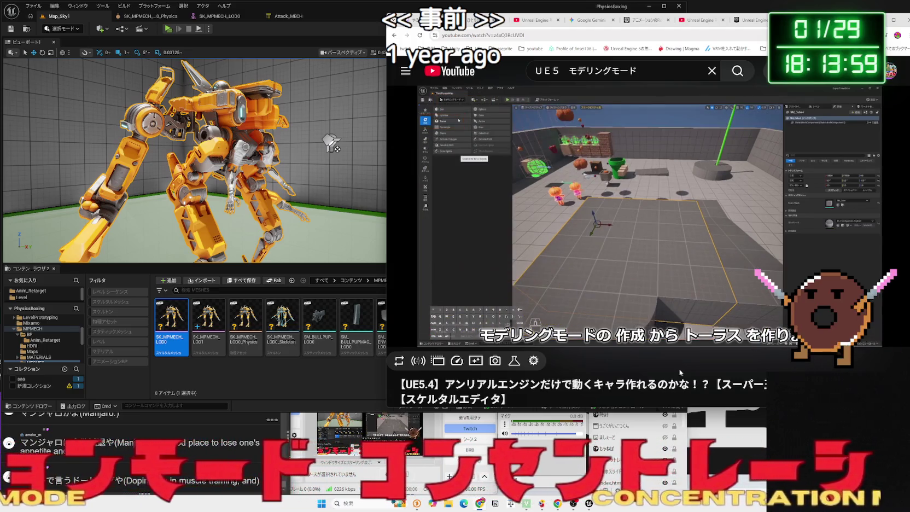
# Pause the tutorial and switch the Map_Sky1 level editor into Modeling Mode.
pyautogui.click(632, 242)
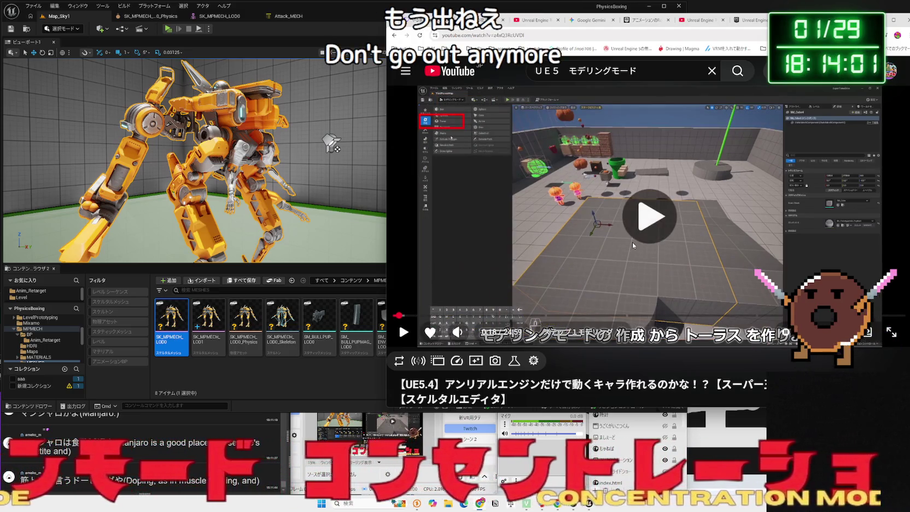
pyautogui.click(632, 241)
pyautogui.click(324, 22)
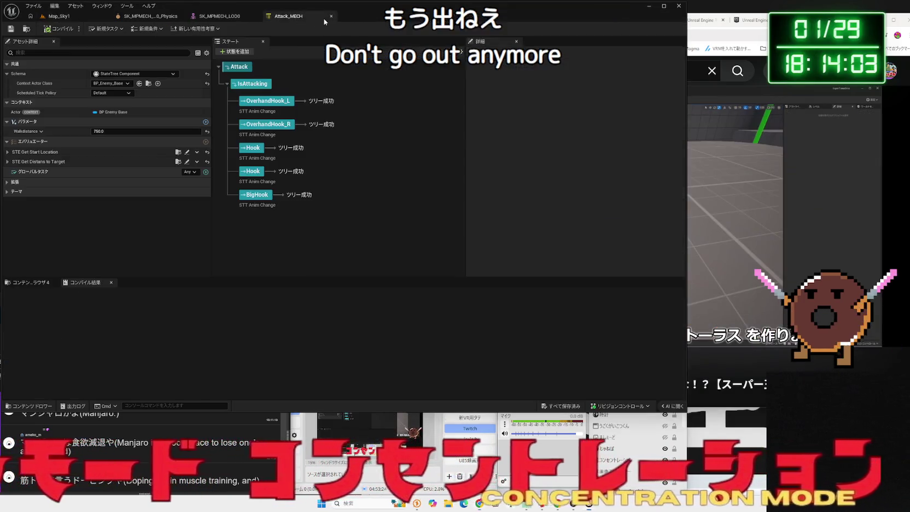
pyautogui.click(59, 16)
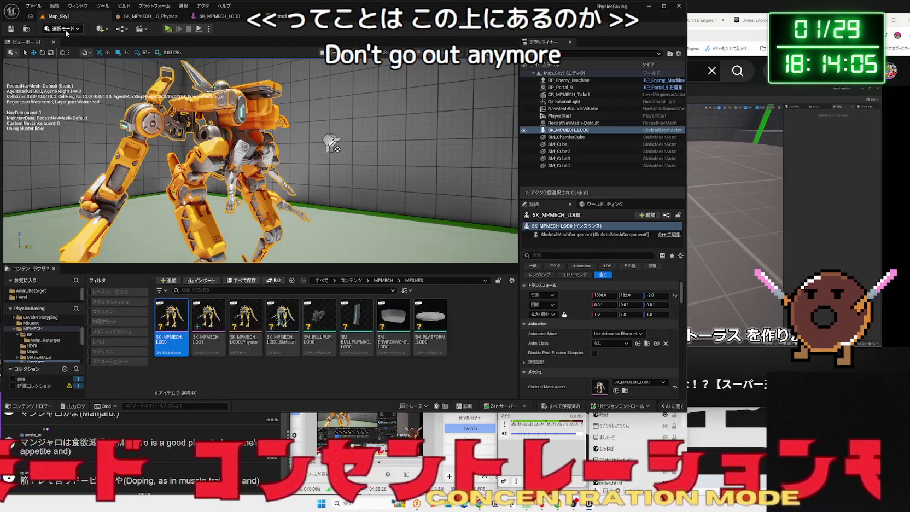
pyautogui.click(64, 28)
pyautogui.click(73, 70)
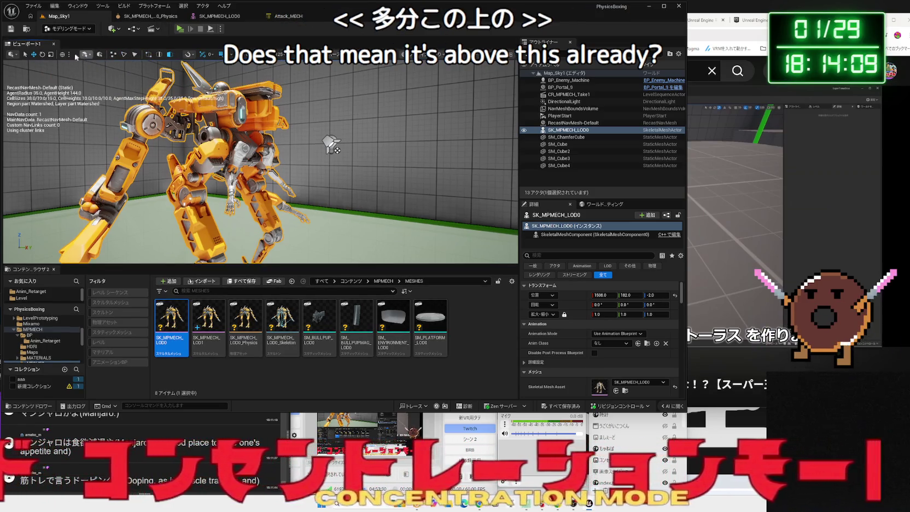
# Check the mesh selection and transform tool options, then resume the tutorial video.
pyautogui.click(86, 54)
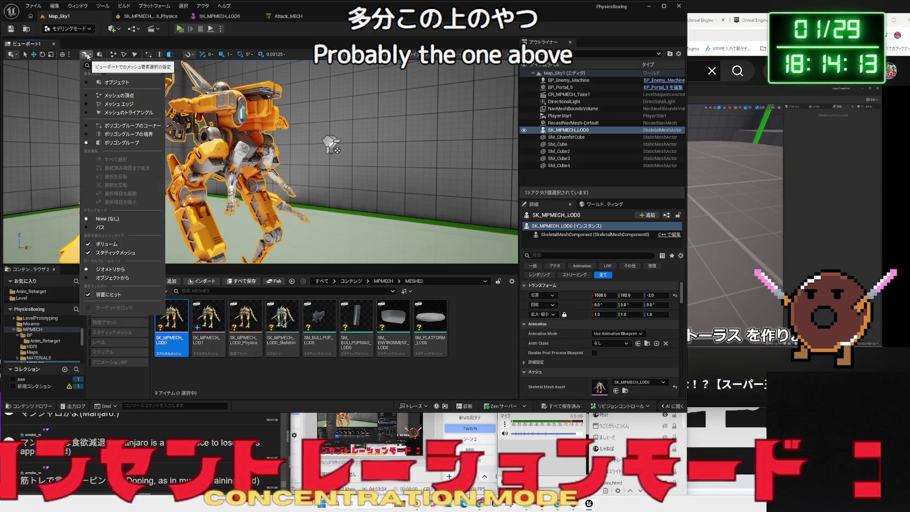
pyautogui.click(87, 55)
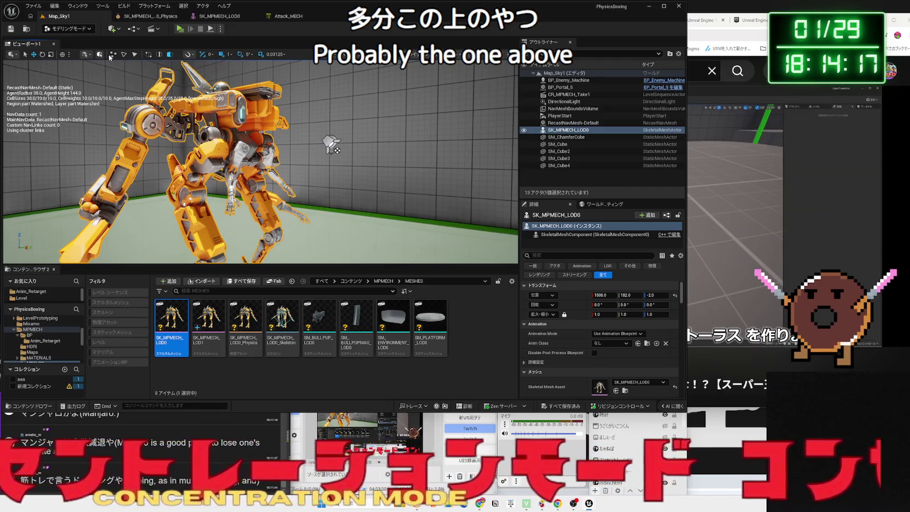
pyautogui.click(16, 54)
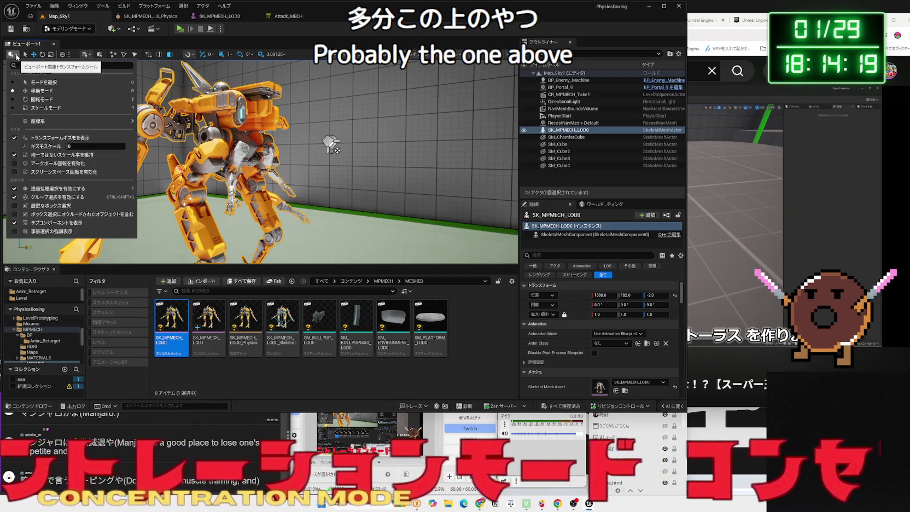
pyautogui.click(16, 54)
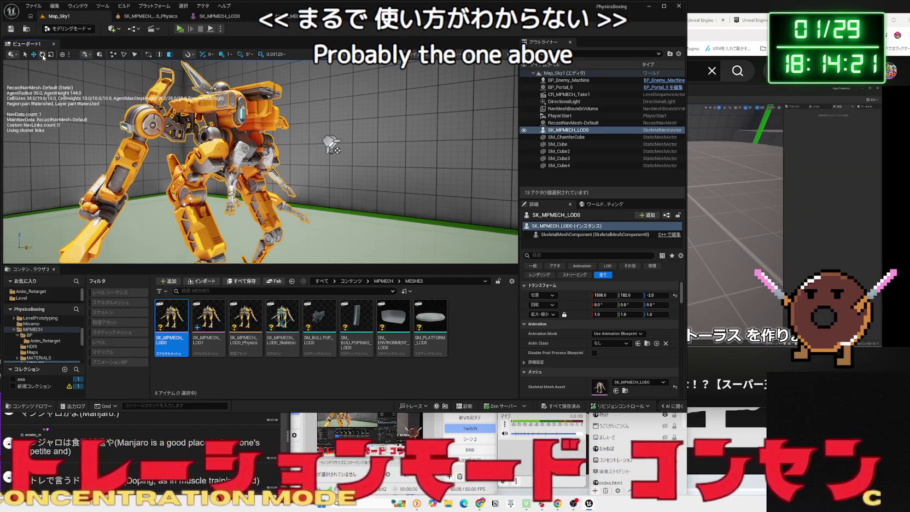
pyautogui.click(115, 28)
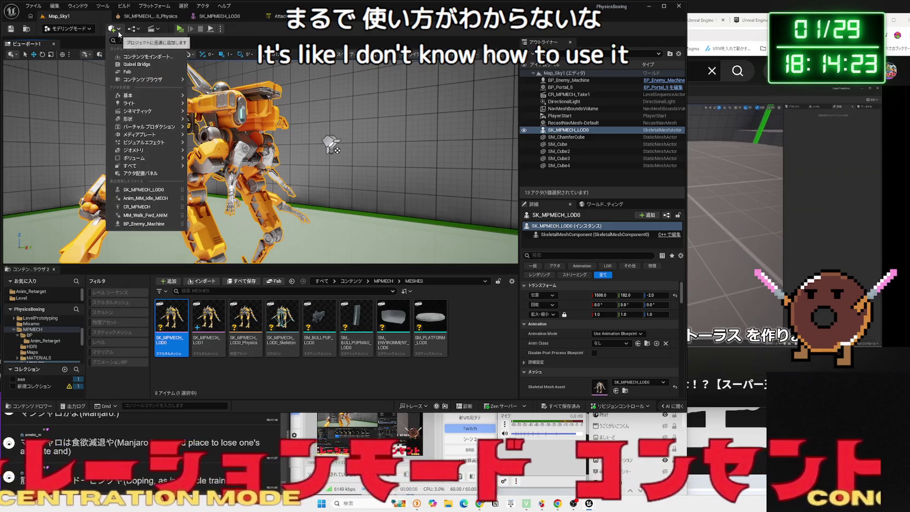
pyautogui.click(763, 176)
pyautogui.click(764, 176)
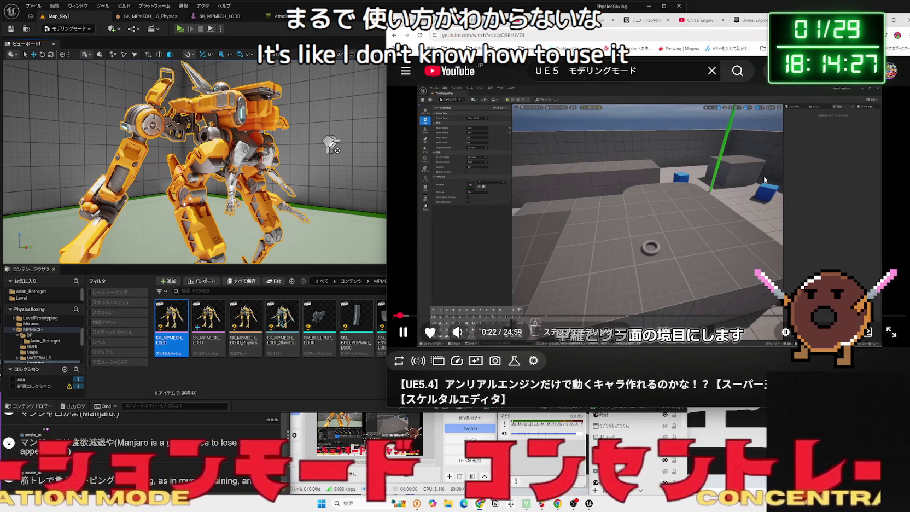
# Skip the tutorial ahead to about 1:46, where the finished torus appears, and pause it.
pyautogui.press('Right')
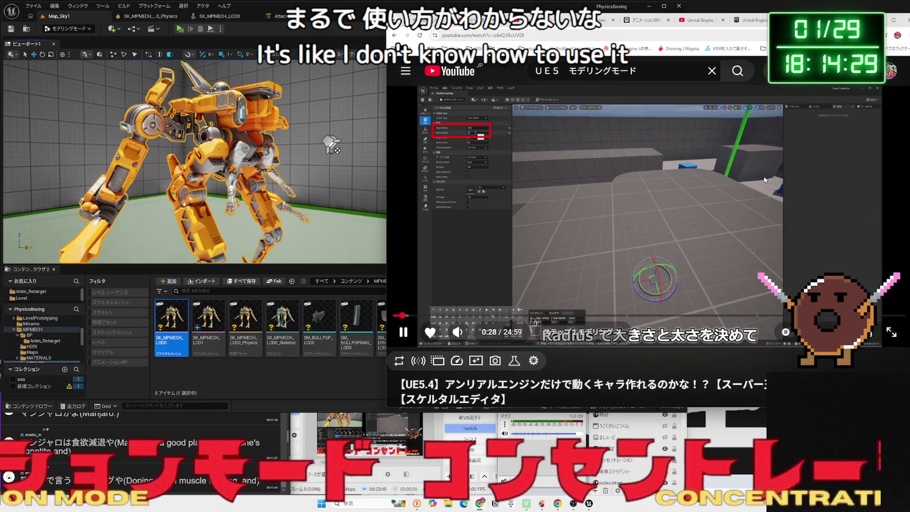
pyautogui.press('Right')
pyautogui.press('Right')
pyautogui.press('Right')
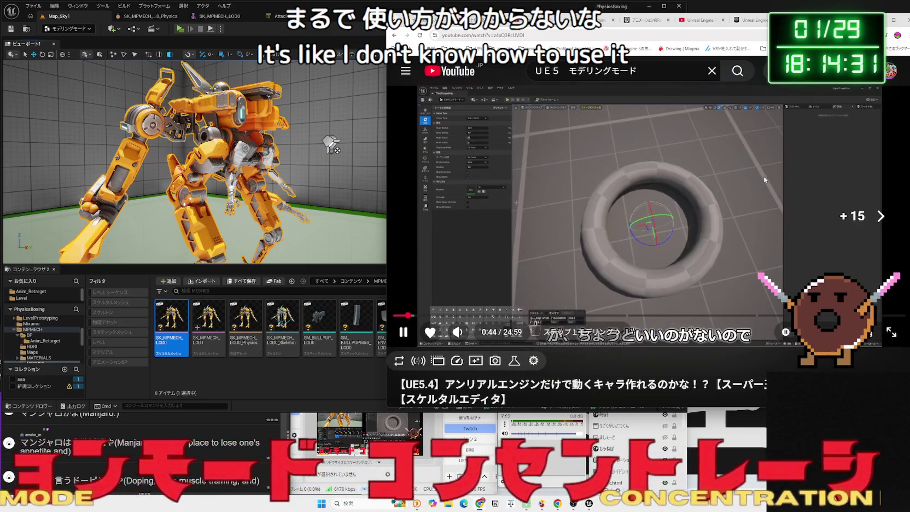
pyautogui.press('Right')
pyautogui.press('Right')
pyautogui.press('Right')
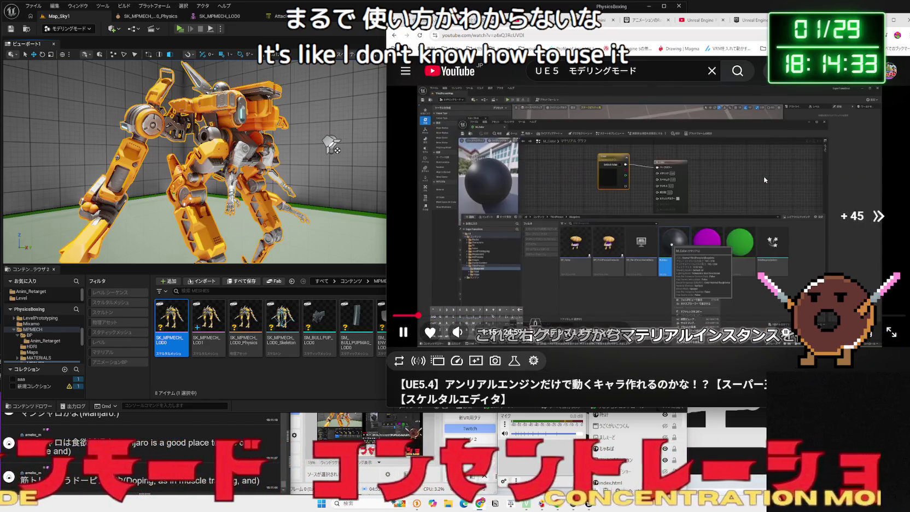
pyautogui.press('Right')
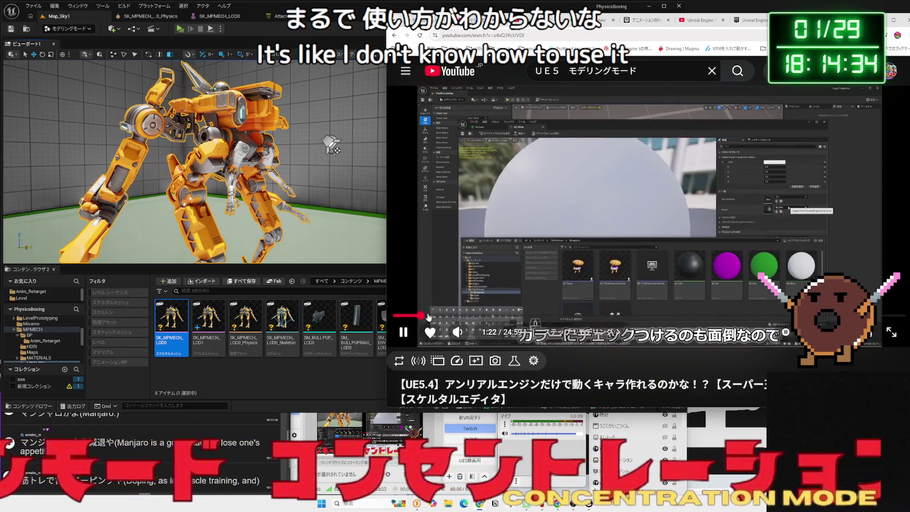
pyautogui.moveTo(434, 316)
pyautogui.mouseDown()
pyautogui.moveTo(443, 318)
pyautogui.moveTo(432, 316)
pyautogui.mouseUp()
pyautogui.click(430, 316)
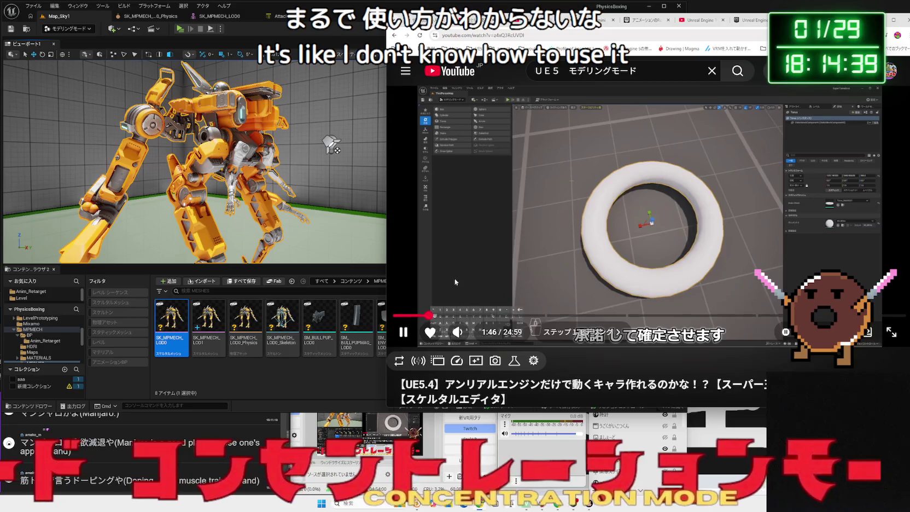
pyautogui.click(452, 283)
pyautogui.click(282, 65)
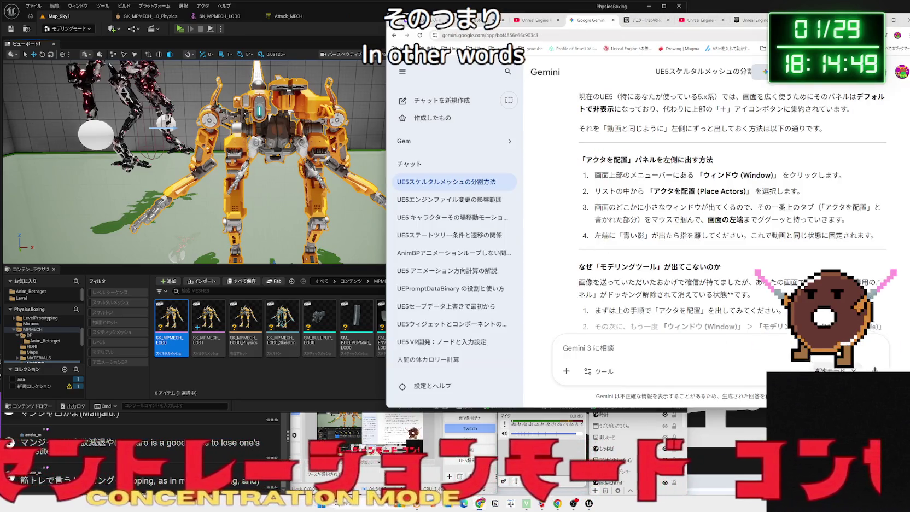
# In 思考モード, ask Gemini whether UE5.7 switched to a mesh-editing mode in the skeletal mesh editor.
pyautogui.click(767, 296)
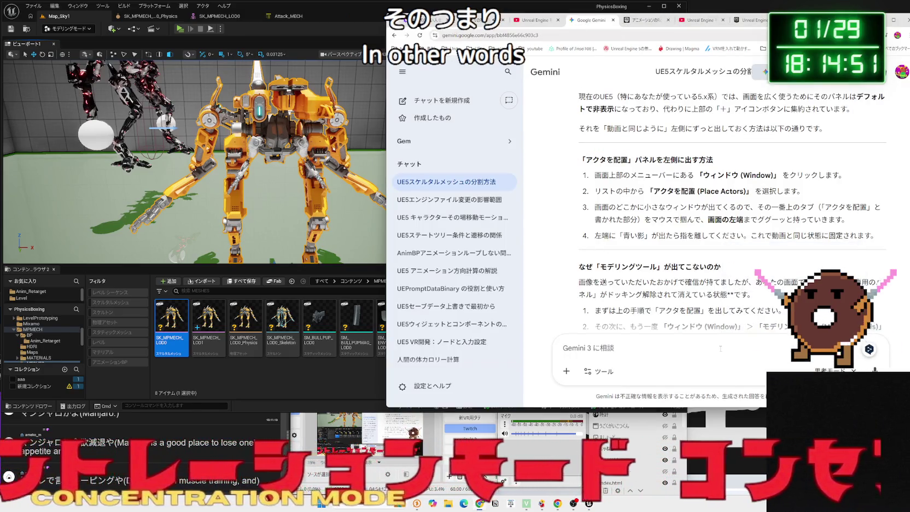
pyautogui.write('UE')
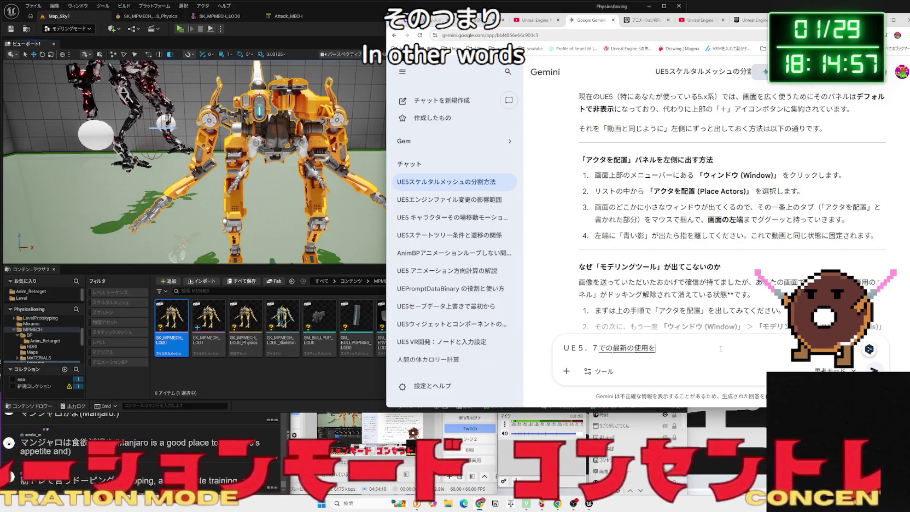
pyautogui.press('space')
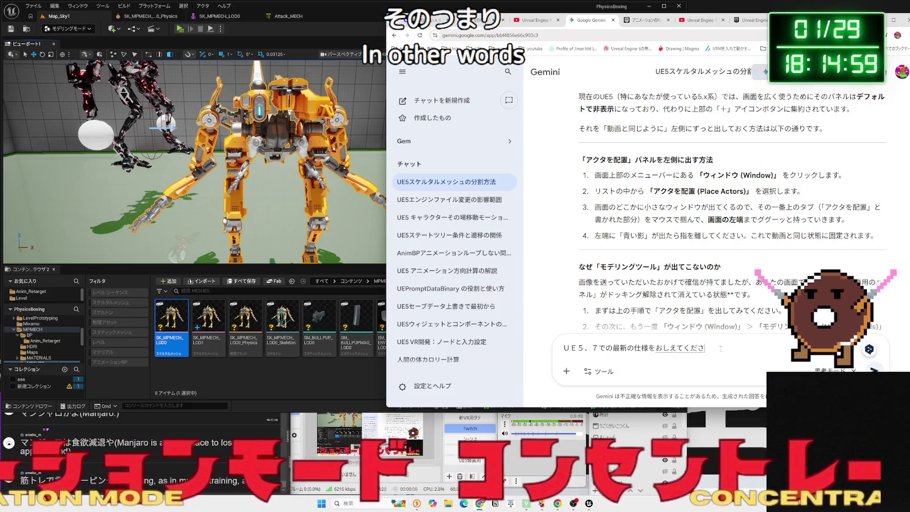
pyautogui.write('い。')
pyautogui.press('space')
pyautogui.press('Return')
pyautogui.write('るたるメッシュの編')
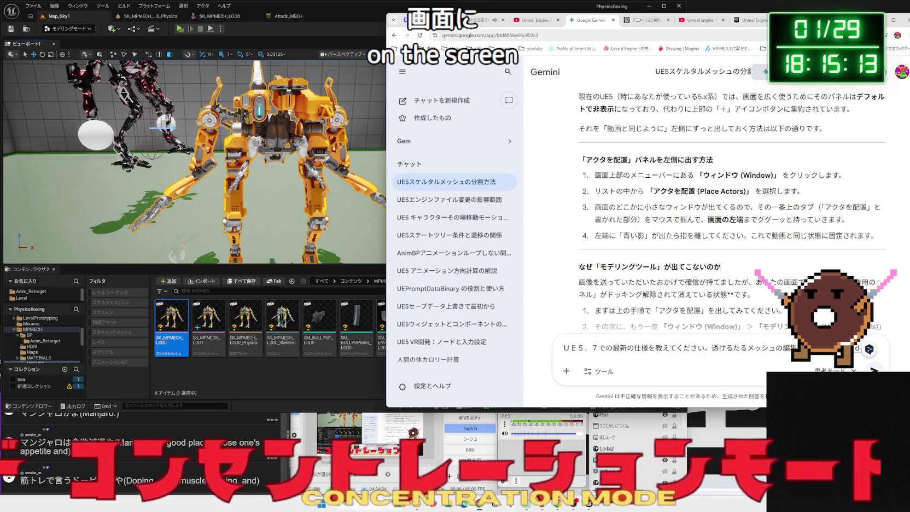
pyautogui.write('そうな')
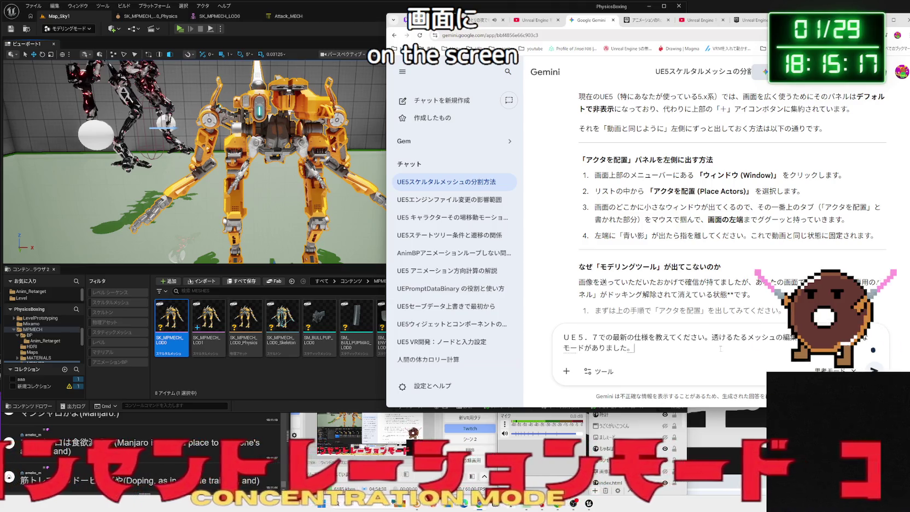
pyautogui.write('それにきりかわ')
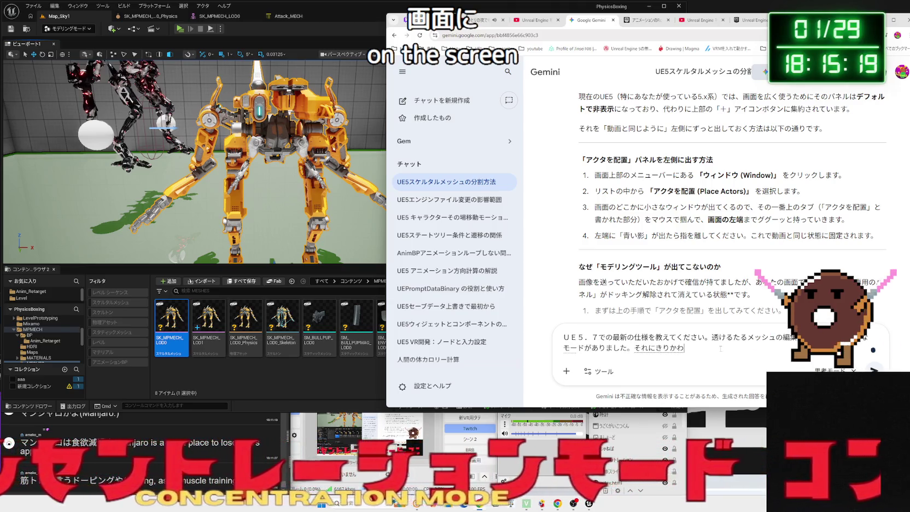
pyautogui.write('ったのか？')
pyautogui.press('space')
pyautogui.press('Return')
pyautogui.press('Return')
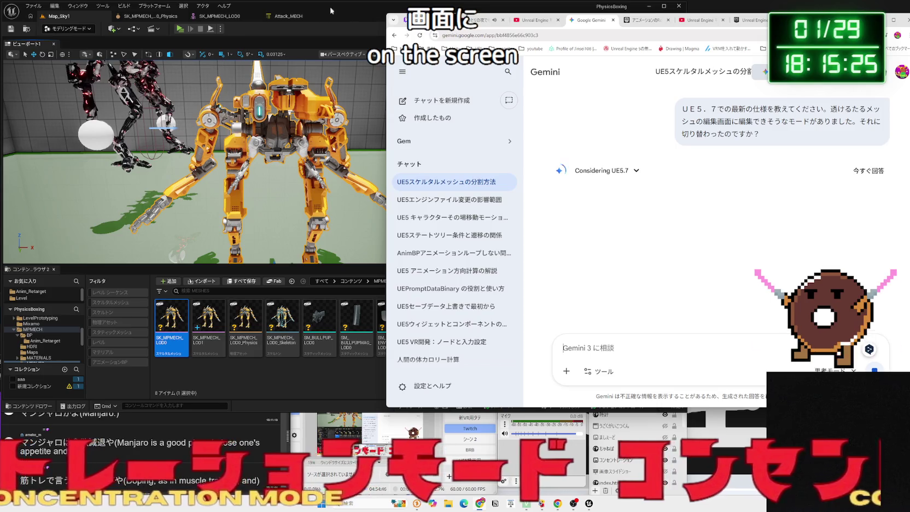
pyautogui.click(301, 11)
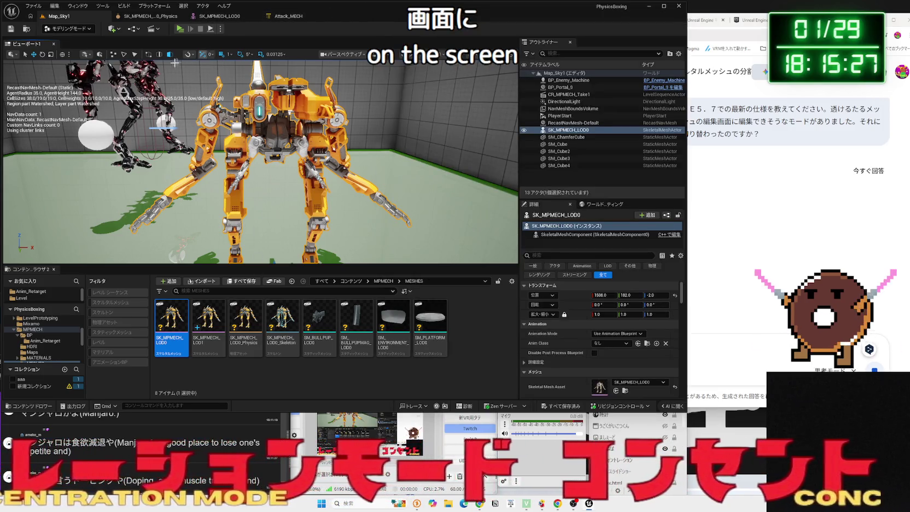
# Return to Select mode, delete the mech from the level and save Map_Sky1.
pyautogui.hotkey('shift', '1')
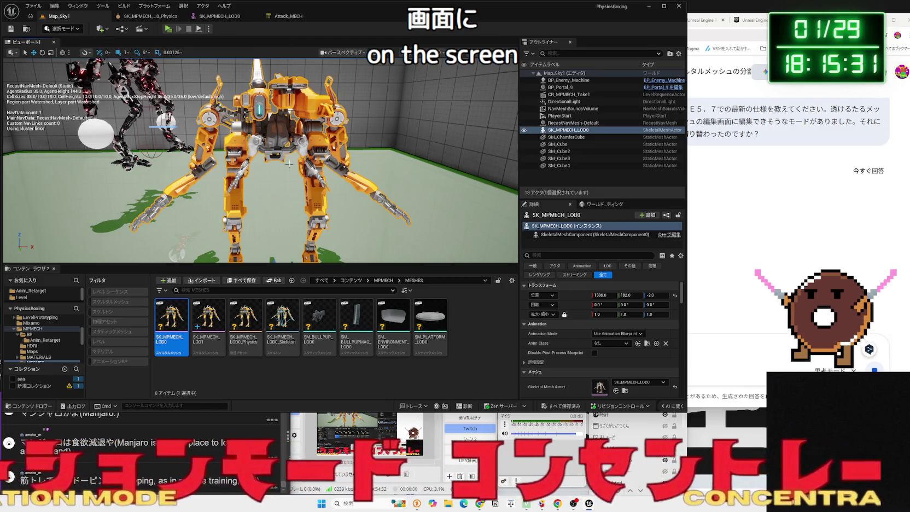
pyautogui.press('Delete')
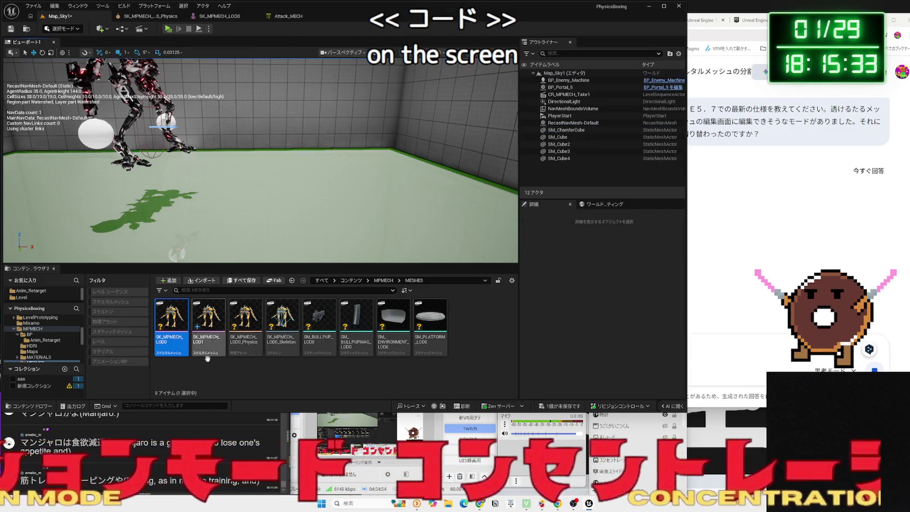
pyautogui.hotkey('ctrl', 'shift', 's')
pyautogui.click(503, 331)
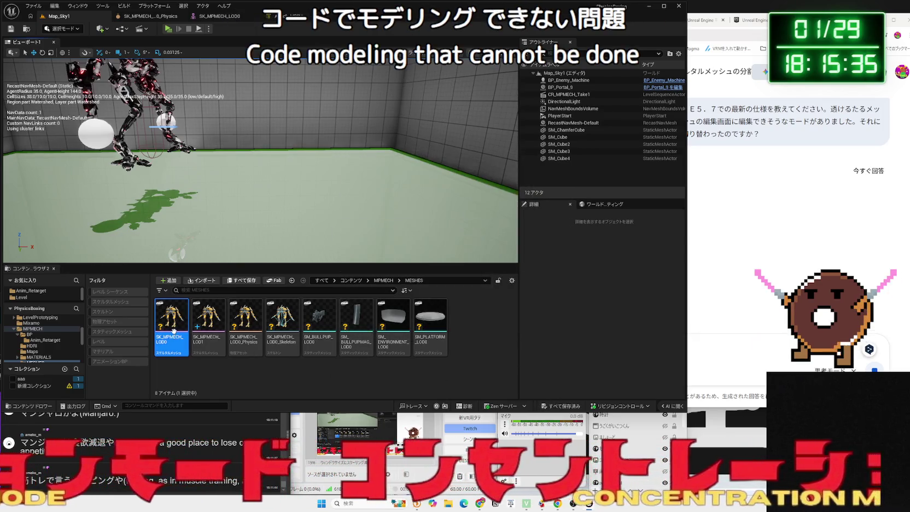
# Open SK_MPMECH_LOD0 in the skeletal mesh editor and show its Deform tools.
pyautogui.doubleClick(172, 327)
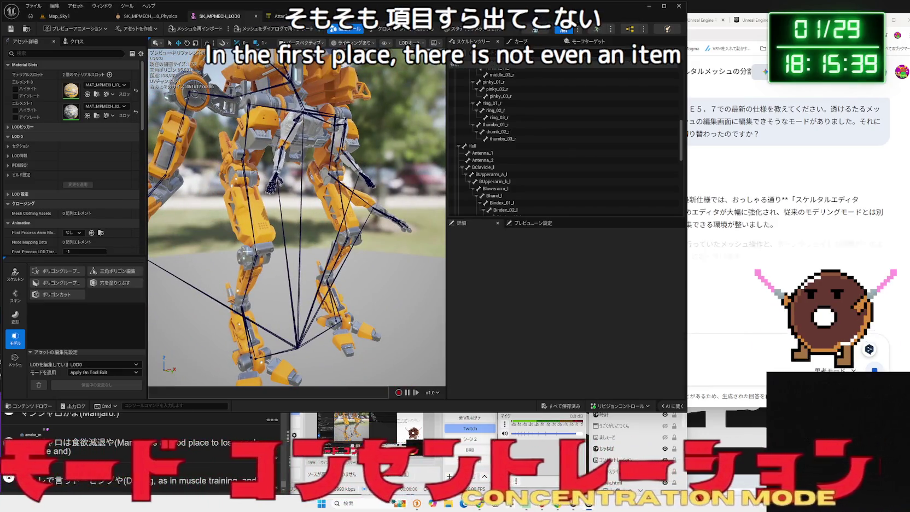
pyautogui.click(22, 317)
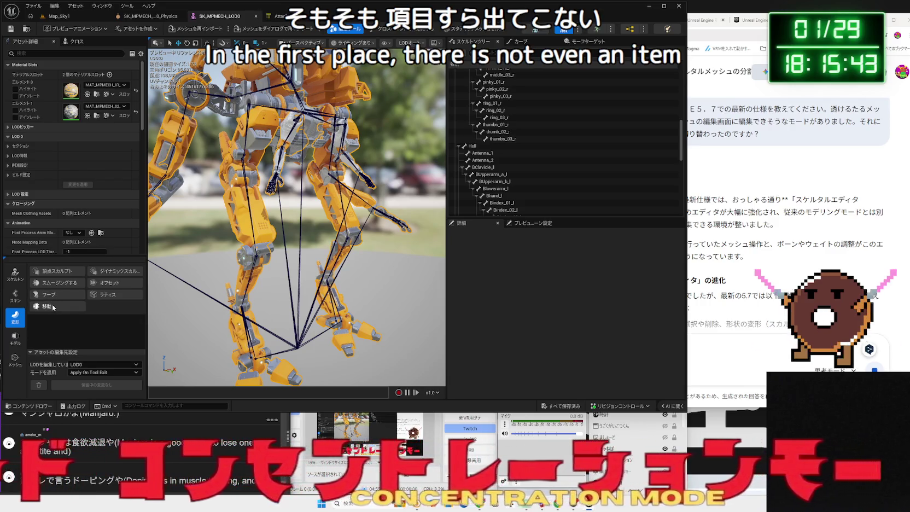
pyautogui.click(805, 263)
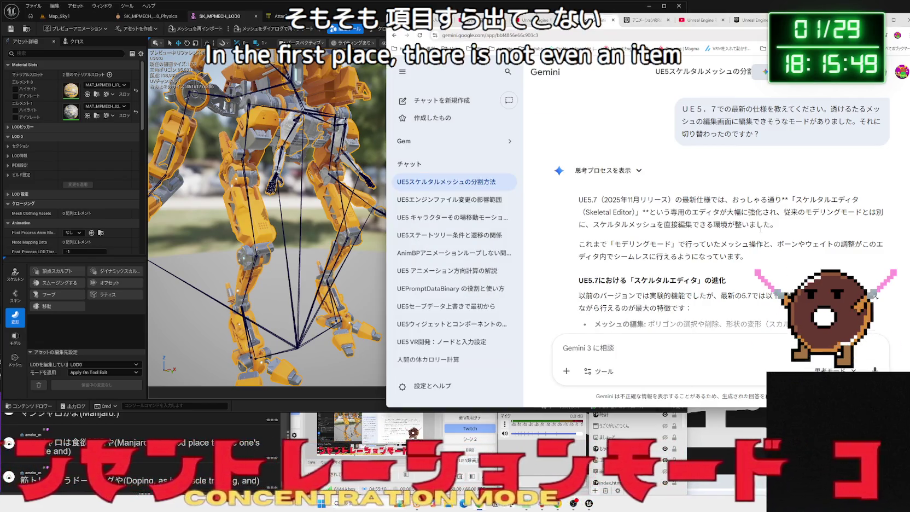
# Read through Gemini's answer on the UE 5.7 Skeletal Editor steps.
pyautogui.scroll(-2, 727, 224)
pyautogui.moveTo(728, 224)
pyautogui.mouseDown()
pyautogui.moveTo(583, 209)
pyautogui.moveTo(692, 224)
pyautogui.moveTo(727, 301)
pyautogui.mouseUp()
pyautogui.click(705, 256)
pyautogui.scroll(-4, 706, 255)
pyautogui.moveTo(757, 238)
pyautogui.mouseDown()
pyautogui.moveTo(583, 197)
pyautogui.moveTo(601, 213)
pyautogui.moveTo(711, 237)
pyautogui.moveTo(579, 186)
pyautogui.mouseUp()
pyautogui.click(711, 235)
pyautogui.moveTo(711, 238)
pyautogui.mouseDown()
pyautogui.moveTo(599, 191)
pyautogui.moveTo(747, 241)
pyautogui.moveTo(601, 216)
pyautogui.moveTo(596, 191)
pyautogui.moveTo(689, 242)
pyautogui.moveTo(596, 212)
pyautogui.mouseUp()
pyautogui.scroll(-2, 600, 192)
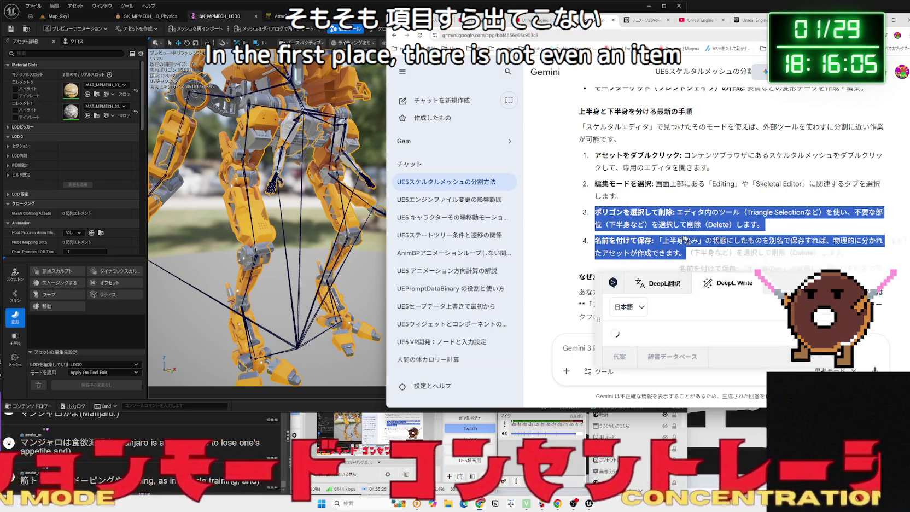
pyautogui.click(680, 236)
pyautogui.moveTo(706, 241); pyautogui.dragTo(596, 212)
pyautogui.doubleClick(694, 241)
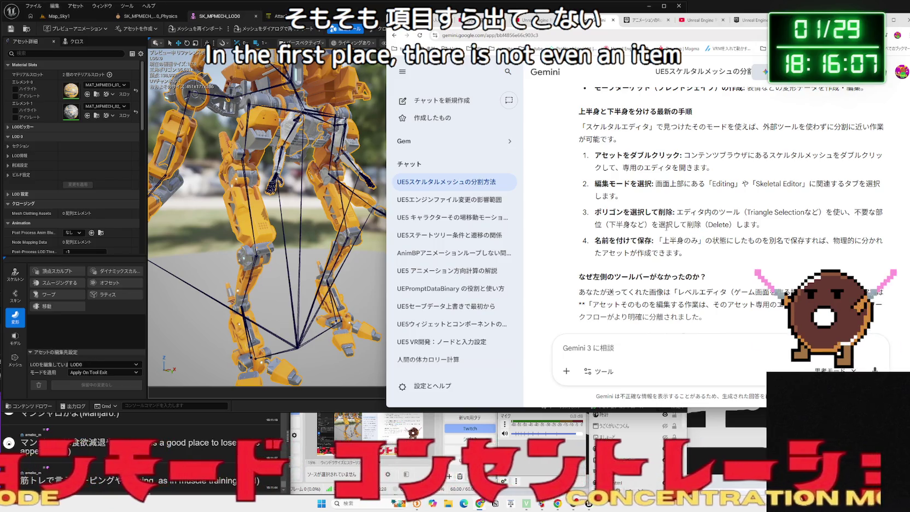
pyautogui.scroll(-1, 662, 229)
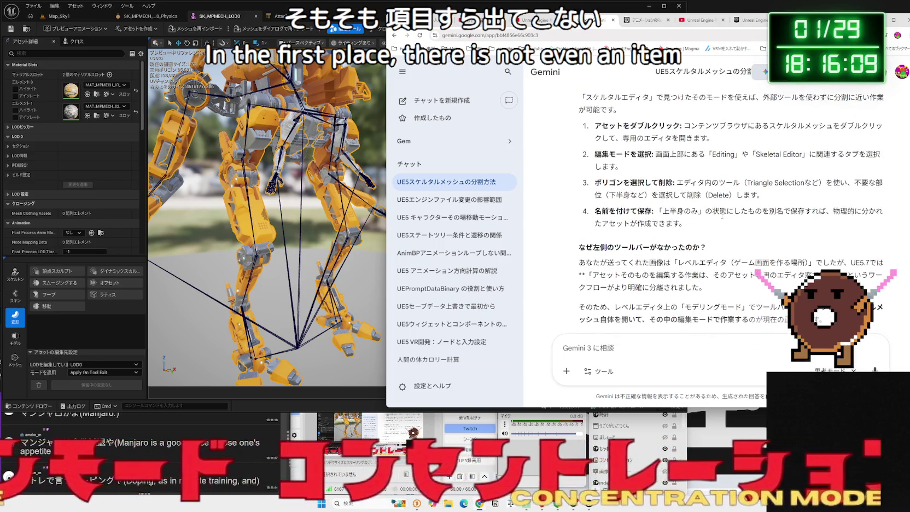
# Show the mech's skeleton tree, then send 'ポリゴンを選択する方法がわからないです' to Gemini.
pyautogui.click(15, 272)
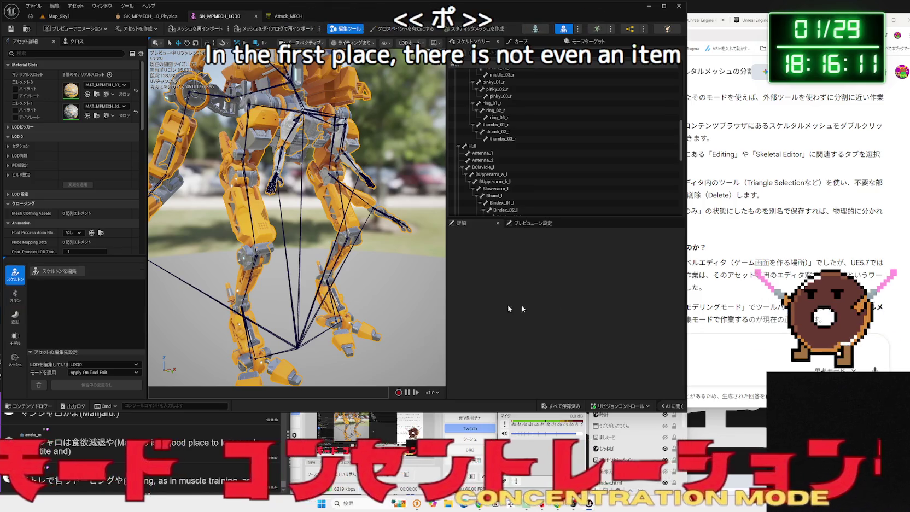
pyautogui.click(689, 350)
pyautogui.scroll(-2, 685, 339)
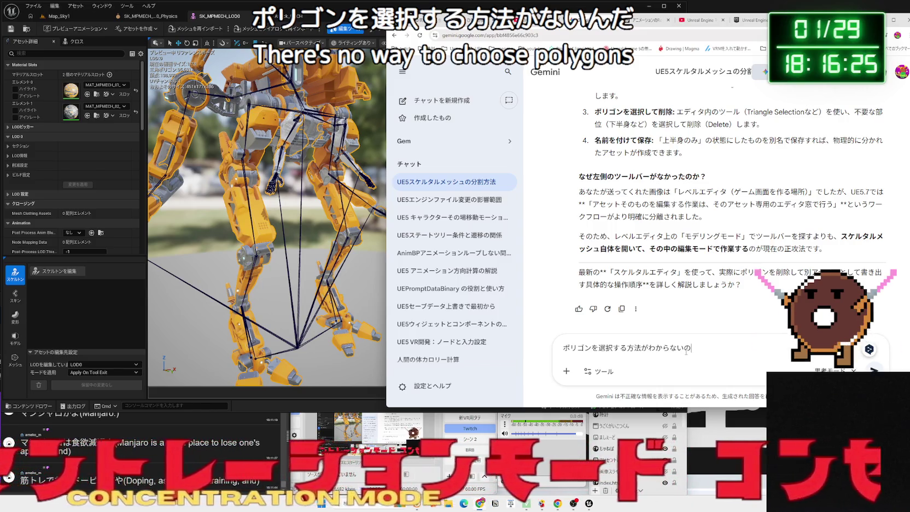
pyautogui.write('u')
pyautogui.press('Return')
pyautogui.press('Return')
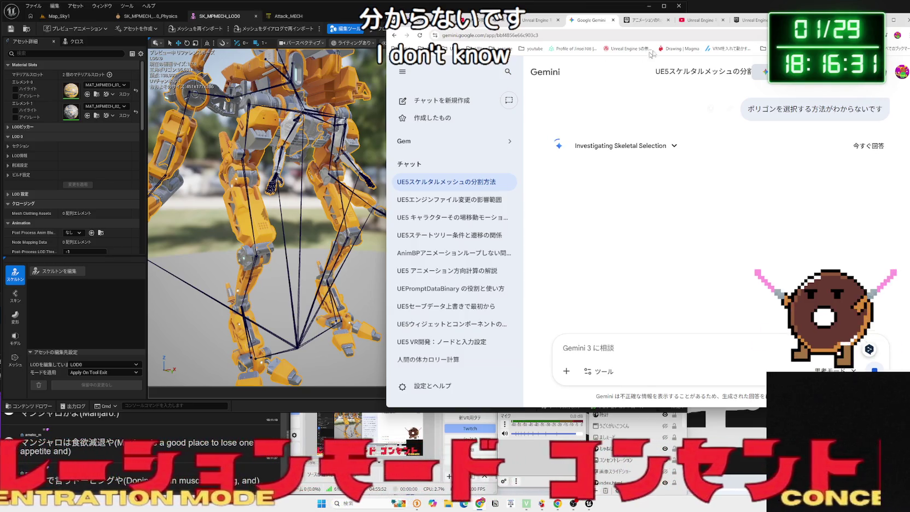
# Return to the Modeling Mode docs page and open its Quick Start Guide.
pyautogui.click(752, 20)
pyautogui.scroll(10, 611, 208)
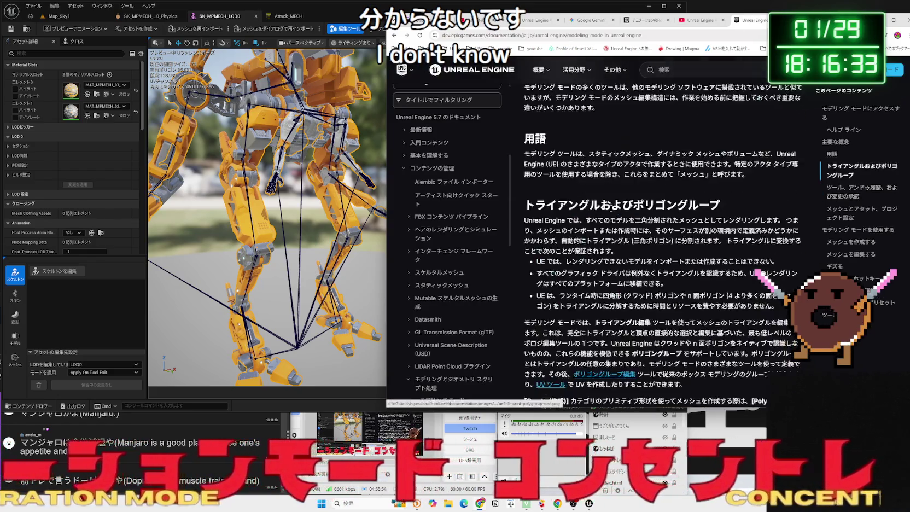
pyautogui.scroll(15, 611, 208)
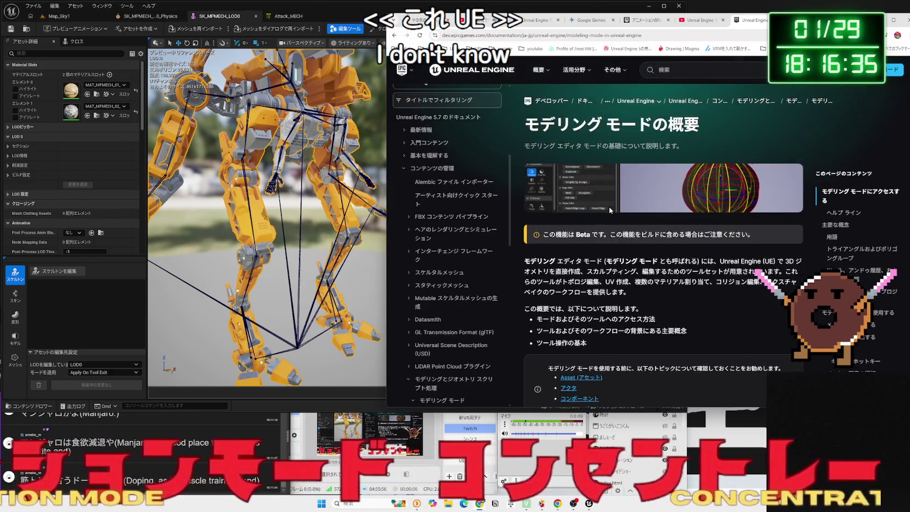
pyautogui.hotkey('alt', 'Left')
pyautogui.hotkey('alt', 'Left')
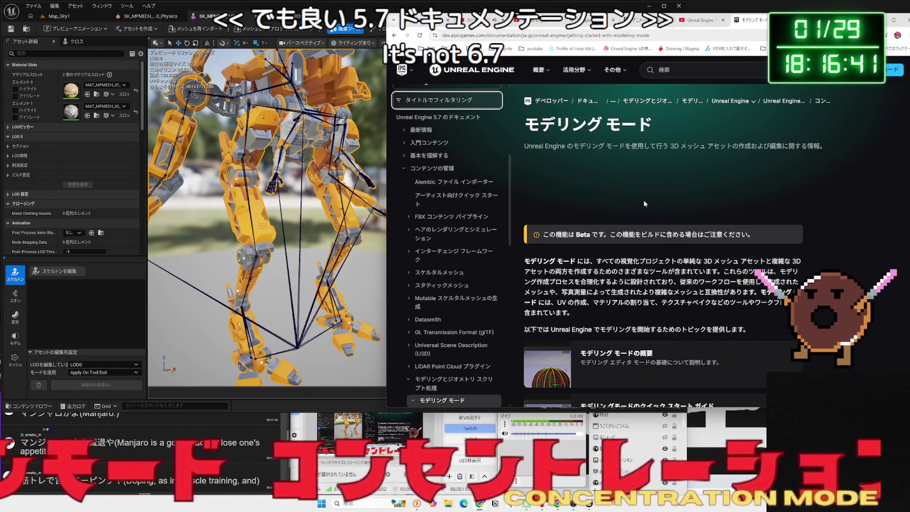
pyautogui.scroll(-3, 643, 201)
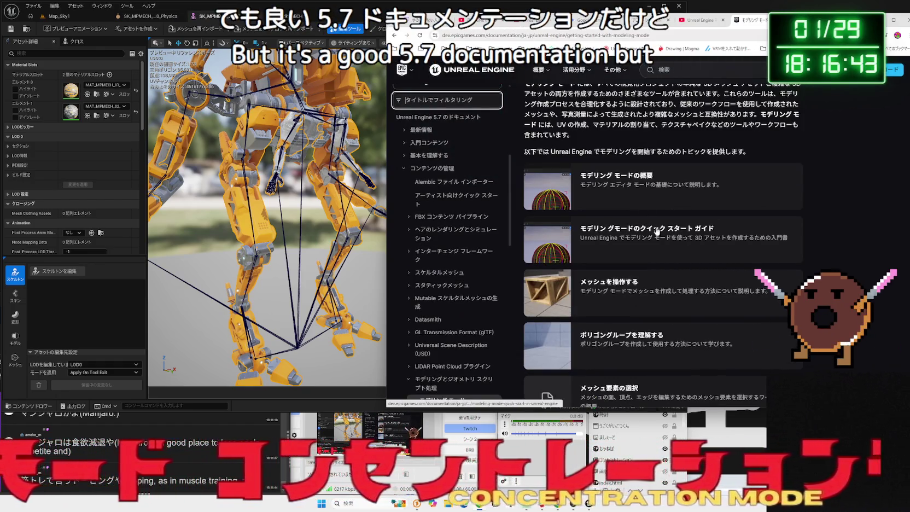
pyautogui.click(656, 229)
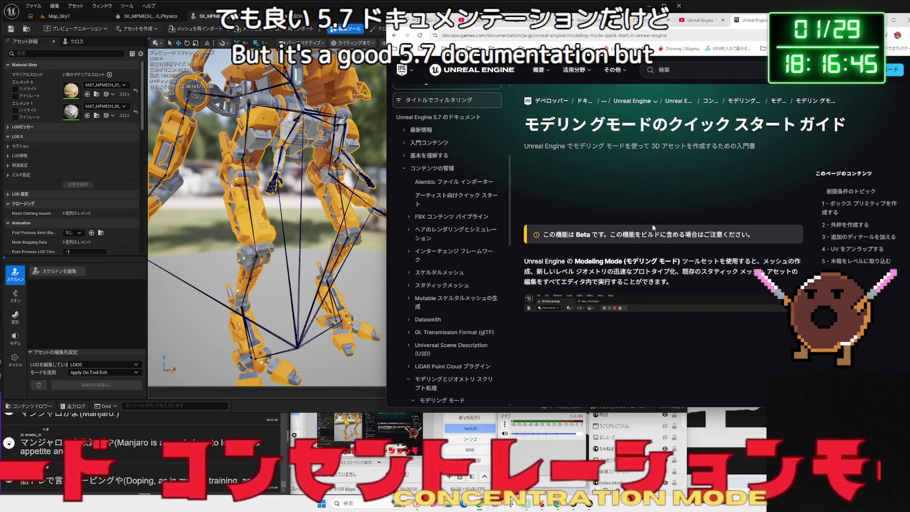
# Scroll through the Quick Start Guide, then go back to the previous page.
pyautogui.scroll(-3, 651, 223)
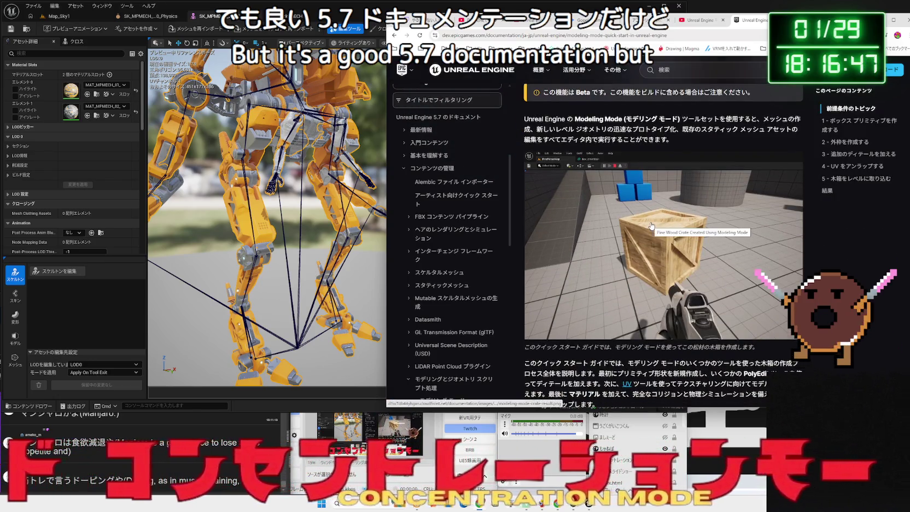
pyautogui.scroll(-3, 651, 225)
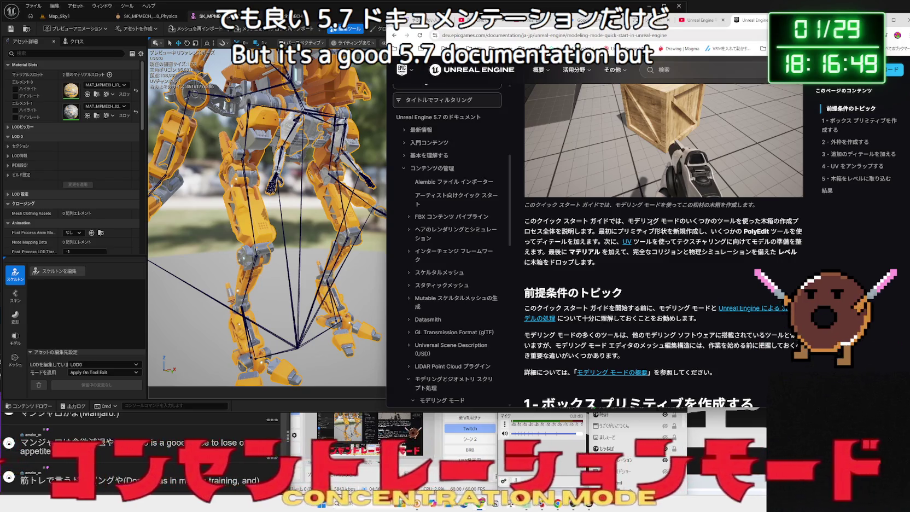
pyautogui.scroll(-3, 650, 221)
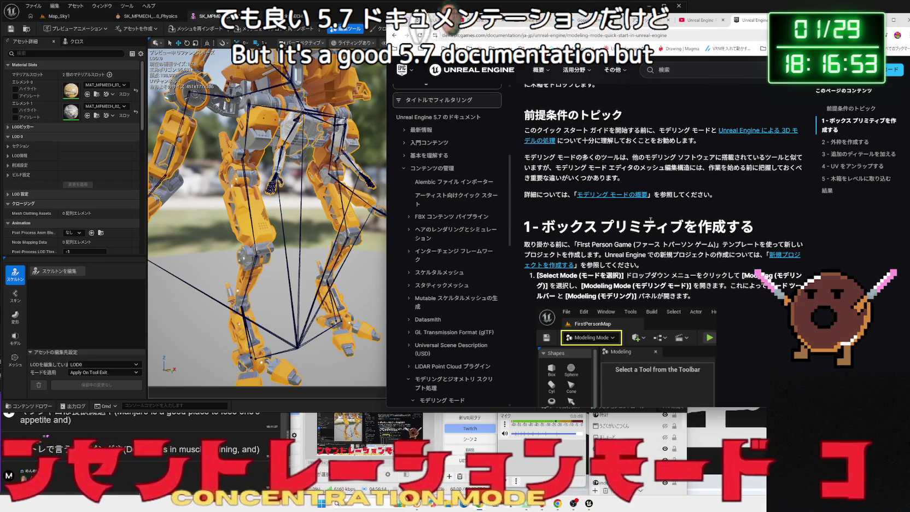
pyautogui.scroll(-3, 651, 221)
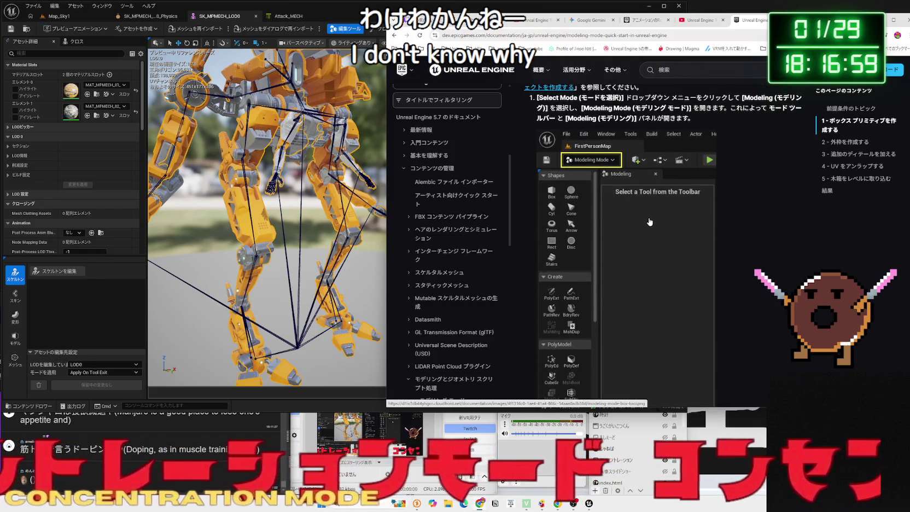
pyautogui.scroll(-4, 650, 222)
pyautogui.scroll(-6, 650, 221)
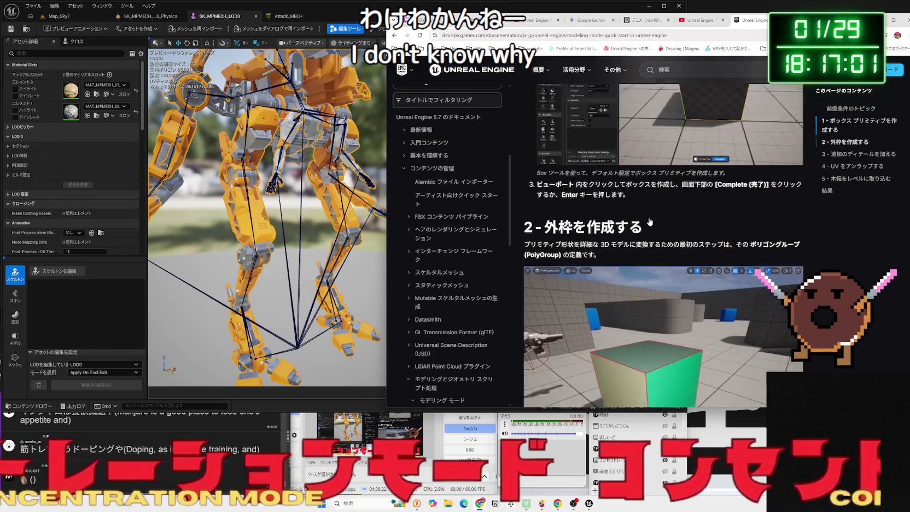
pyautogui.scroll(-9, 649, 220)
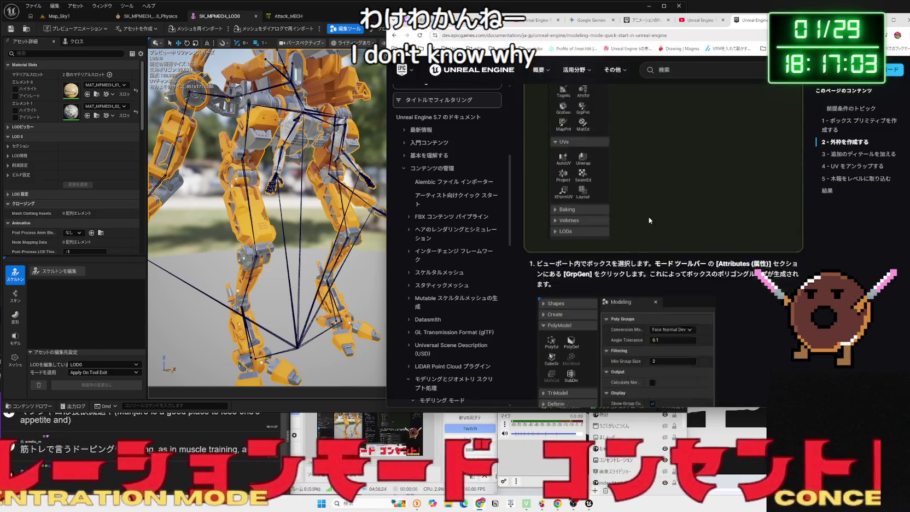
pyautogui.scroll(-15, 650, 221)
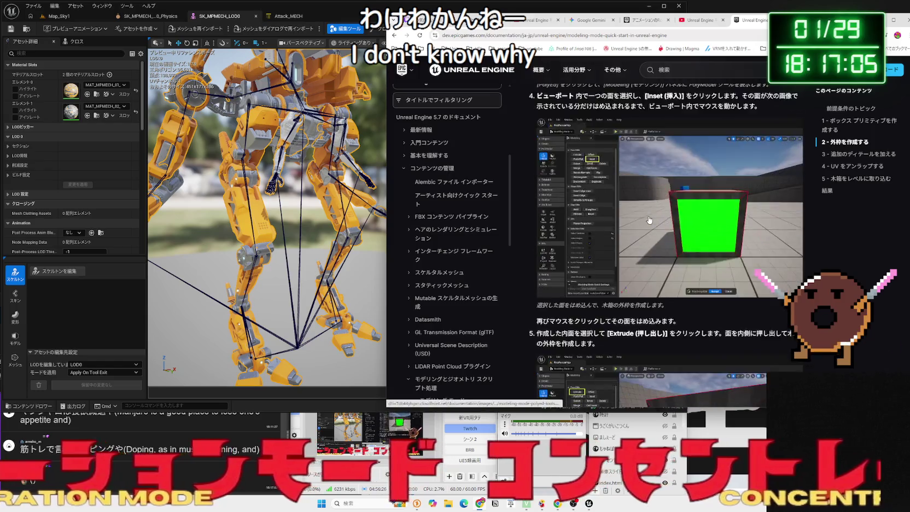
pyautogui.hotkey('alt', 'Left')
pyautogui.hotkey('alt', 'Left')
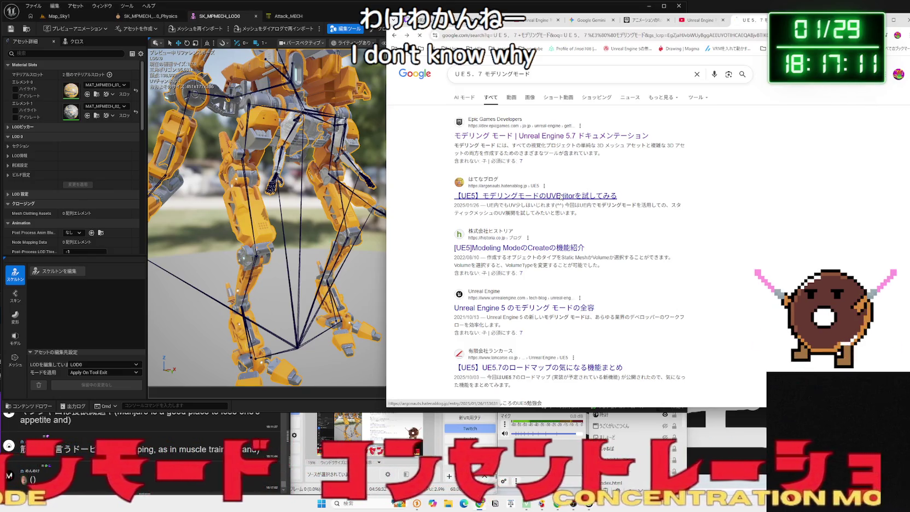
pyautogui.click(562, 196)
pyautogui.scroll(-10, 632, 230)
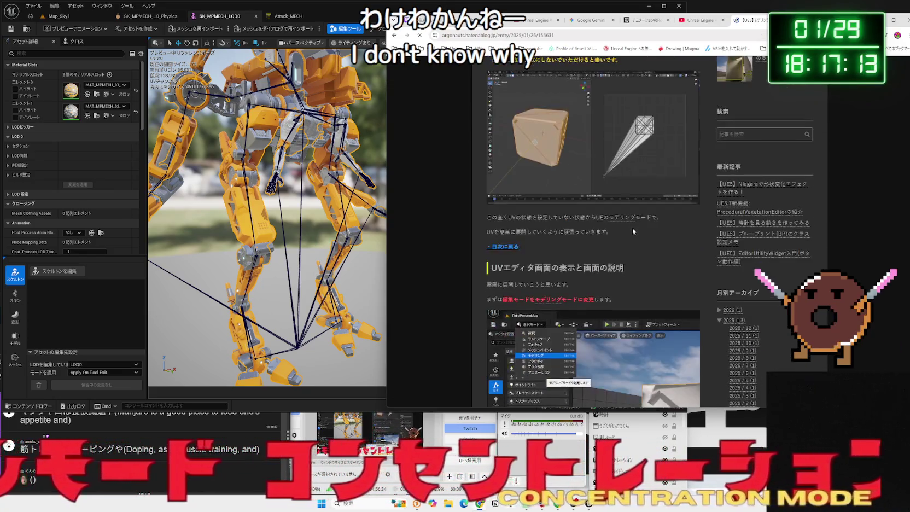
pyautogui.scroll(-5, 633, 229)
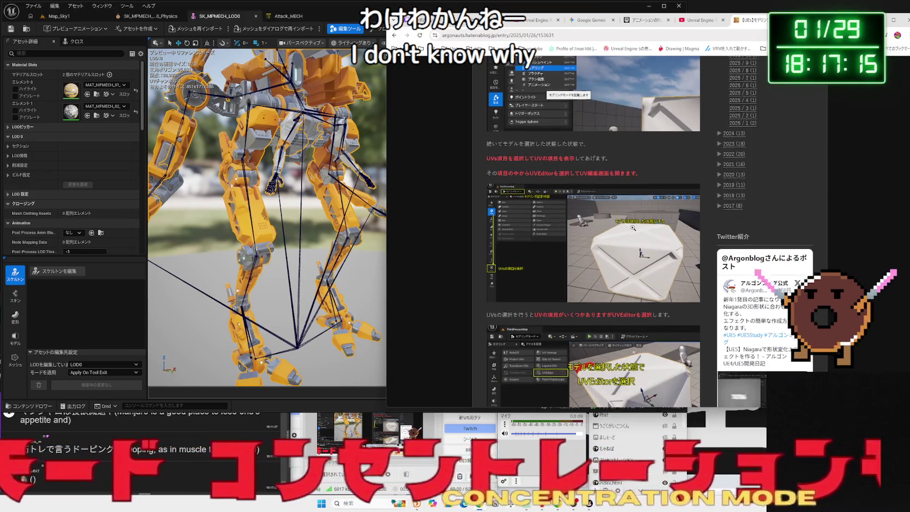
pyautogui.scroll(-3, 633, 228)
pyautogui.hotkey('alt', 'Left')
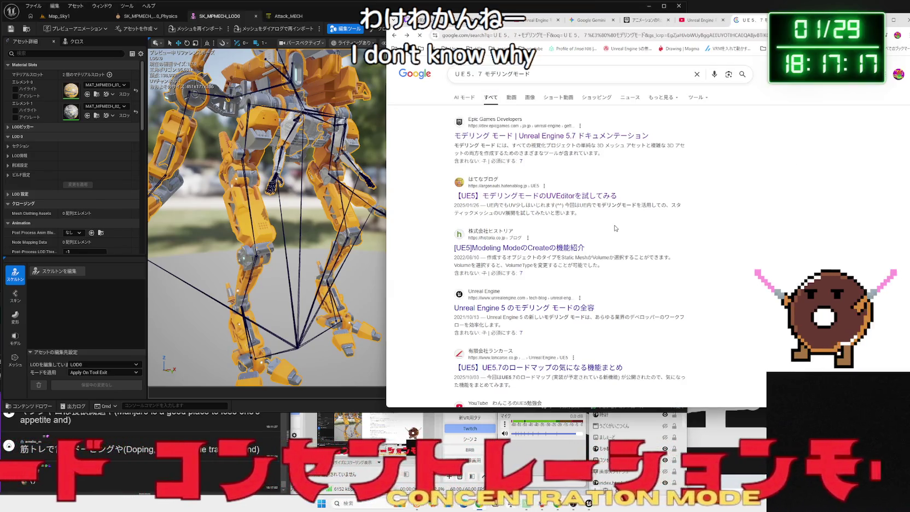
pyautogui.click(644, 20)
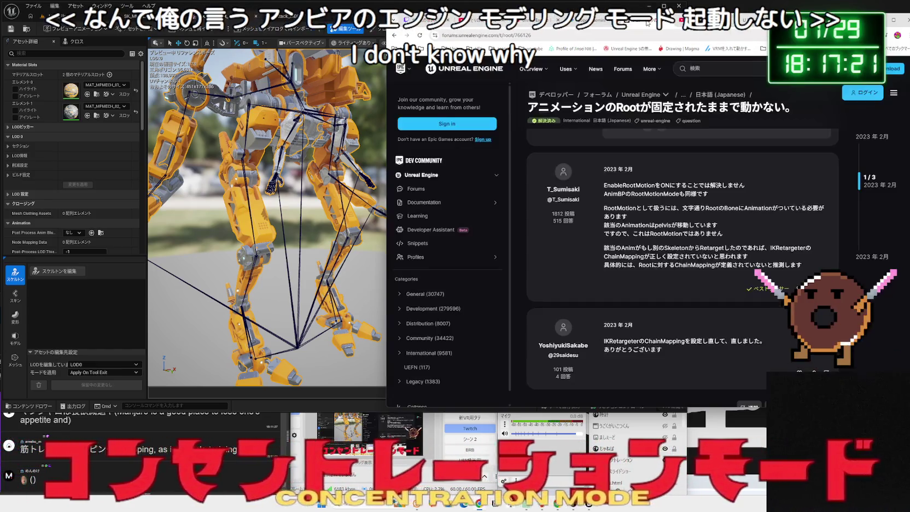
pyautogui.click(593, 20)
pyautogui.click(593, 70)
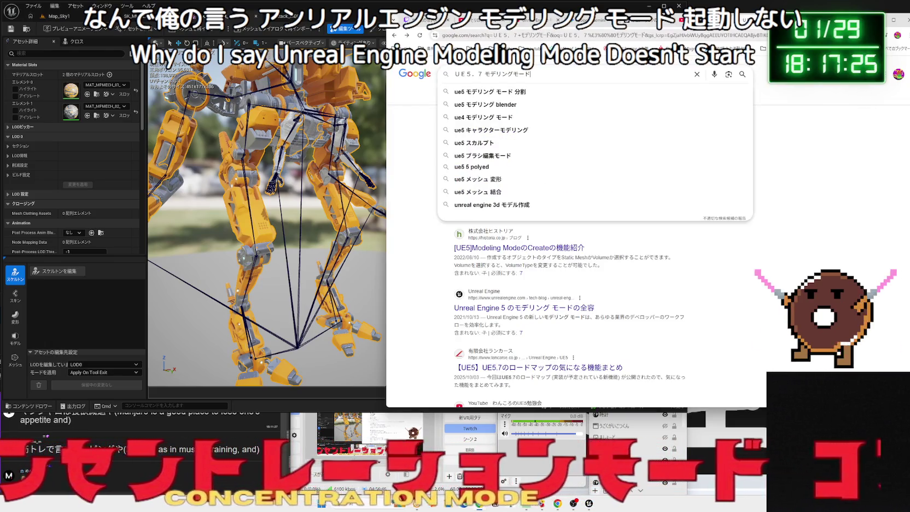
pyautogui.click(890, 49)
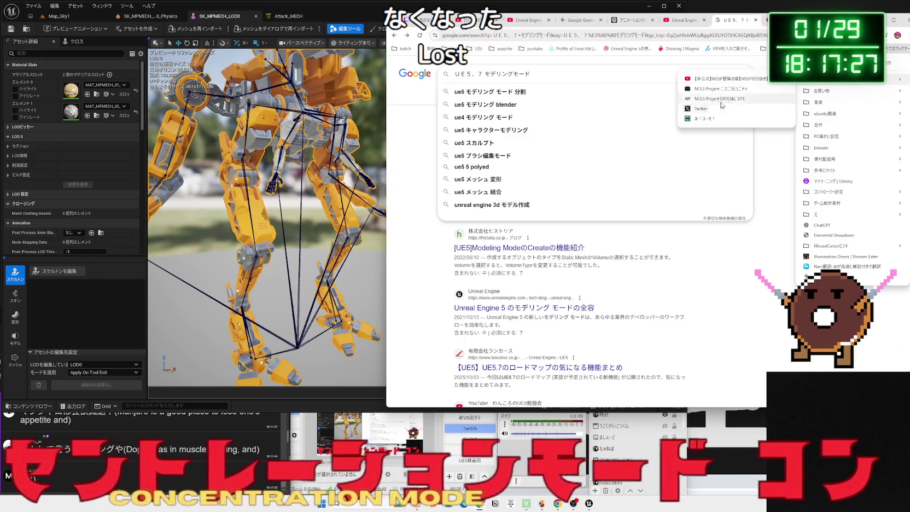
# Search X for 'UE5 モデリングモード' posts.
pyautogui.click(711, 96)
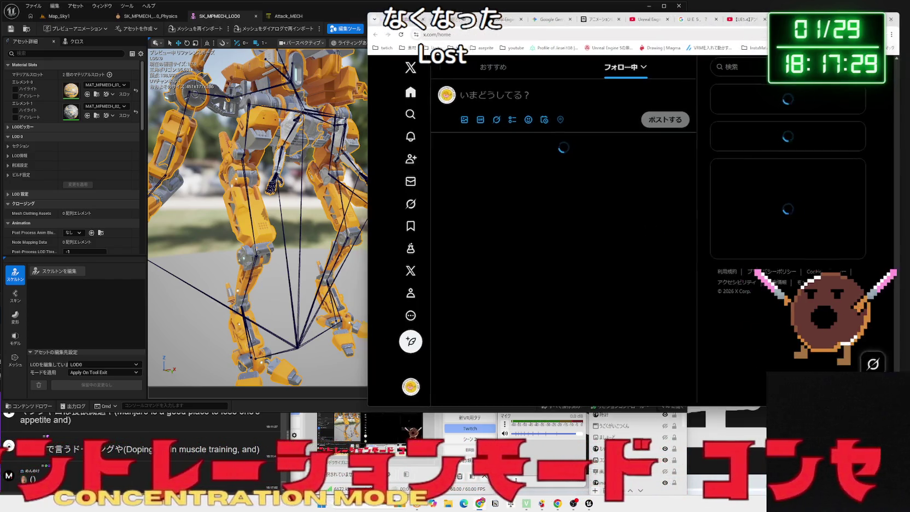
pyautogui.press('Zenkaku_Hankaku')
pyautogui.write('UE')
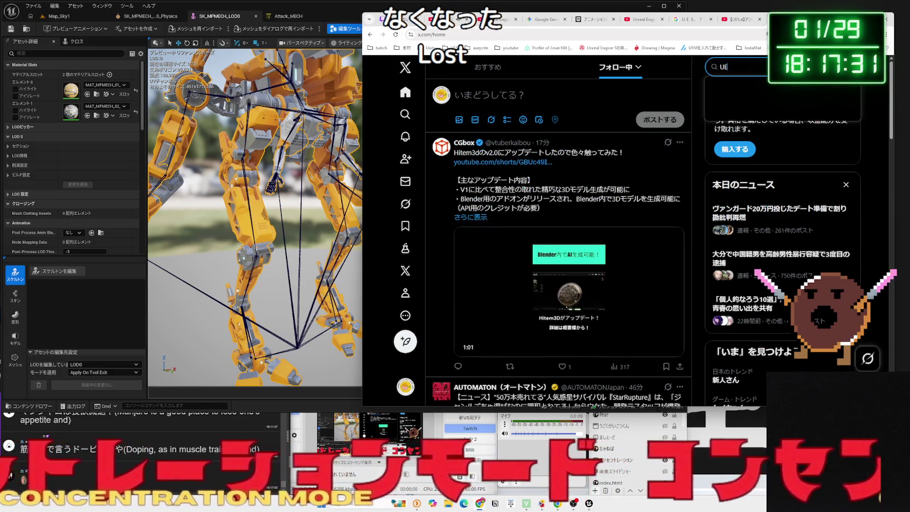
pyautogui.press('BackSpace')
pyautogui.write('7')
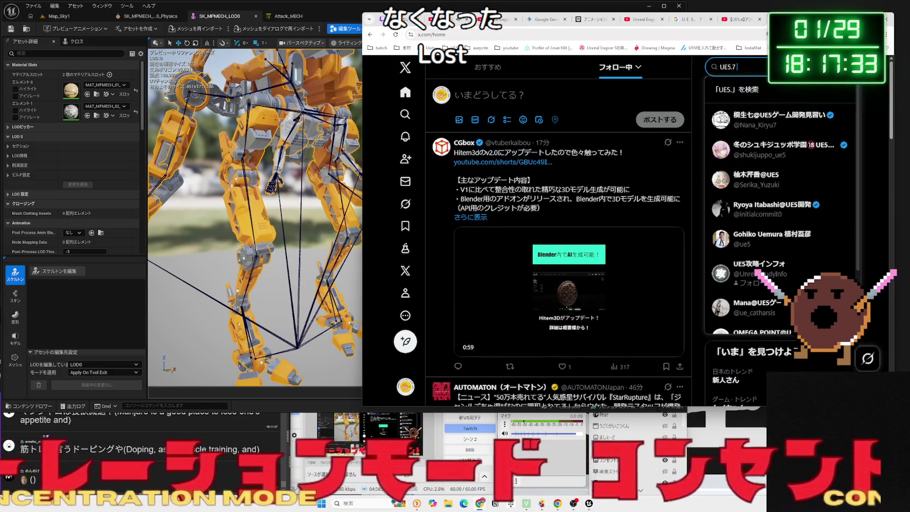
pyautogui.press('Zenkaku_Hankaku')
pyautogui.write('もでりんg')
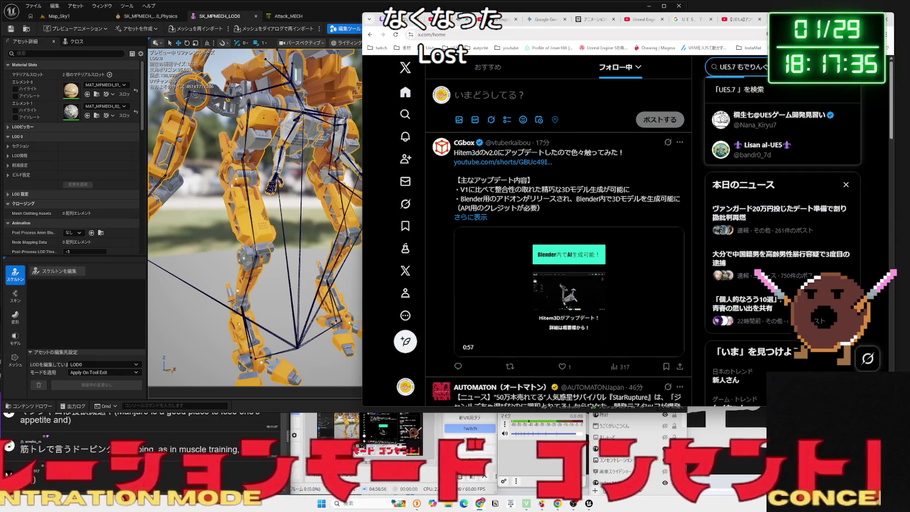
pyautogui.press('Return')
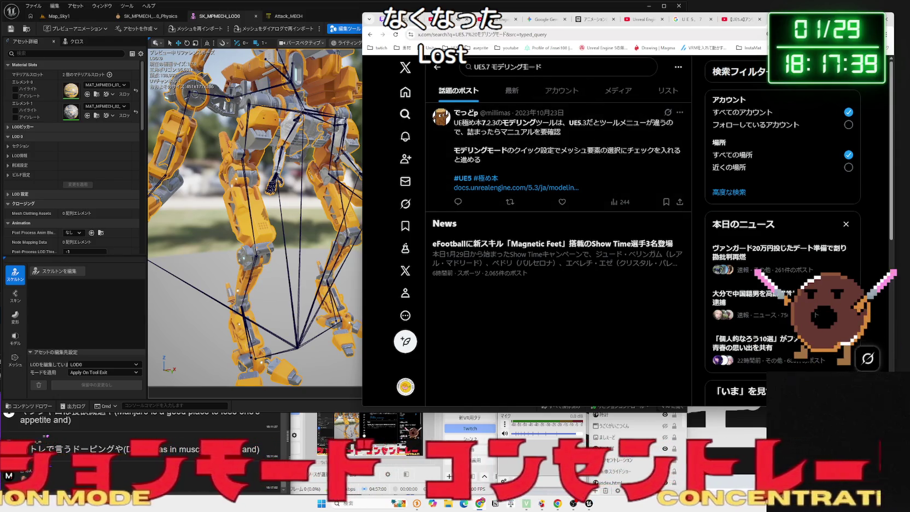
pyautogui.click(494, 66)
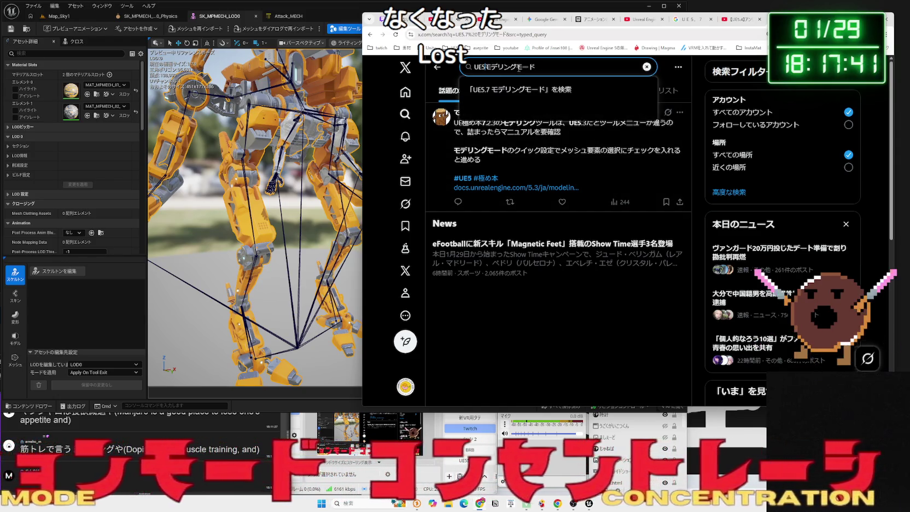
pyautogui.press('Return')
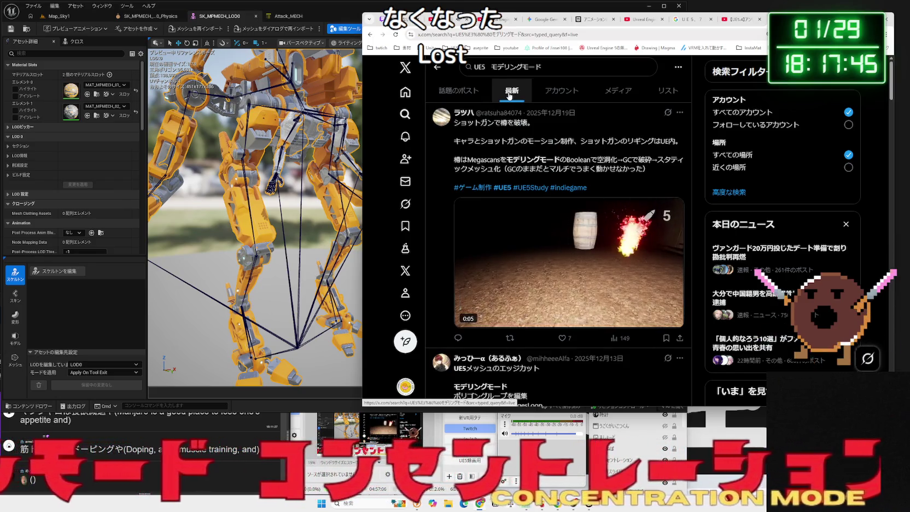
# Scroll the results, open a post's modeling-mode screenshot full size, and return to Unreal.
pyautogui.scroll(-3, 551, 171)
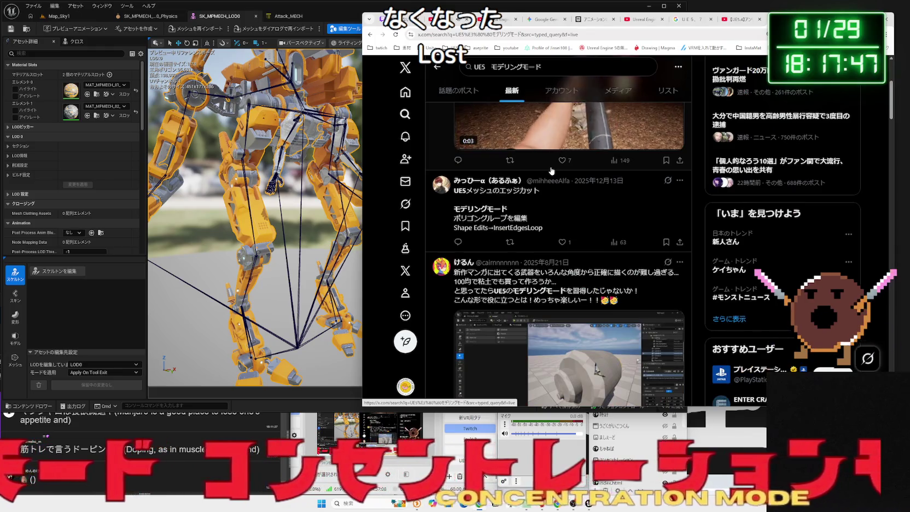
pyautogui.scroll(-1, 551, 170)
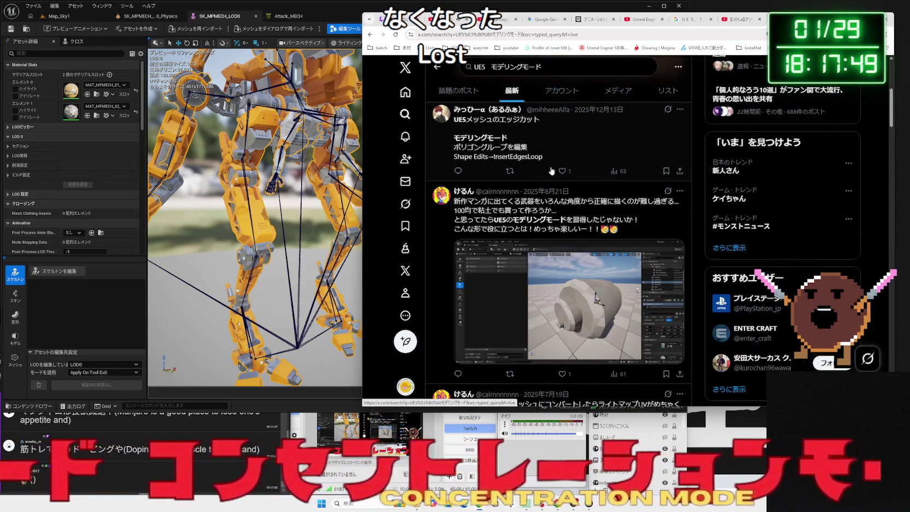
pyautogui.scroll(-1, 551, 170)
pyautogui.click(524, 226)
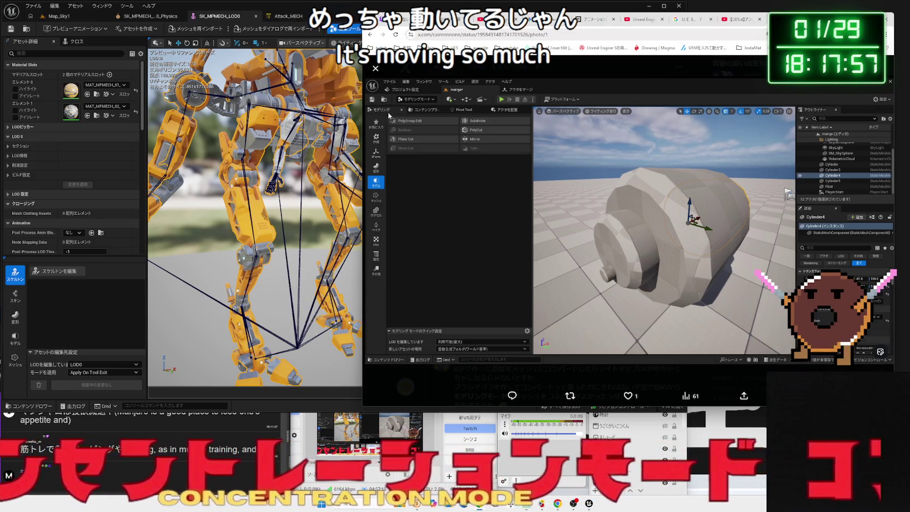
pyautogui.click(70, 20)
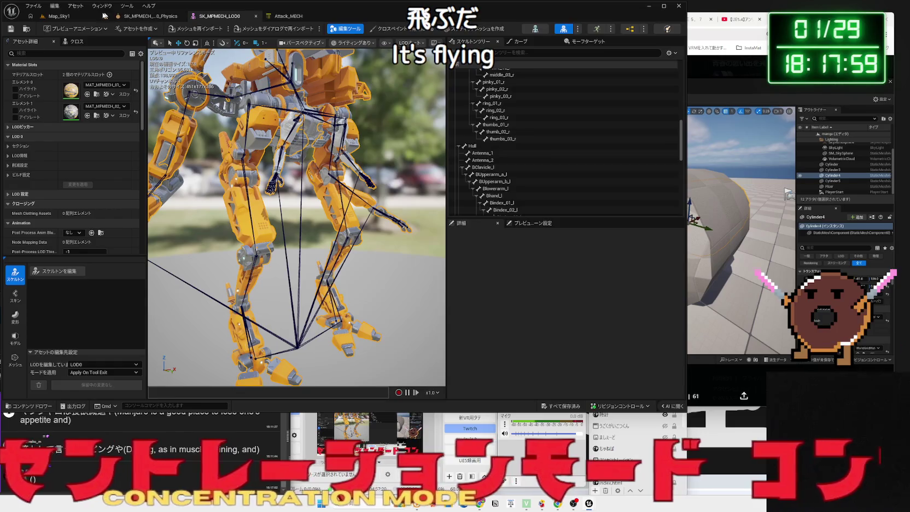
# Drag SK_MPMECH_LOD0 back into Map_Sky1 and choose モデリングモード from the mode dropdown.
pyautogui.moveTo(177, 325)
pyautogui.mouseDown()
pyautogui.moveTo(244, 218)
pyautogui.moveTo(317, 202)
pyautogui.mouseUp()
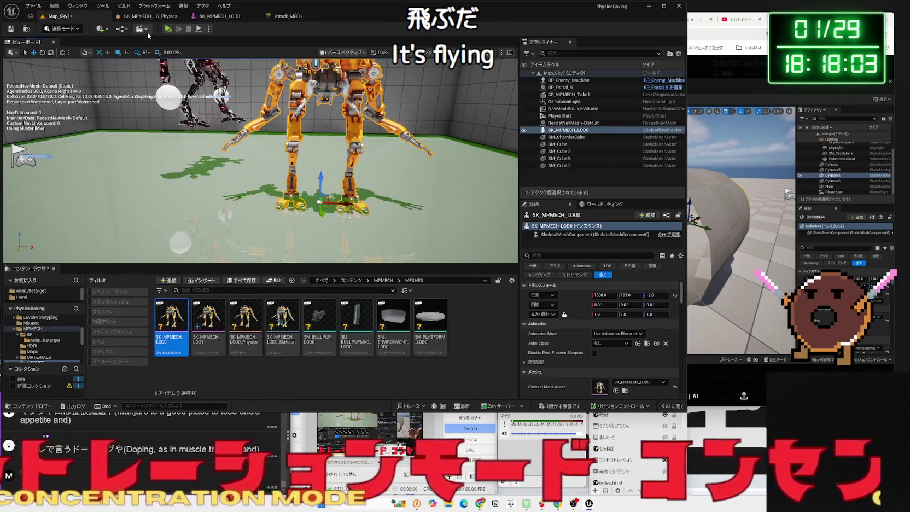
pyautogui.click(67, 30)
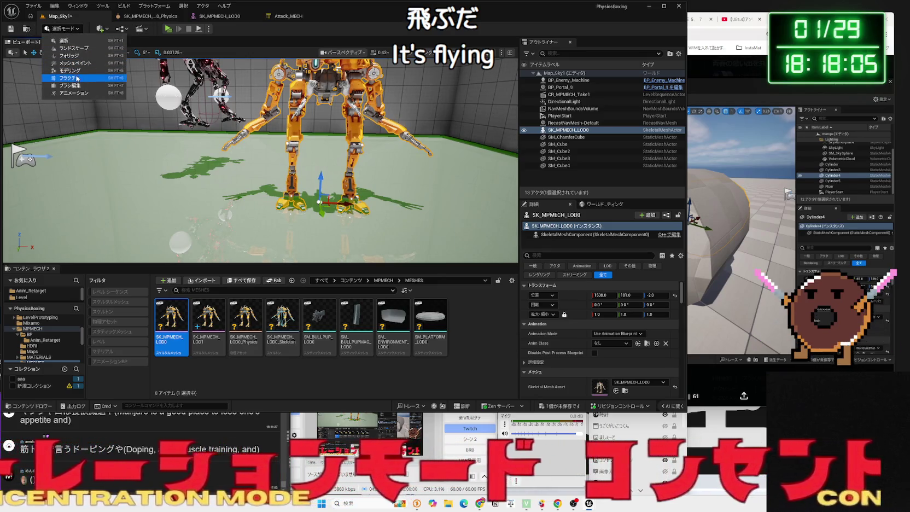
pyautogui.click(70, 70)
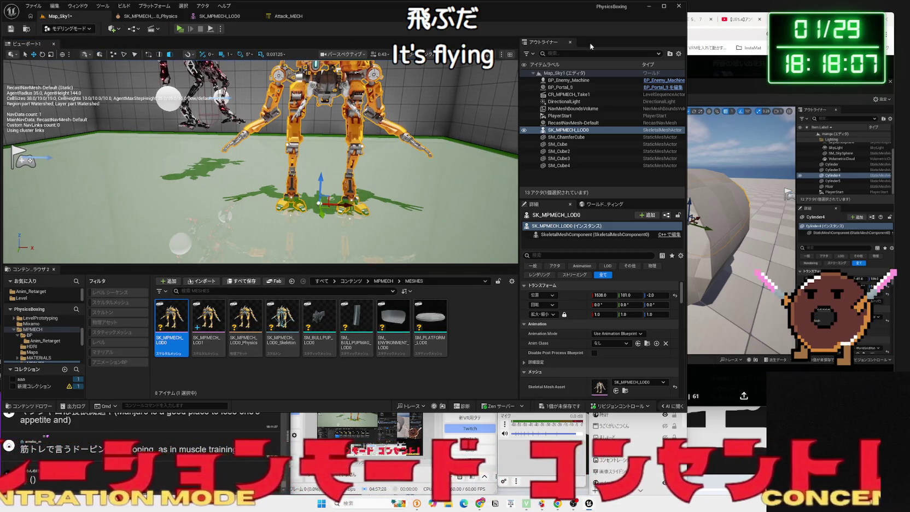
pyautogui.click(77, 6)
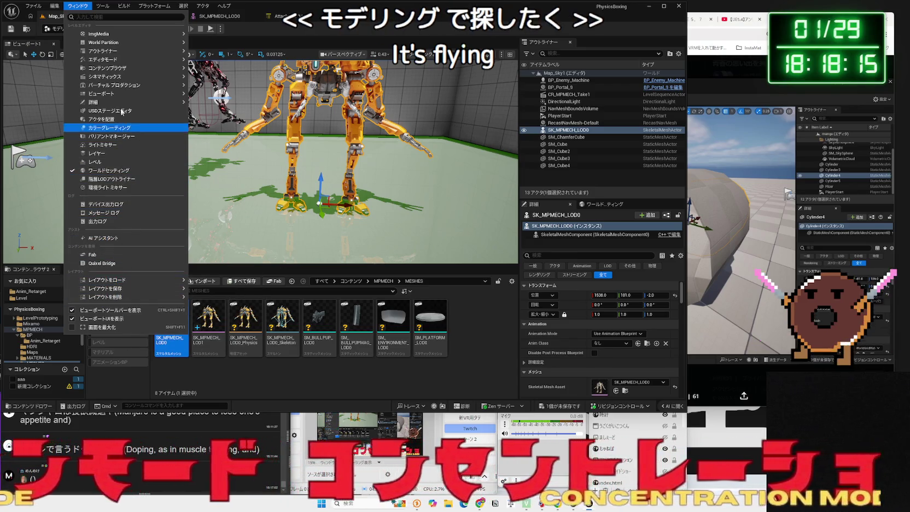
pyautogui.moveTo(117, 82)
pyautogui.moveTo(115, 104)
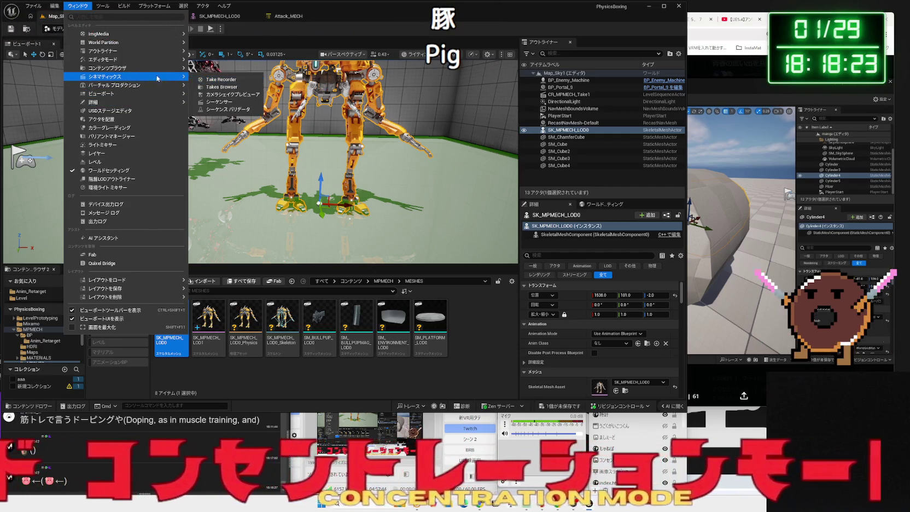
pyautogui.moveTo(146, 64)
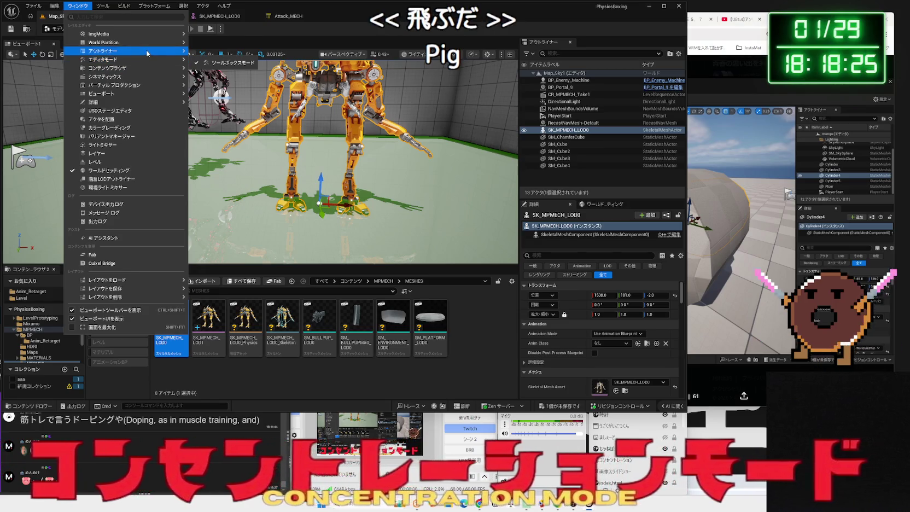
pyautogui.moveTo(149, 42)
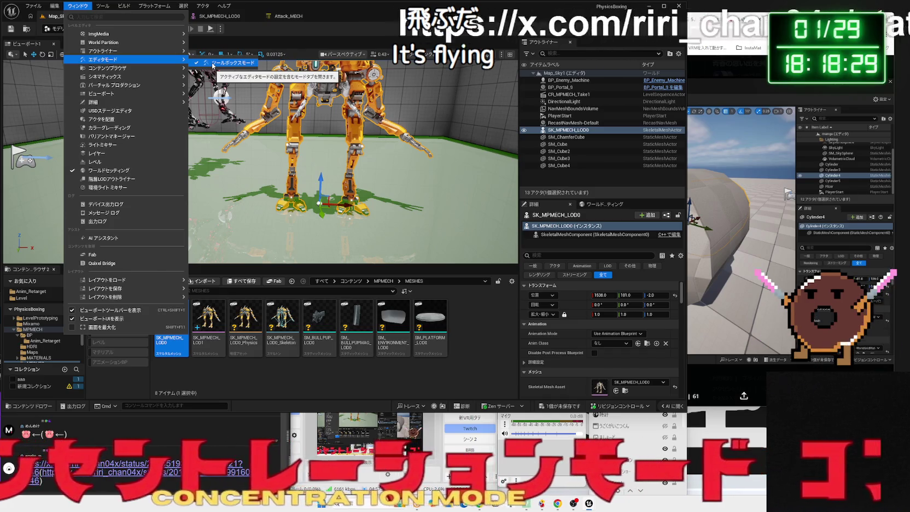
pyautogui.click(213, 64)
pyautogui.click(77, 5)
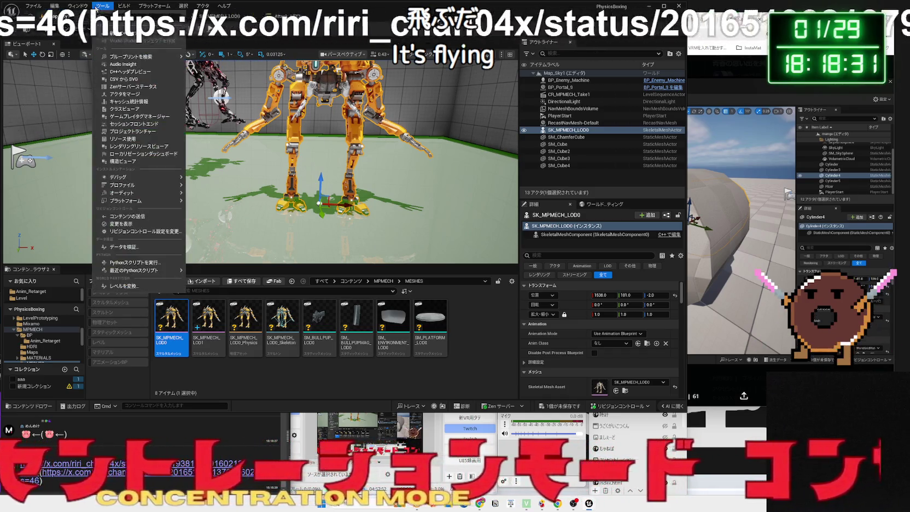
pyautogui.moveTo(120, 62)
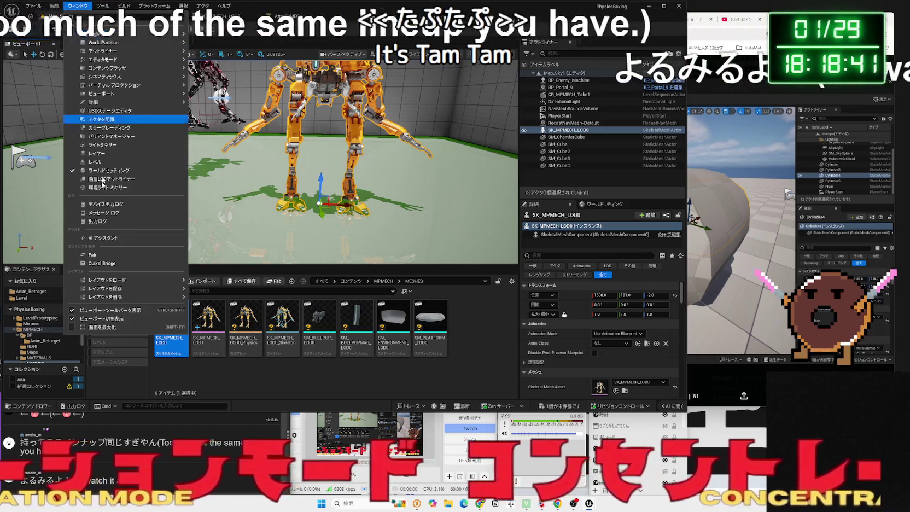
pyautogui.click(99, 440)
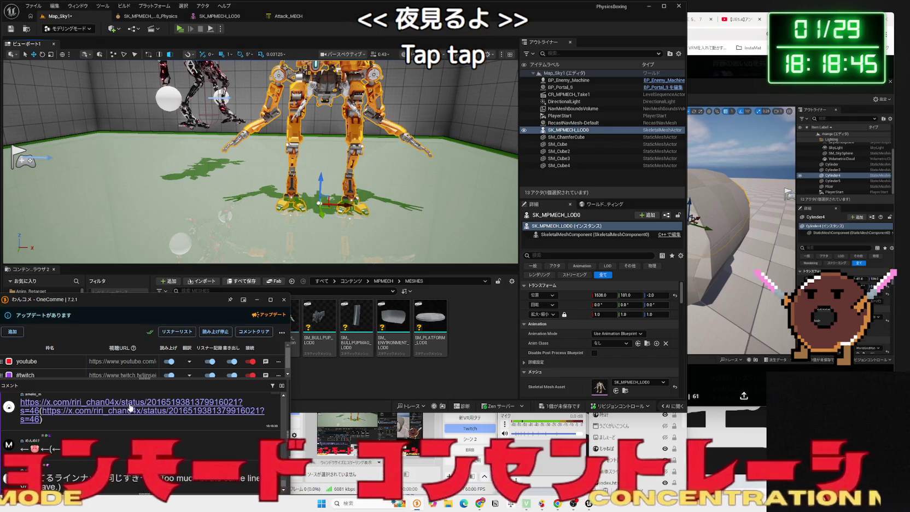
# Open the viewer's x.com status link from OneComme's comment list.
pyautogui.click(129, 406)
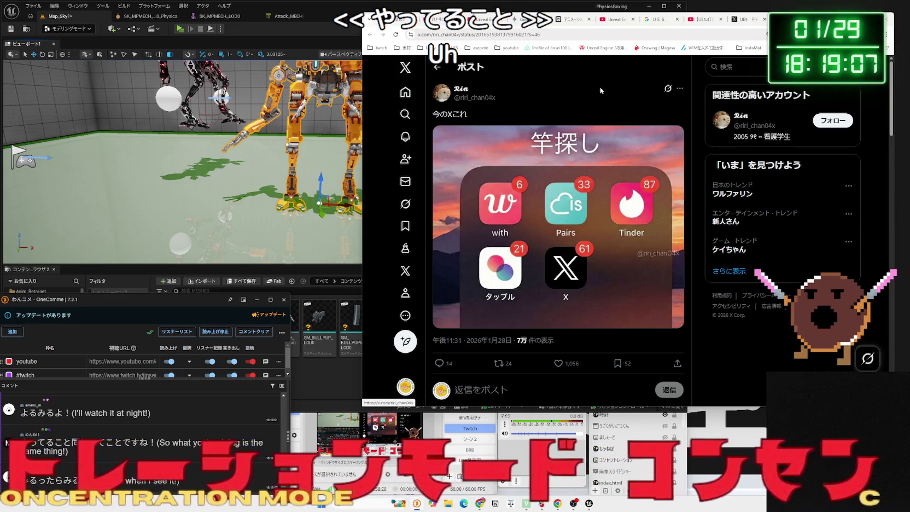
# Narrow the browser window and hide the コンセントレーション source in OBS, then return to Unreal.
pyautogui.moveTo(362, 64); pyautogui.dragTo(403, 64)
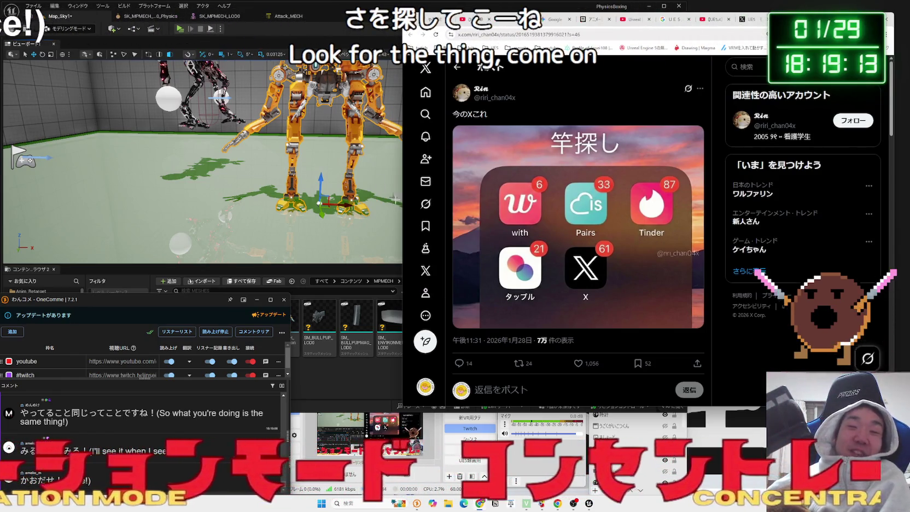
pyautogui.click(685, 430)
pyautogui.moveTo(637, 387)
pyautogui.mouseDown()
pyautogui.moveTo(633, 322)
pyautogui.moveTo(630, 379)
pyautogui.mouseUp()
pyautogui.click(662, 394)
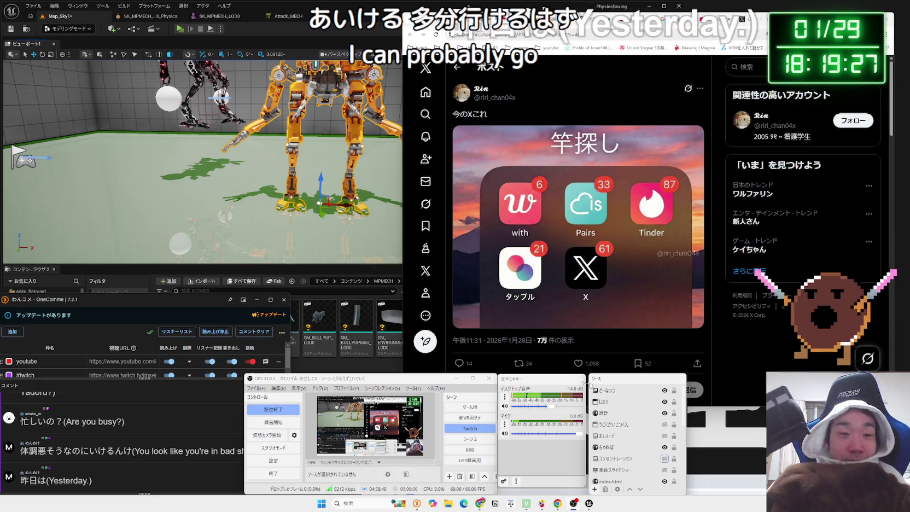
pyautogui.click(382, 371)
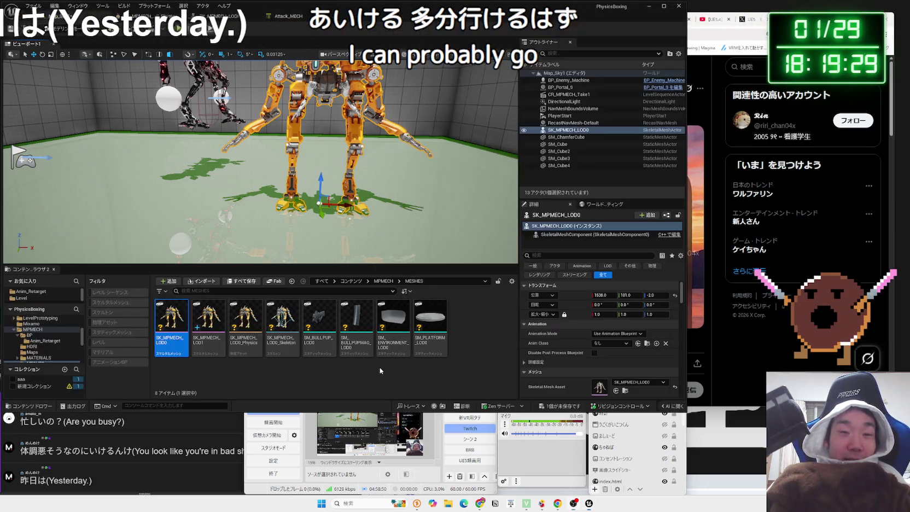
pyautogui.click(232, 18)
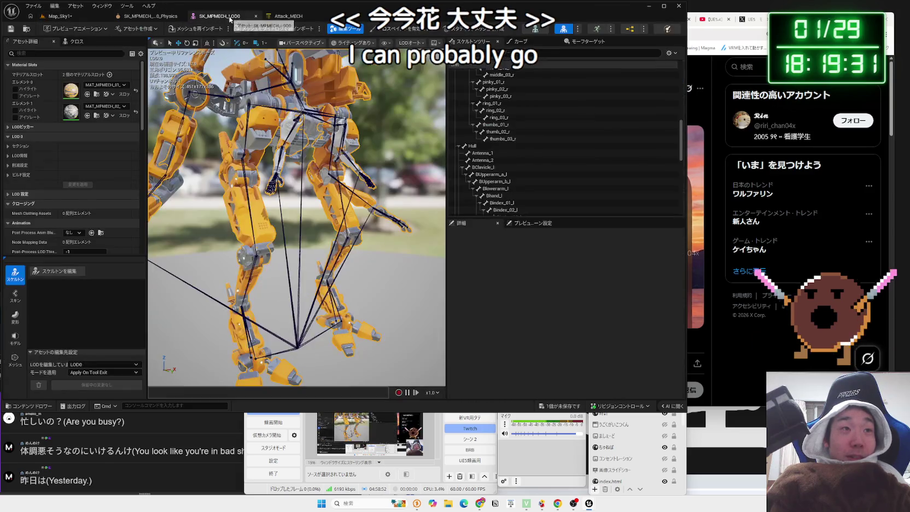
pyautogui.click(286, 18)
pyautogui.click(139, 16)
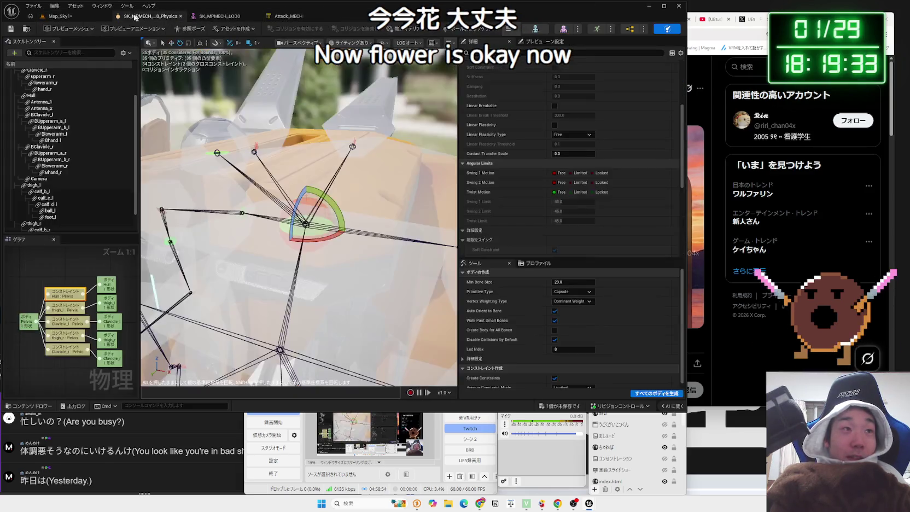
pyautogui.click(72, 18)
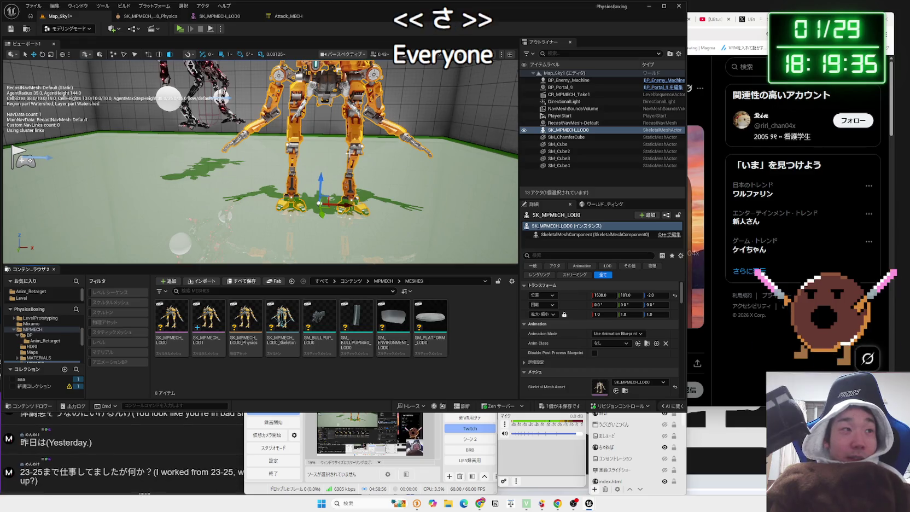
pyautogui.press('f')
pyautogui.scroll(-3, 260, 161)
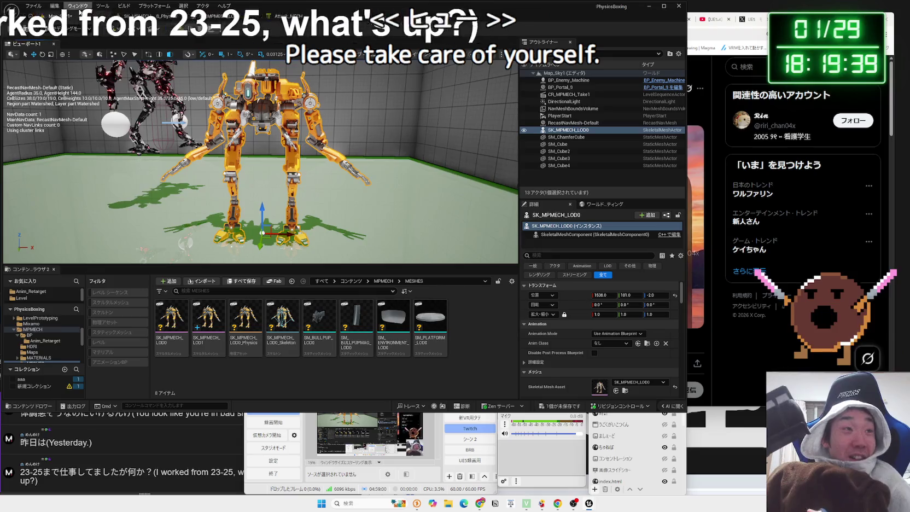
# Browse the Window menu's list of editor panels.
pyautogui.click(77, 7)
pyautogui.click(79, 10)
pyautogui.click(78, 7)
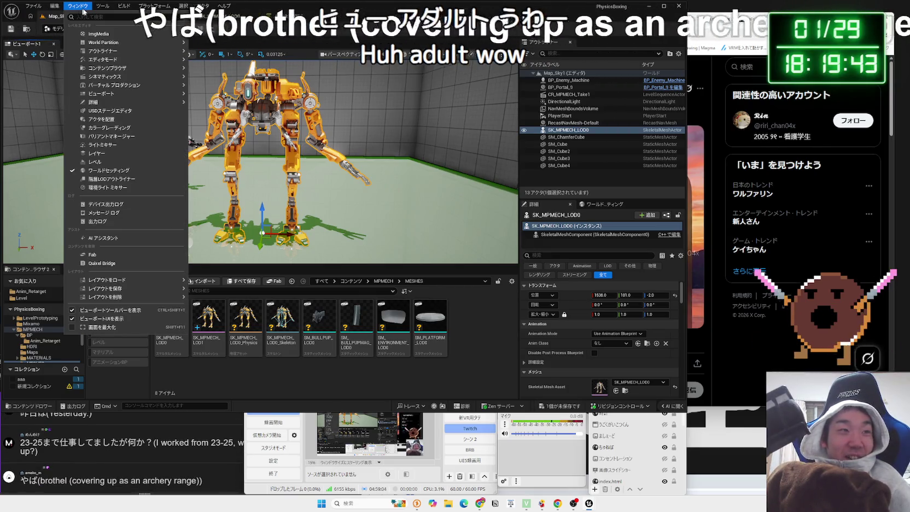
pyautogui.moveTo(103, 6)
pyautogui.press('a')
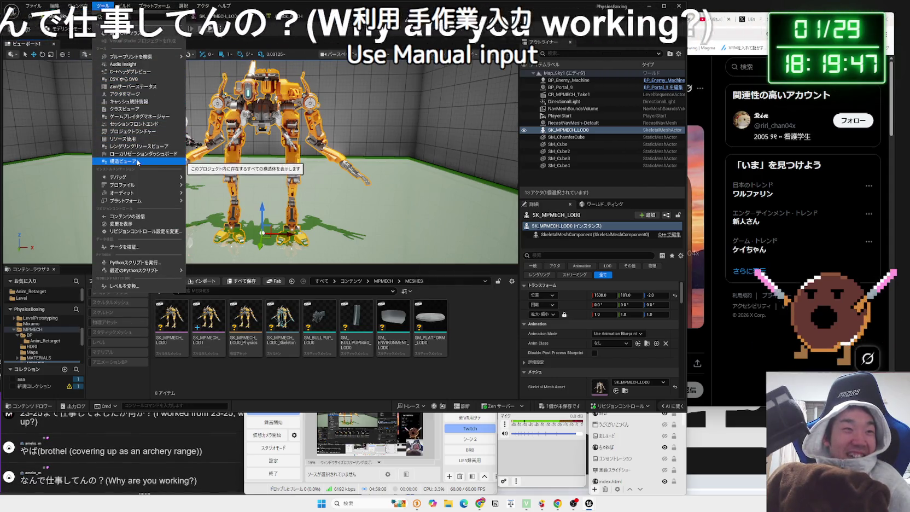
pyautogui.moveTo(140, 181)
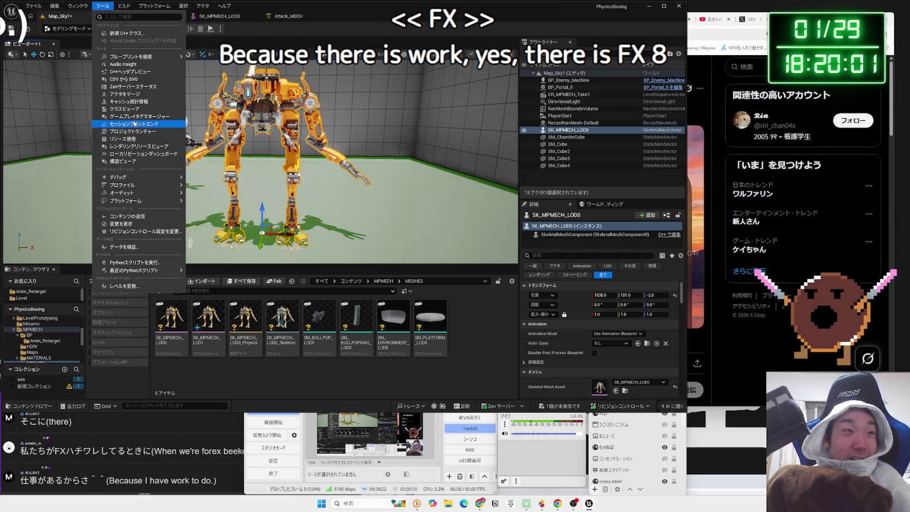
# Look through the Build and Help menus, then Save All for Map_Sky1.
pyautogui.click(123, 10)
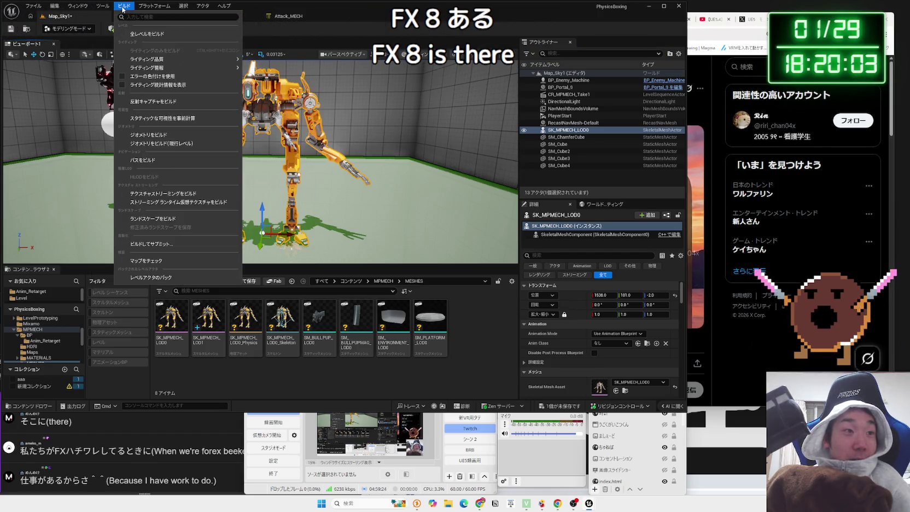
pyautogui.moveTo(144, 10)
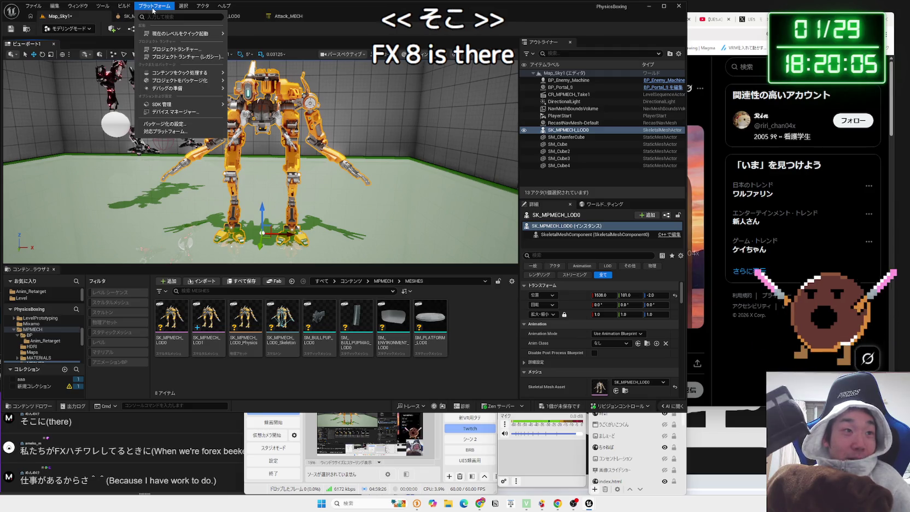
pyautogui.moveTo(214, 11)
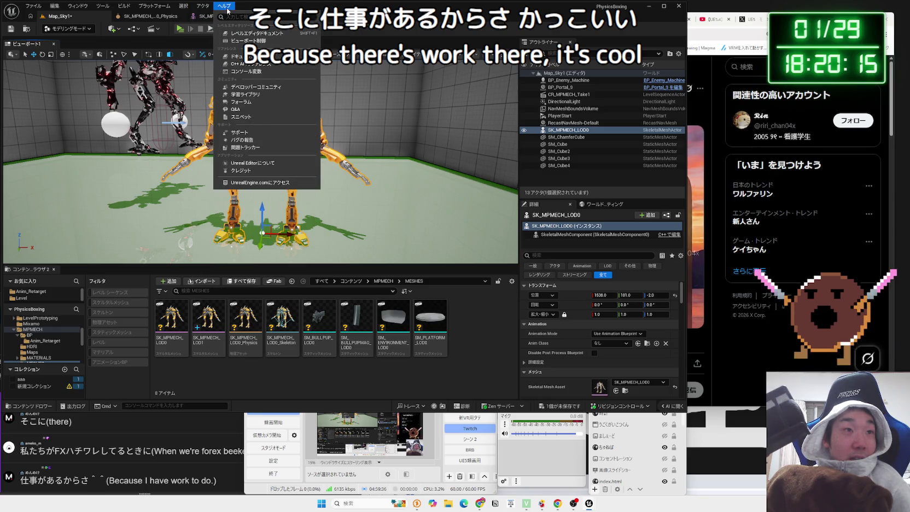
pyautogui.press('Escape')
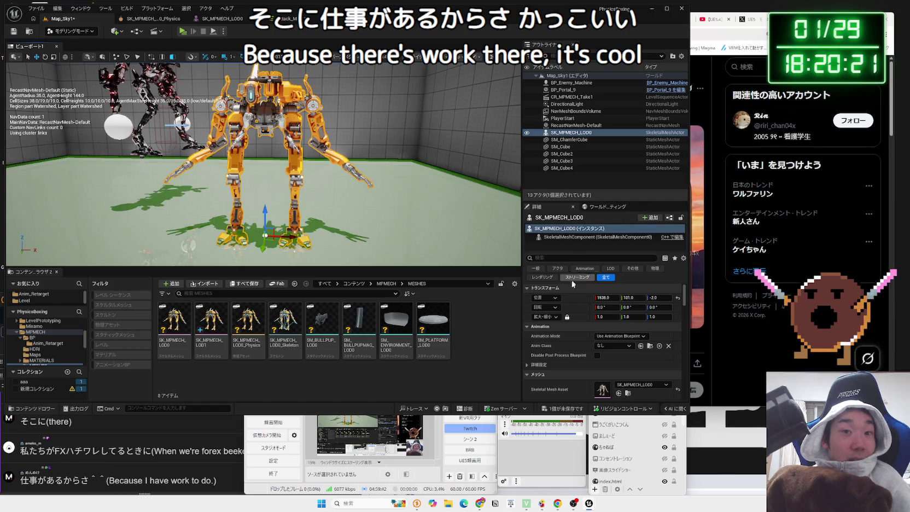
pyautogui.scroll(-2, 570, 320)
pyautogui.scroll(2, 573, 317)
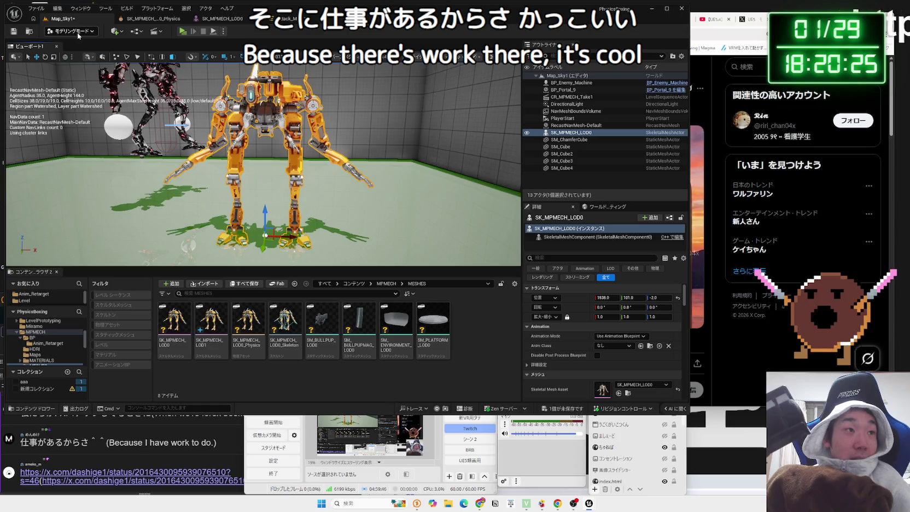
pyautogui.click(27, 32)
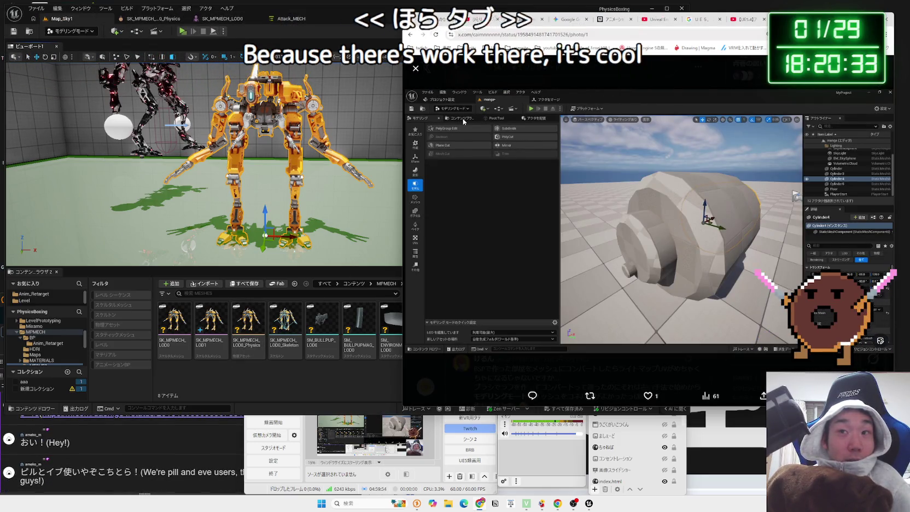
# Open the chat-linked X post from OneComme and select its opening lines.
pyautogui.click(112, 424)
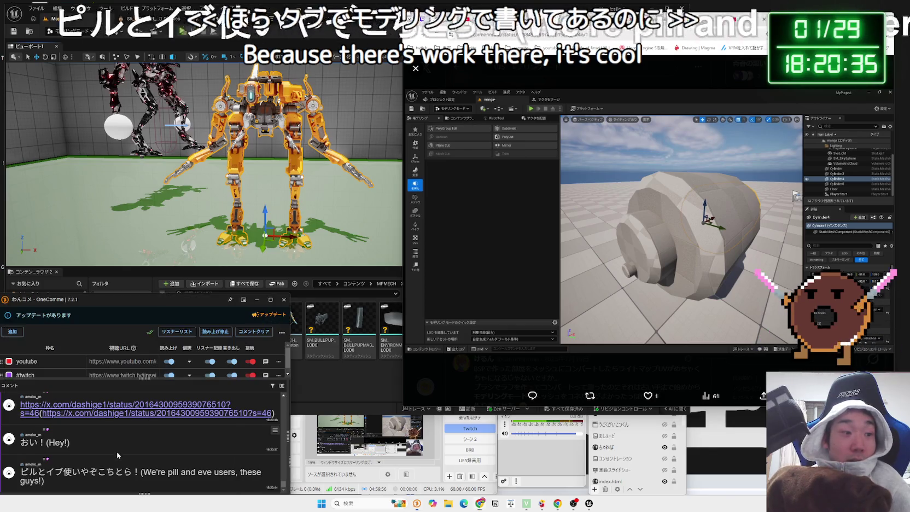
pyautogui.click(112, 410)
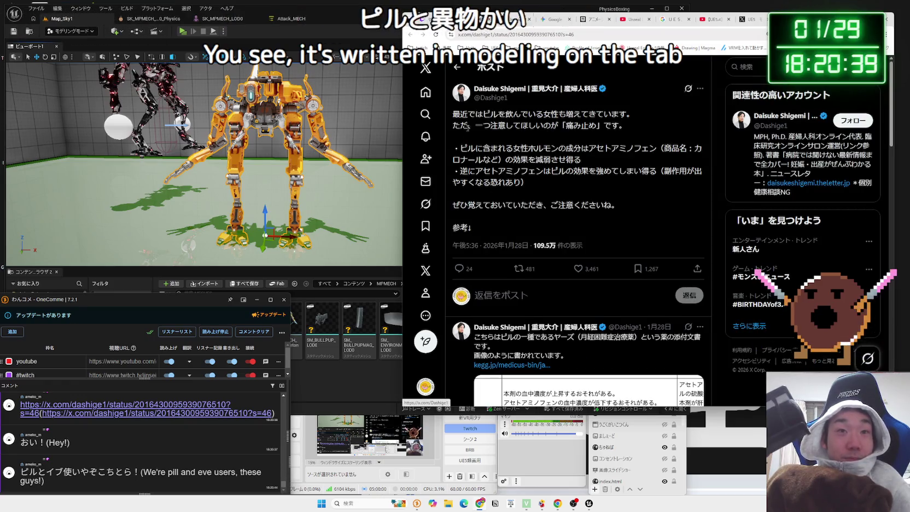
pyautogui.moveTo(452, 114); pyautogui.dragTo(619, 125)
pyautogui.moveTo(468, 113)
pyautogui.mouseDown()
pyautogui.moveTo(623, 127)
pyautogui.moveTo(536, 147)
pyautogui.mouseUp()
pyautogui.moveTo(589, 164)
pyautogui.mouseDown()
pyautogui.moveTo(459, 148)
pyautogui.moveTo(493, 150)
pyautogui.mouseUp()
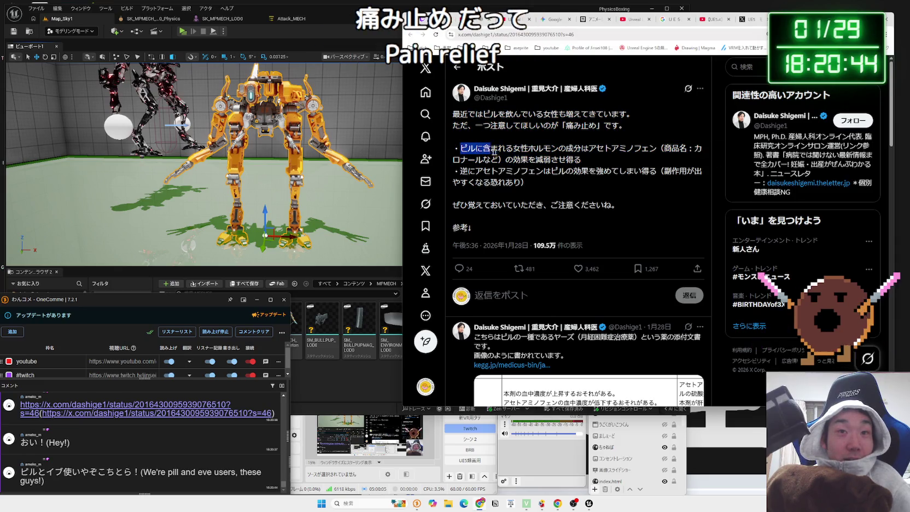
pyautogui.click(622, 160)
# Highlight the lines about pills weakening acetaminophen, then clear the selection.
pyautogui.moveTo(599, 150); pyautogui.dragTo(595, 148)
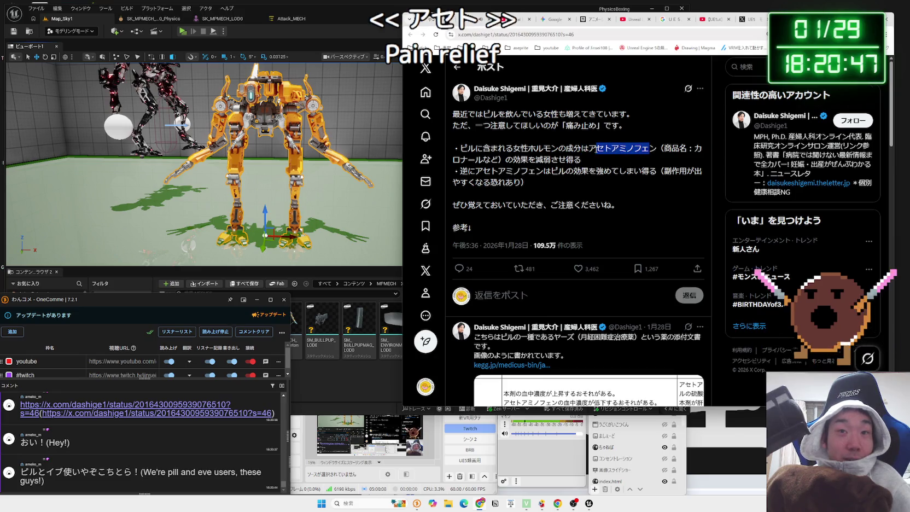
pyautogui.moveTo(459, 148); pyautogui.dragTo(553, 158)
pyautogui.moveTo(459, 148); pyautogui.dragTo(584, 160)
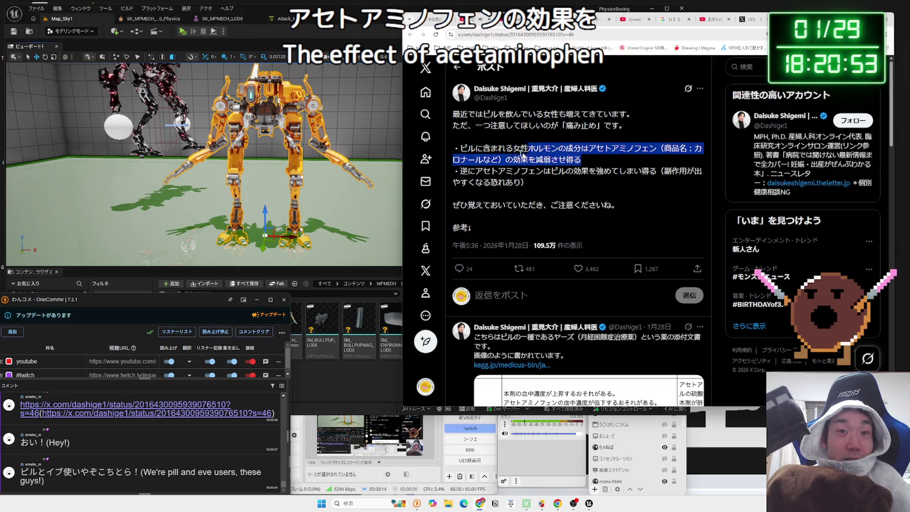
pyautogui.moveTo(460, 170)
pyautogui.mouseDown()
pyautogui.moveTo(656, 171)
pyautogui.moveTo(637, 183)
pyautogui.moveTo(473, 155)
pyautogui.mouseUp()
pyautogui.click(598, 186)
pyautogui.click(474, 155)
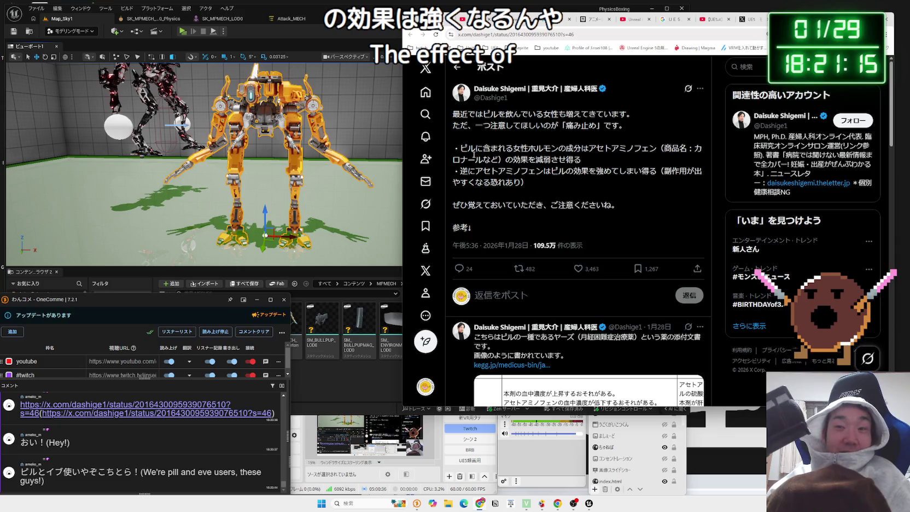
# Glance at the UE5 modeling screenshot tab, return to the pill post, then to Unreal Editor.
pyautogui.click(763, 20)
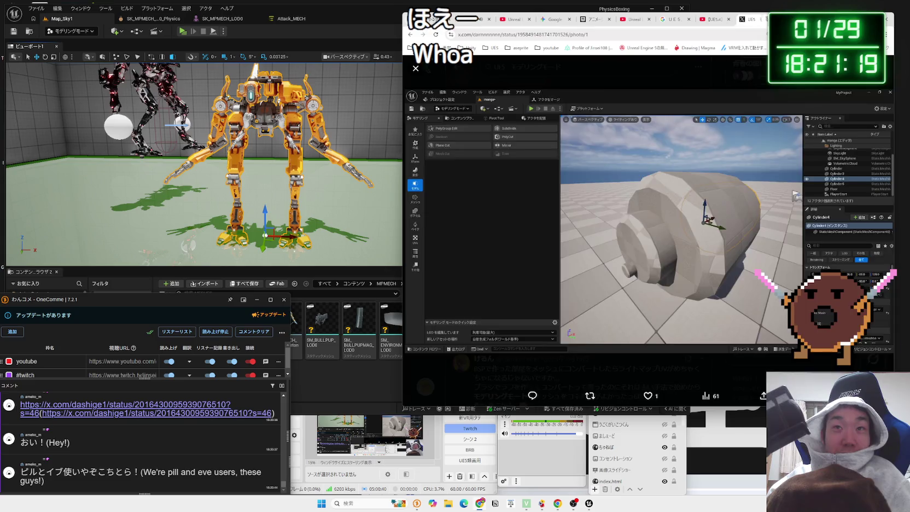
pyautogui.click(438, 19)
pyautogui.moveTo(538, 3); pyautogui.dragTo(545, 3)
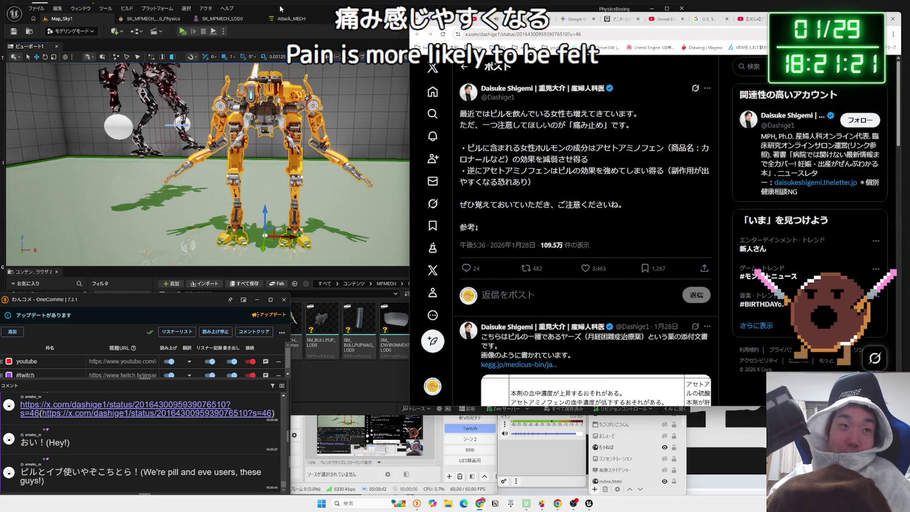
pyautogui.click(280, 8)
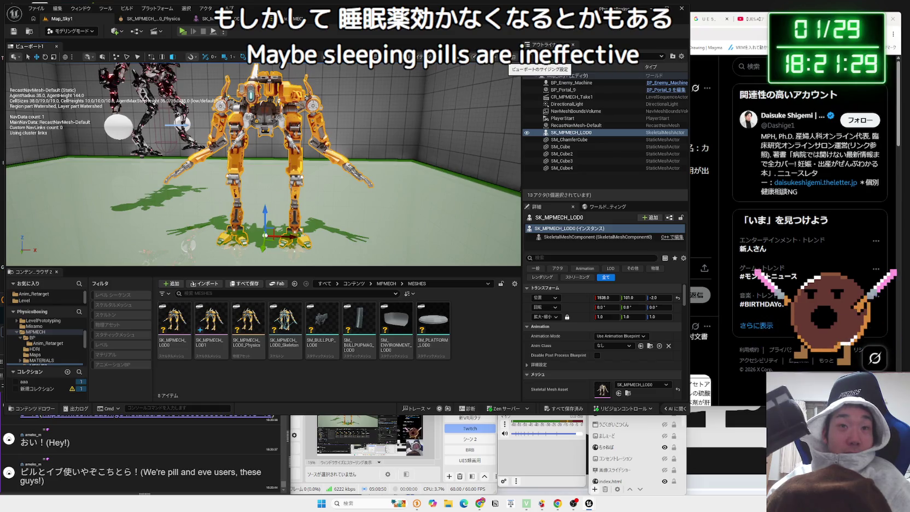
# Check the Build, File, Edit and Window menus for the modeling tools, then bring OneComme forward.
pyautogui.click(127, 8)
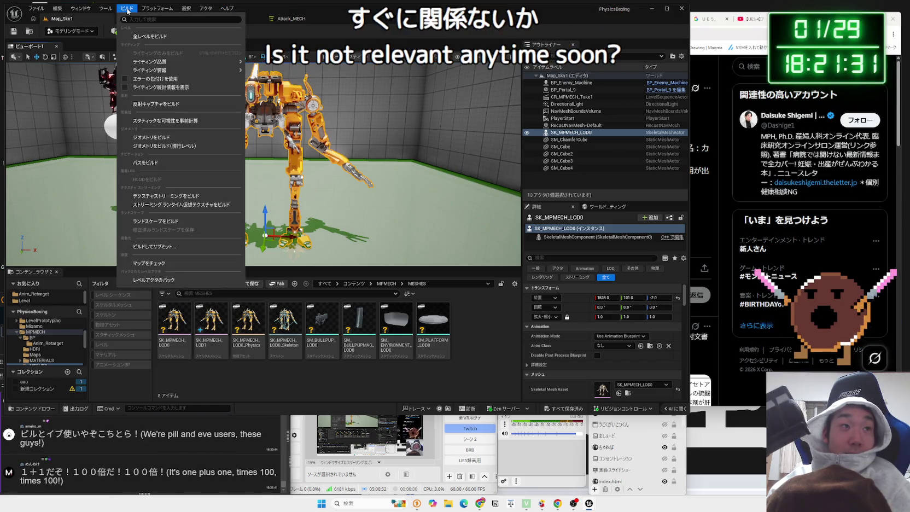
pyautogui.moveTo(80, 9)
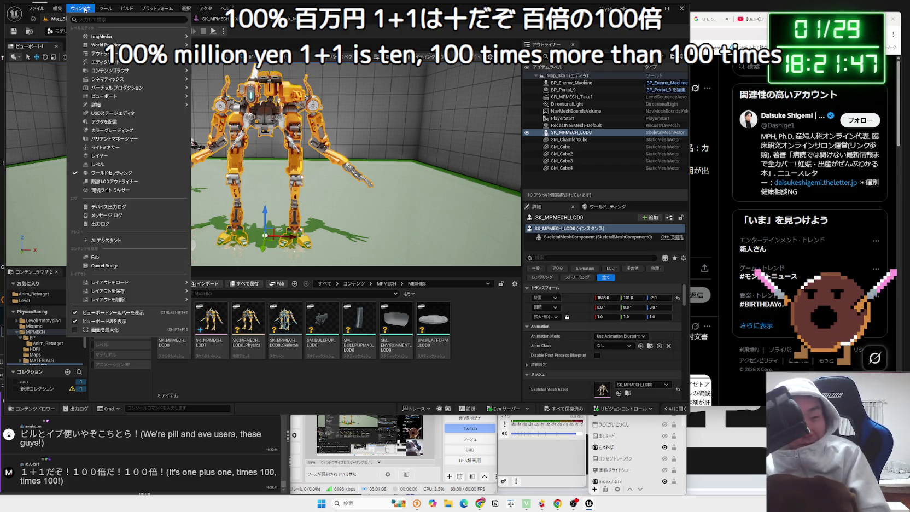
pyautogui.click(84, 9)
pyautogui.click(36, 8)
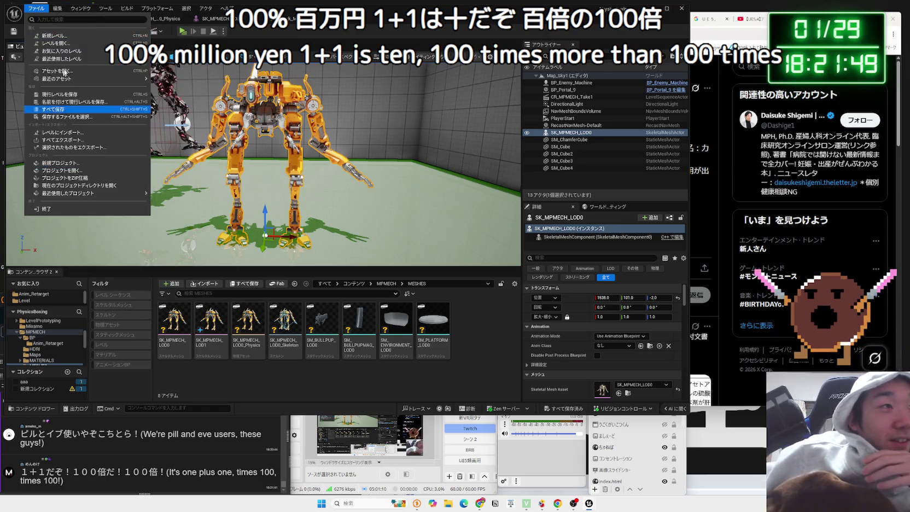
pyautogui.moveTo(58, 8)
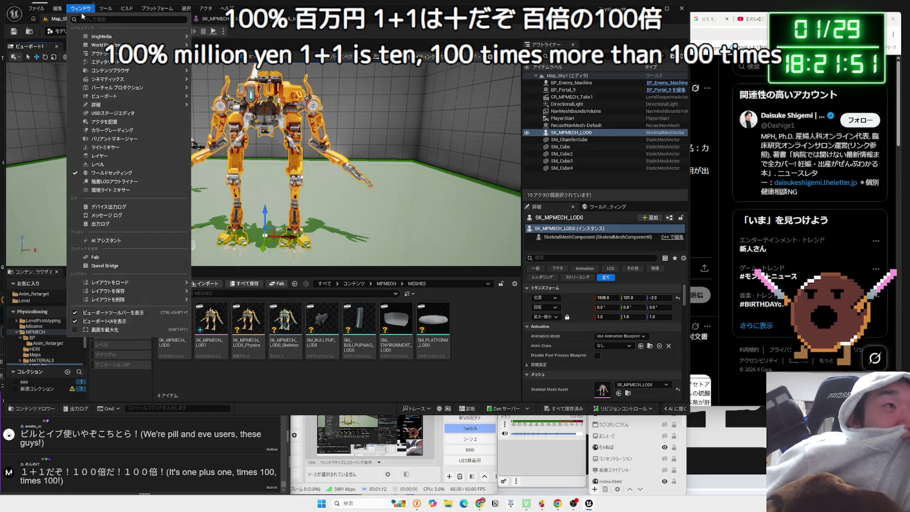
pyautogui.moveTo(115, 57)
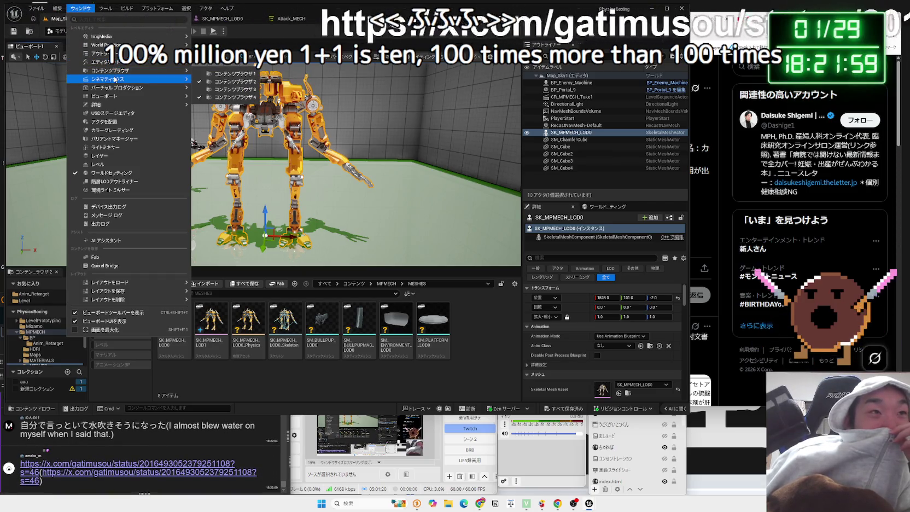
pyautogui.moveTo(118, 105)
pyautogui.click(162, 443)
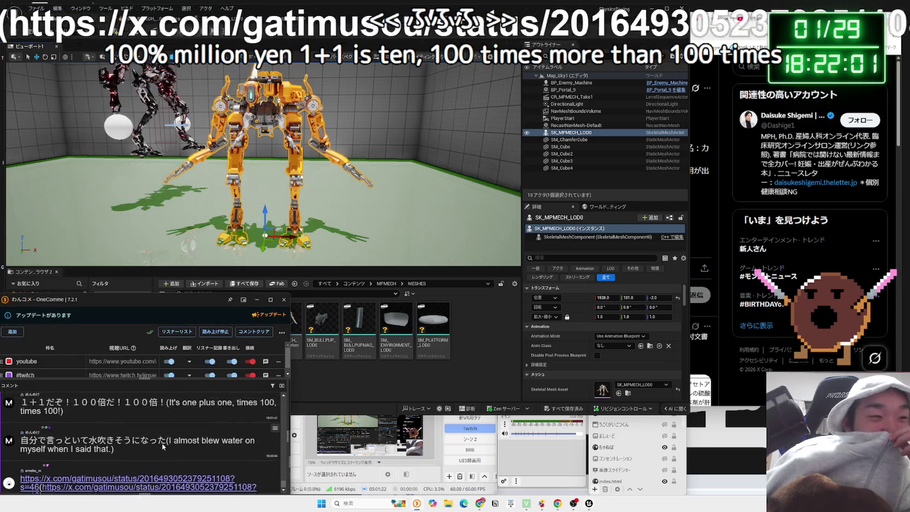
# Open the chat-linked parking post and page through its photos full size.
pyautogui.scroll(-3, 159, 451)
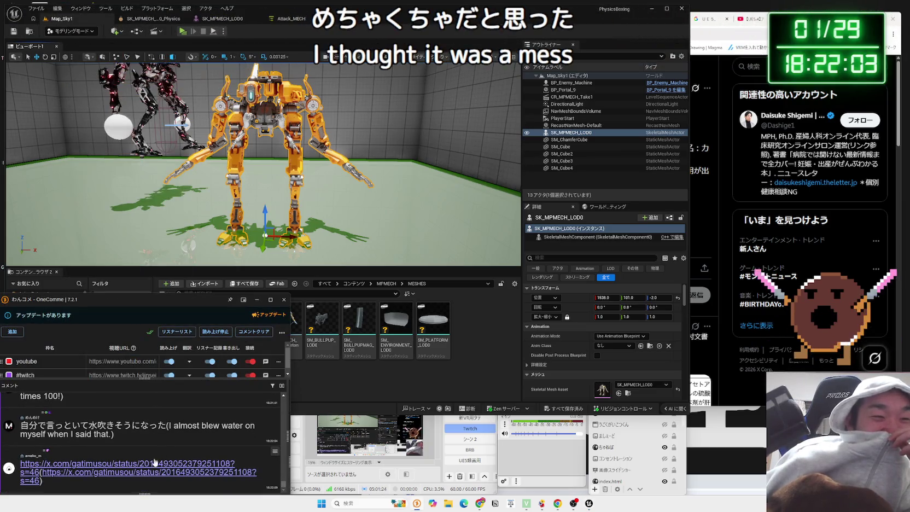
pyautogui.click(152, 464)
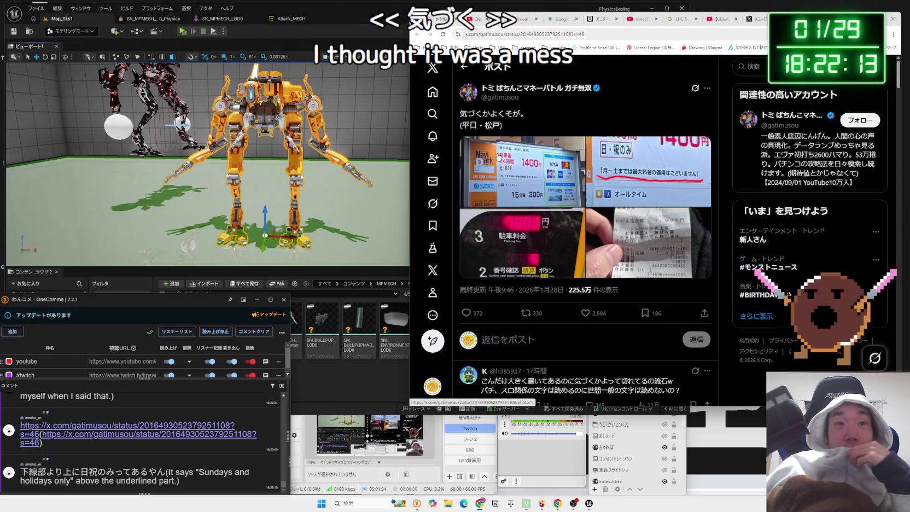
pyautogui.click(498, 155)
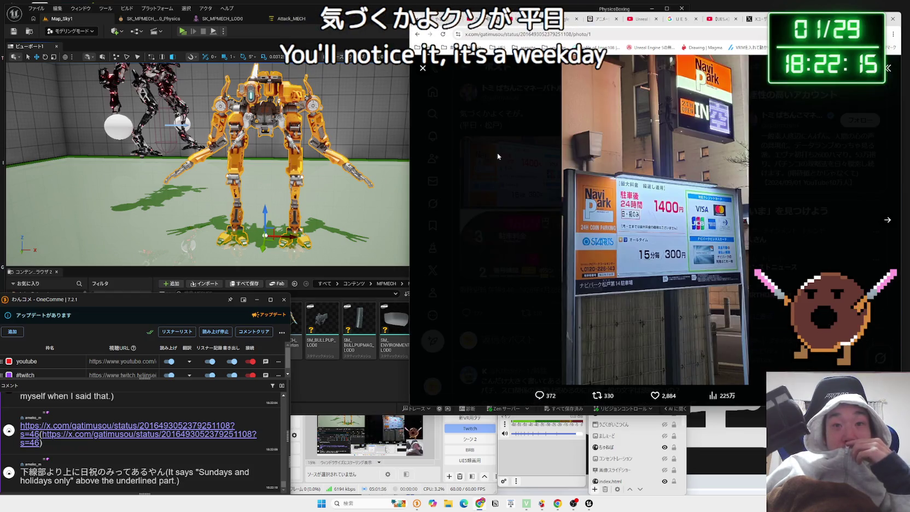
pyautogui.click(886, 224)
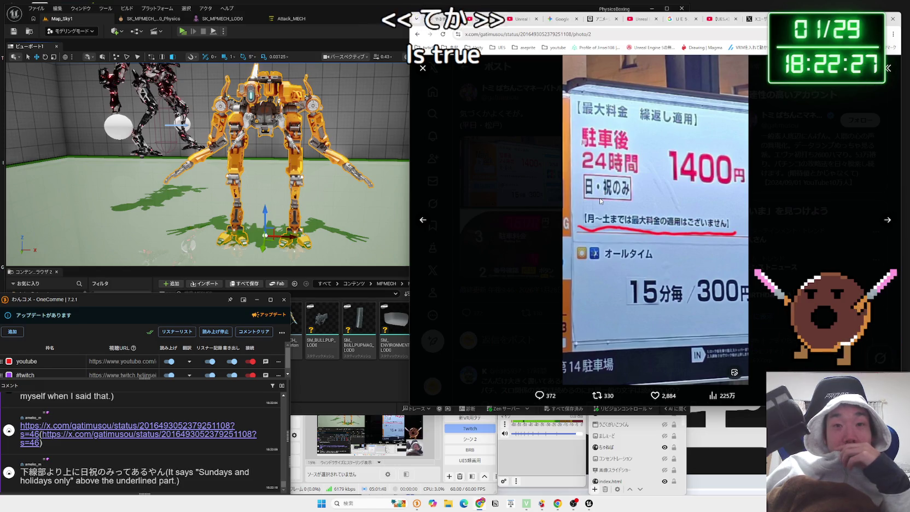
pyautogui.click(881, 227)
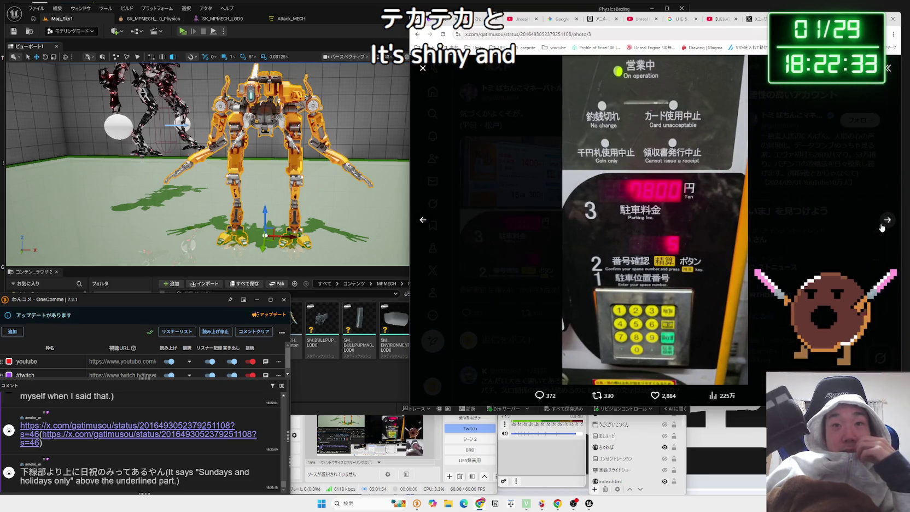
pyautogui.click(881, 227)
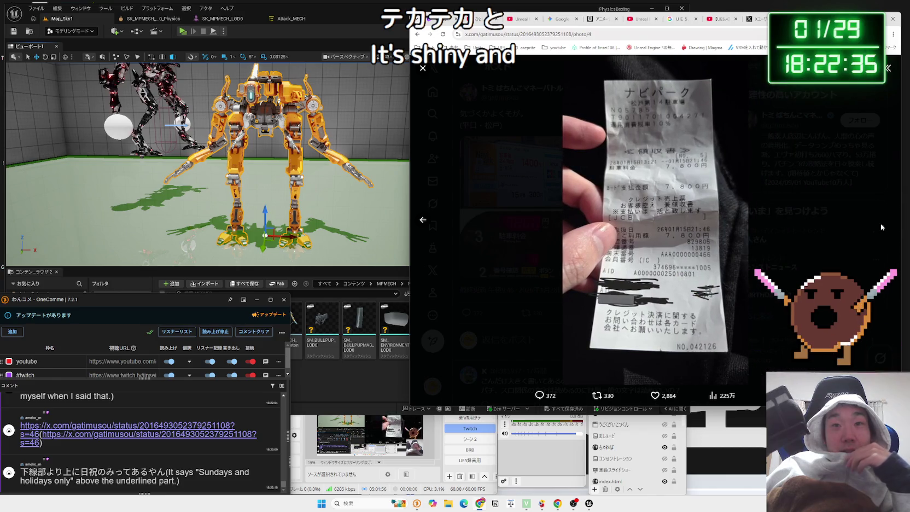
pyautogui.click(787, 216)
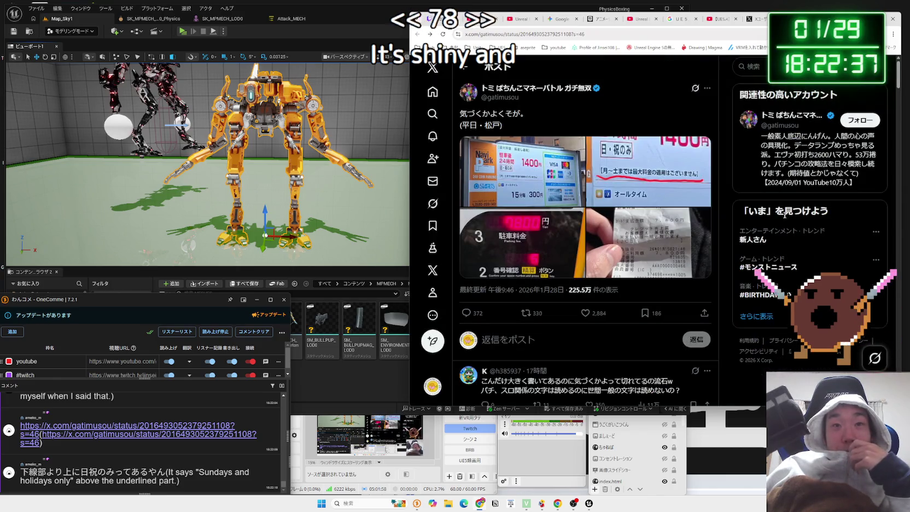
# Review the parking-sign, payment machine and receipt photos again, then go Back and Forward to the post.
pyautogui.click(509, 180)
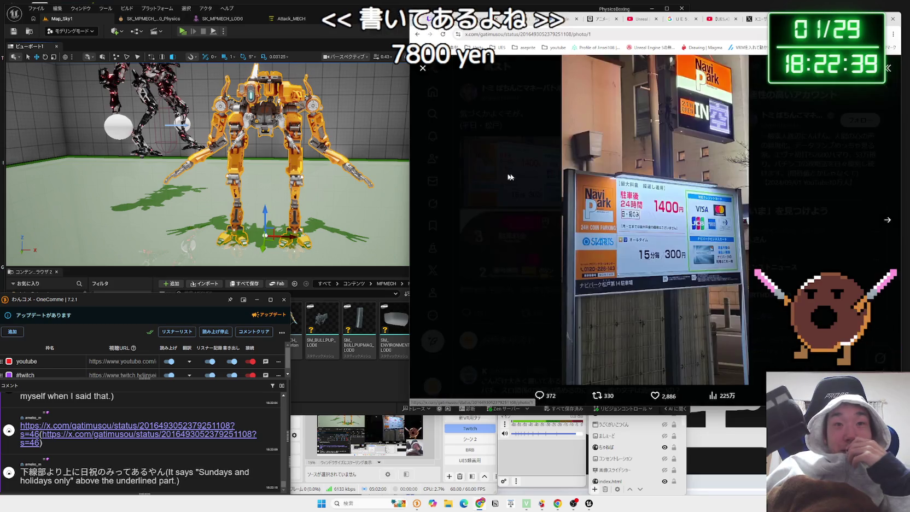
pyautogui.press('Escape')
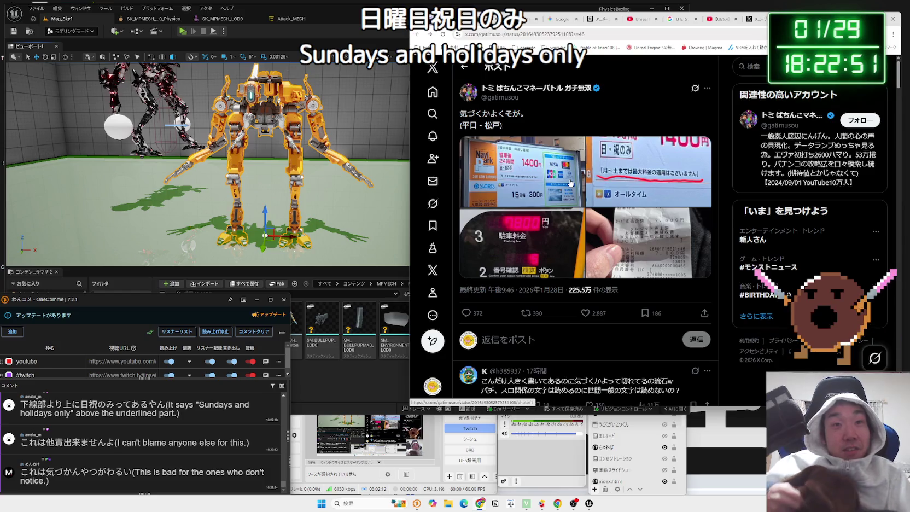
pyautogui.click(528, 178)
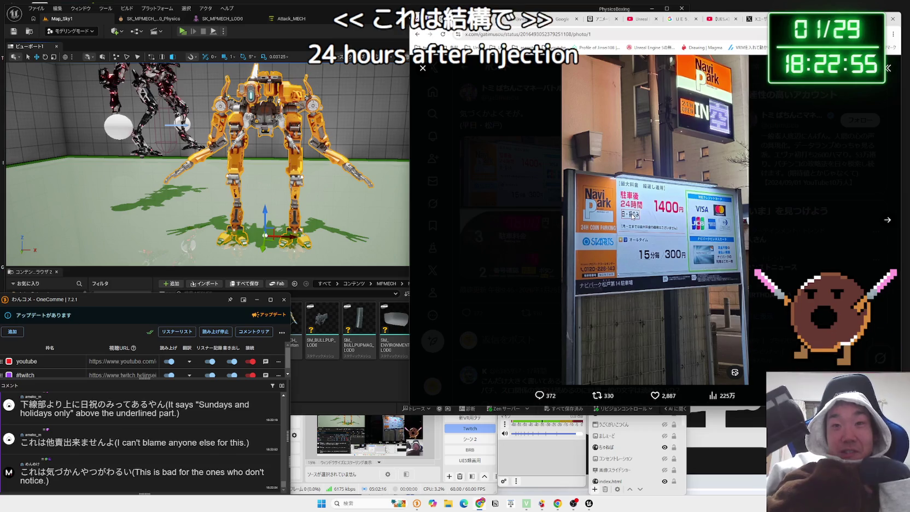
pyautogui.click(883, 219)
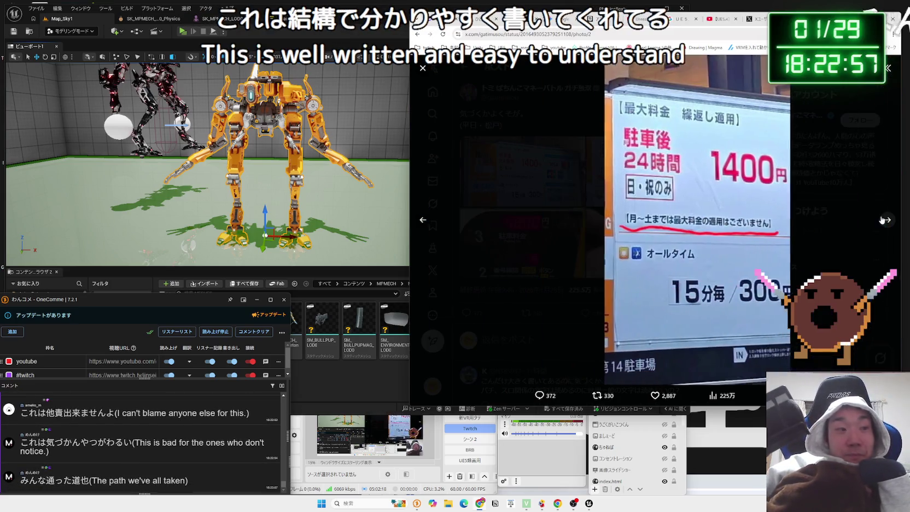
pyautogui.click(883, 220)
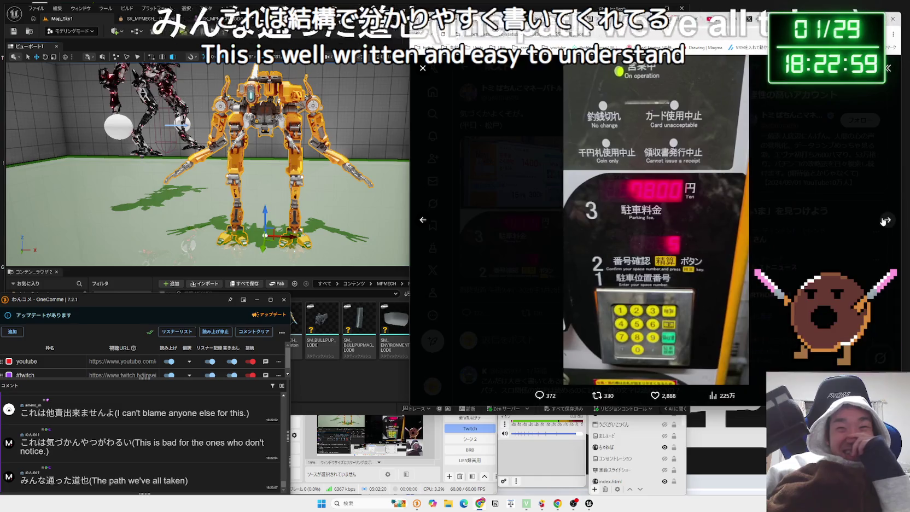
pyautogui.click(883, 220)
pyautogui.click(727, 196)
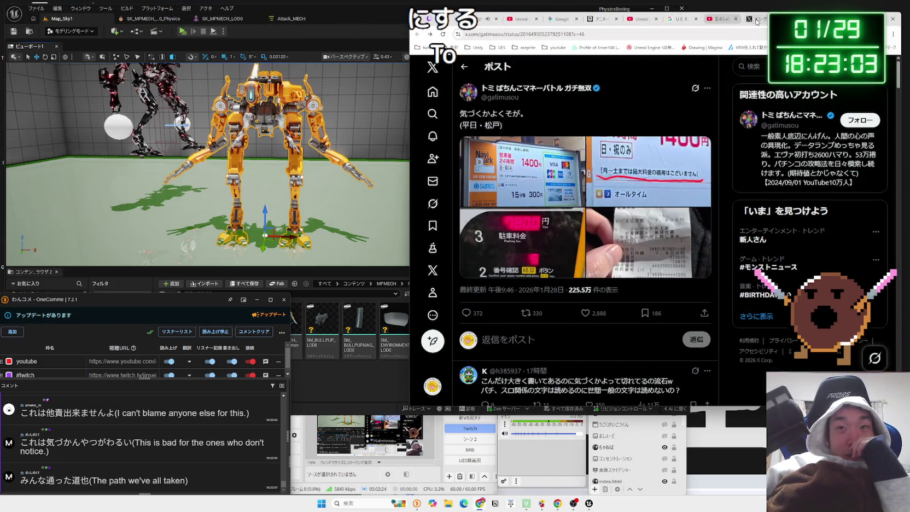
pyautogui.hotkey('alt', 'Left')
pyautogui.hotkey('alt', 'Right')
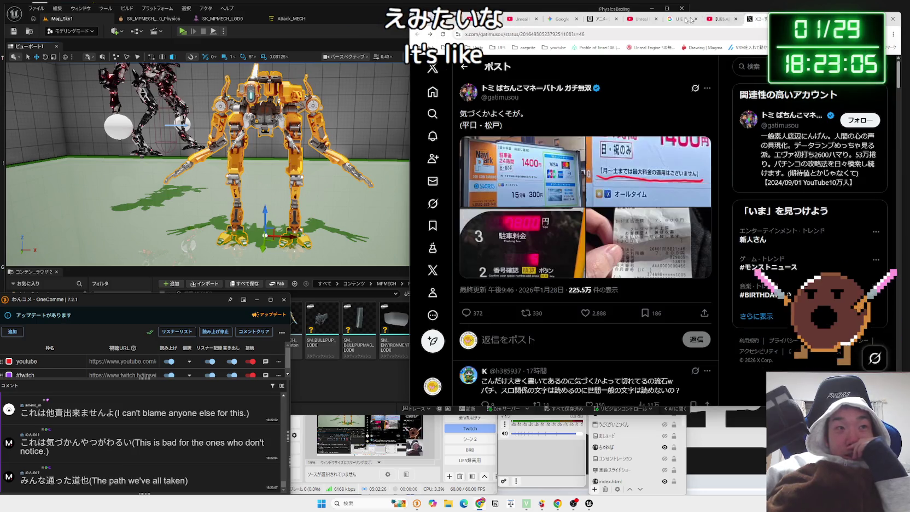
# Scroll the UE5 modeling-mode results and the Historia Create article, then Alt+Tab to Unreal Editor.
pyautogui.click(708, 19)
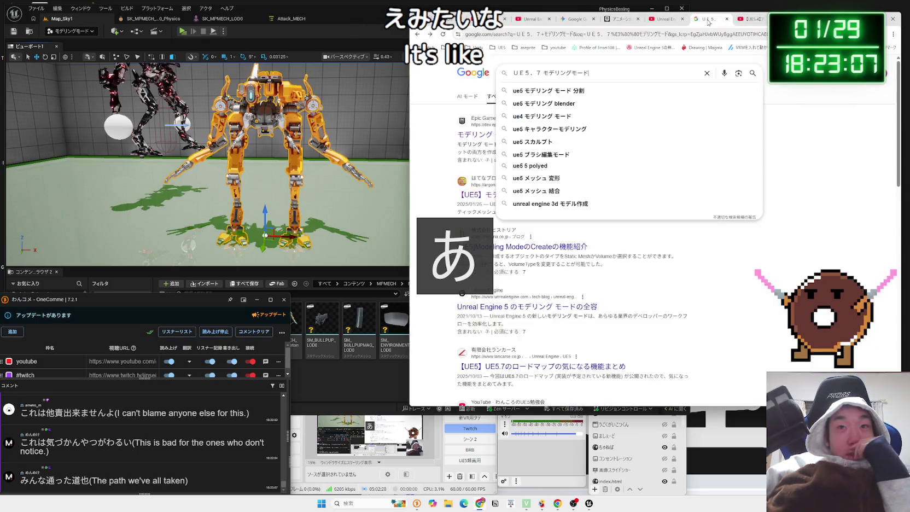
pyautogui.click(799, 129)
pyautogui.scroll(-2, 648, 151)
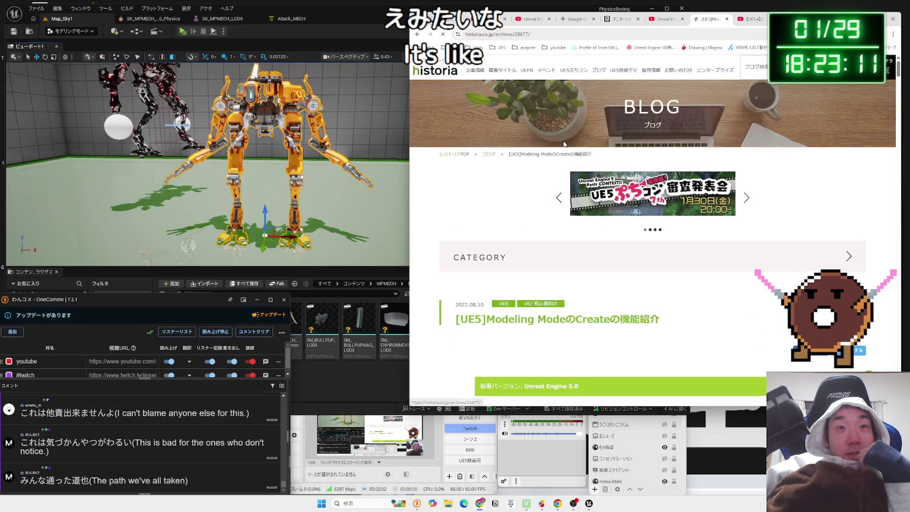
pyautogui.scroll(-5, 564, 146)
pyautogui.scroll(-3, 563, 145)
pyautogui.scroll(-3, 564, 144)
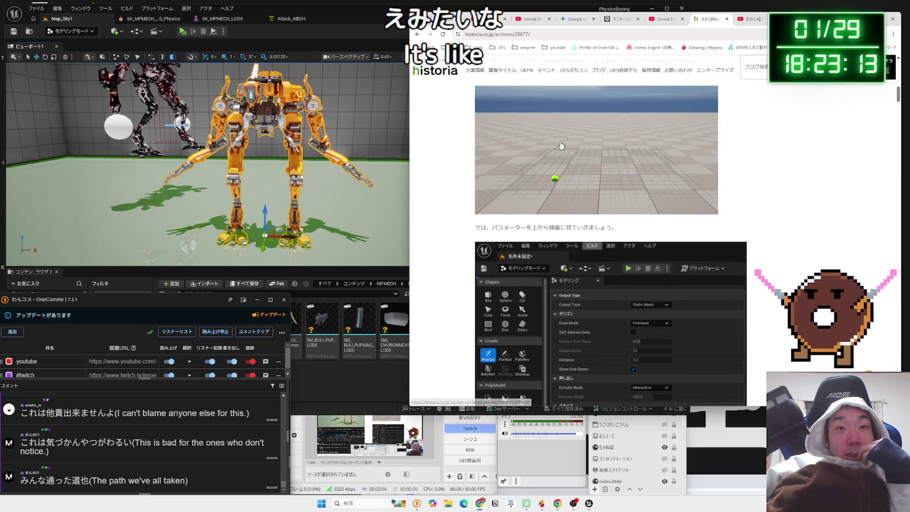
pyautogui.hotkey('alt', 'Left')
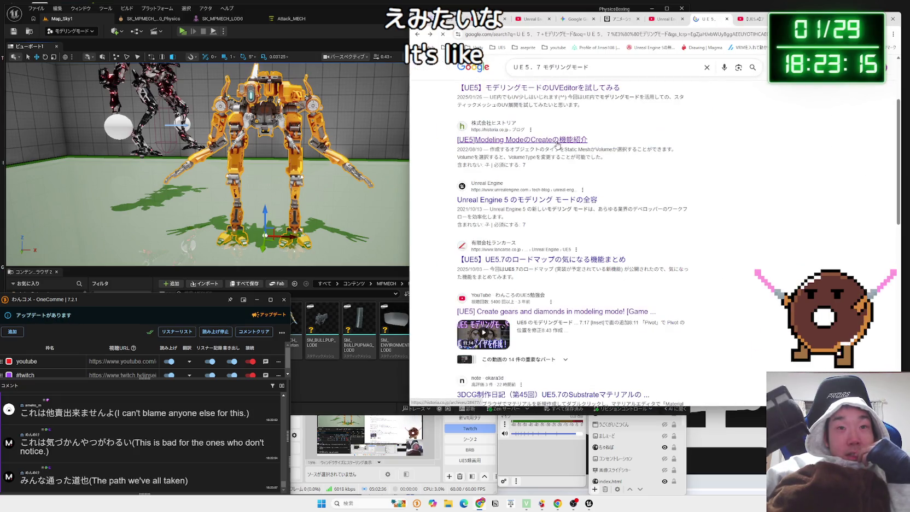
pyautogui.scroll(-3, 563, 219)
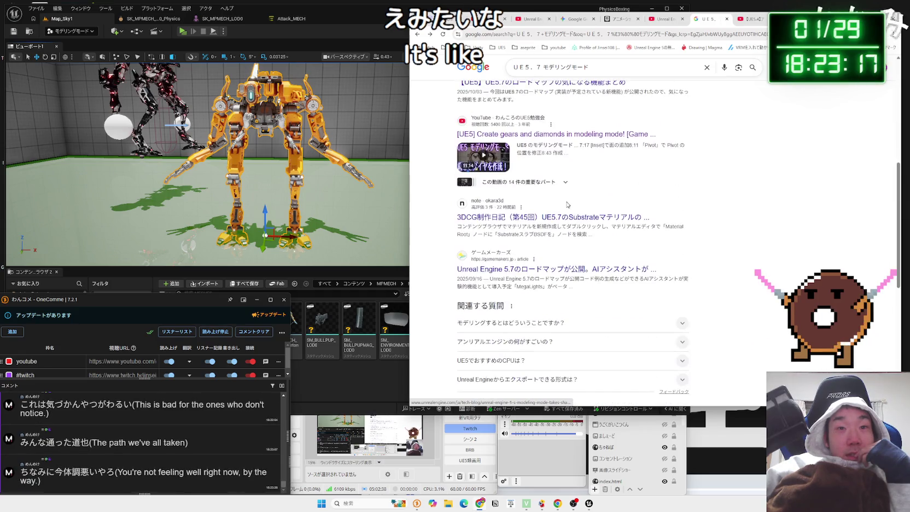
pyautogui.hotkey('alt', 'Tab')
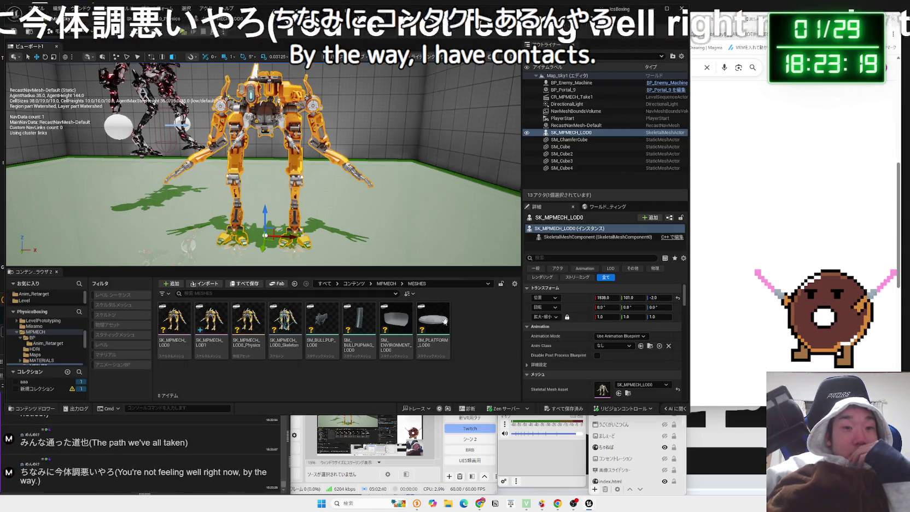
# Open Edit > Plugins, search 'modeling', and keep Modeling Tools Editor Mode enabled by answering No.
pyautogui.click(73, 9)
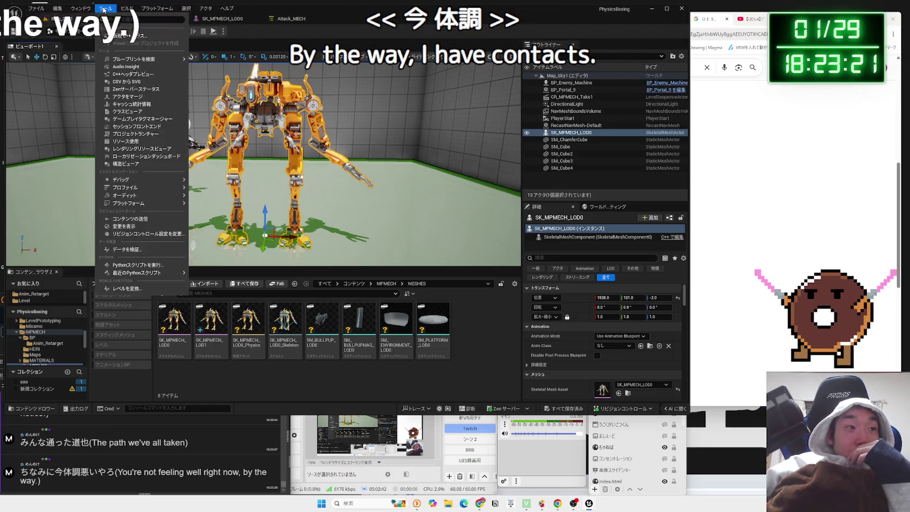
pyautogui.press('a')
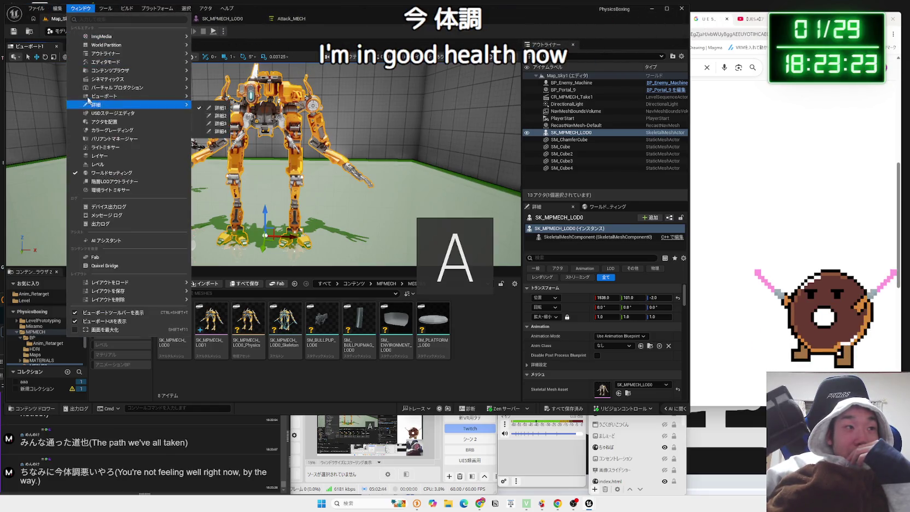
pyautogui.moveTo(58, 8)
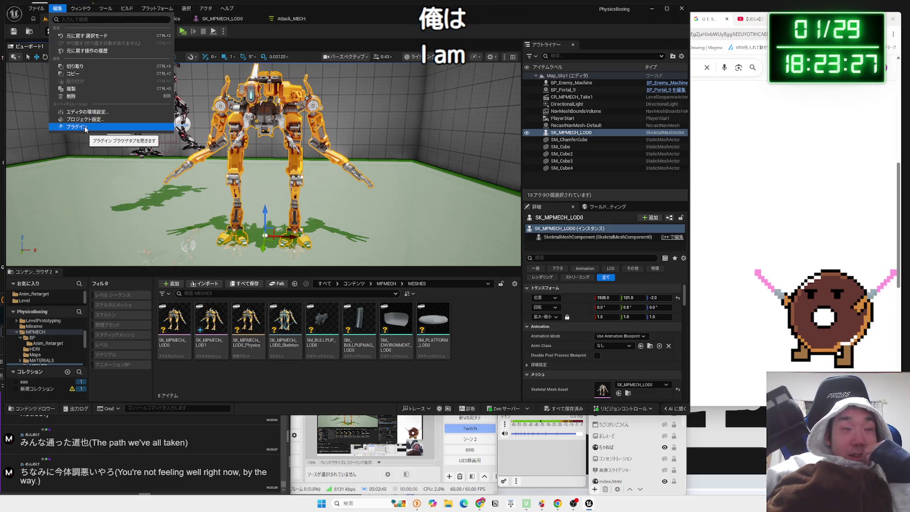
pyautogui.click(86, 128)
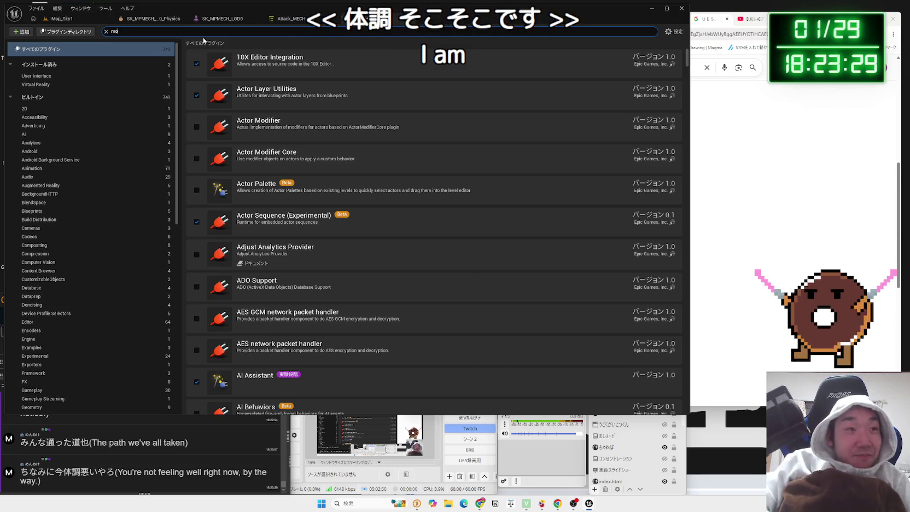
pyautogui.write('mode')
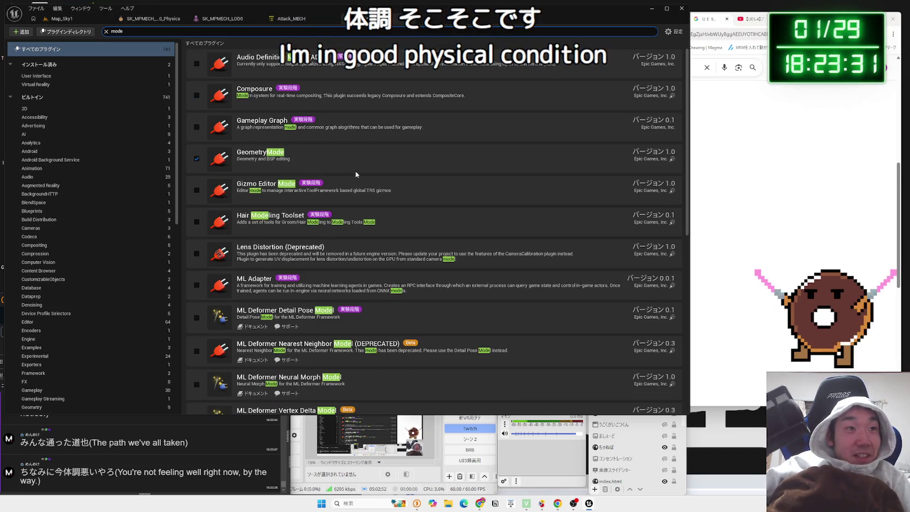
pyautogui.scroll(-5, 356, 173)
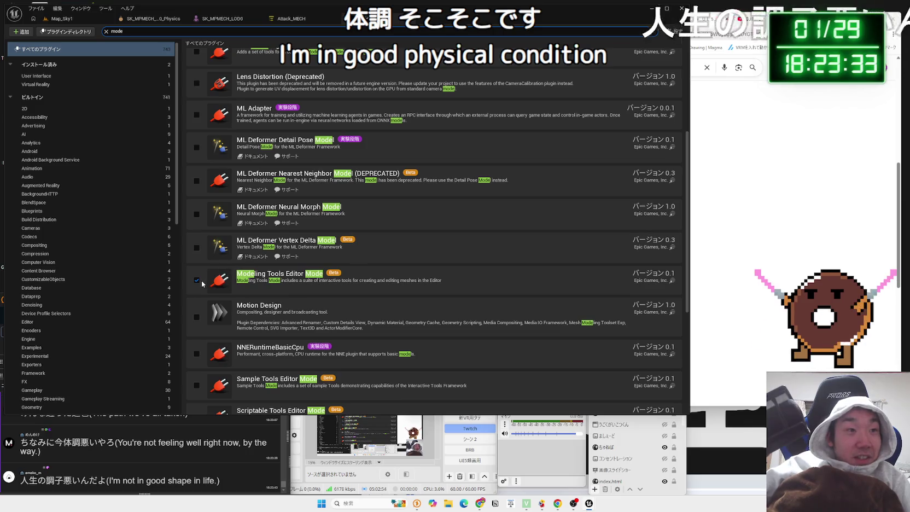
pyautogui.scroll(-2, 198, 281)
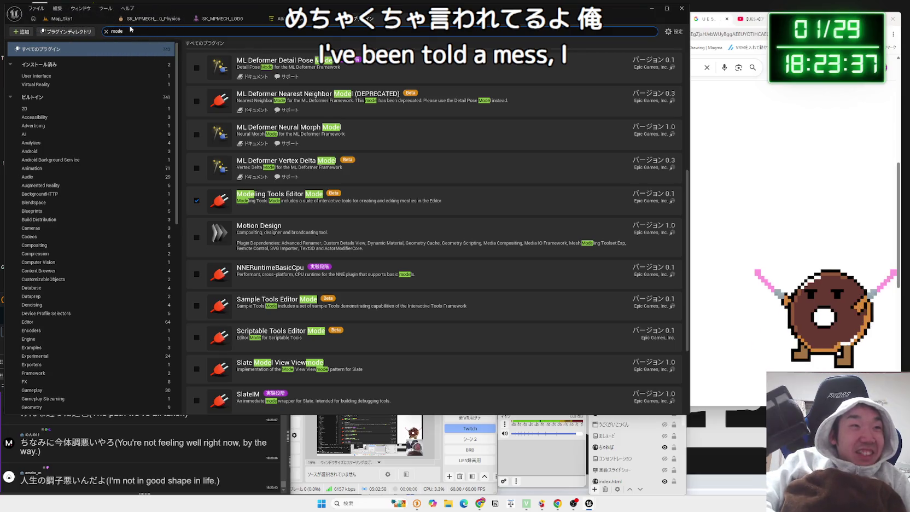
pyautogui.write('ling')
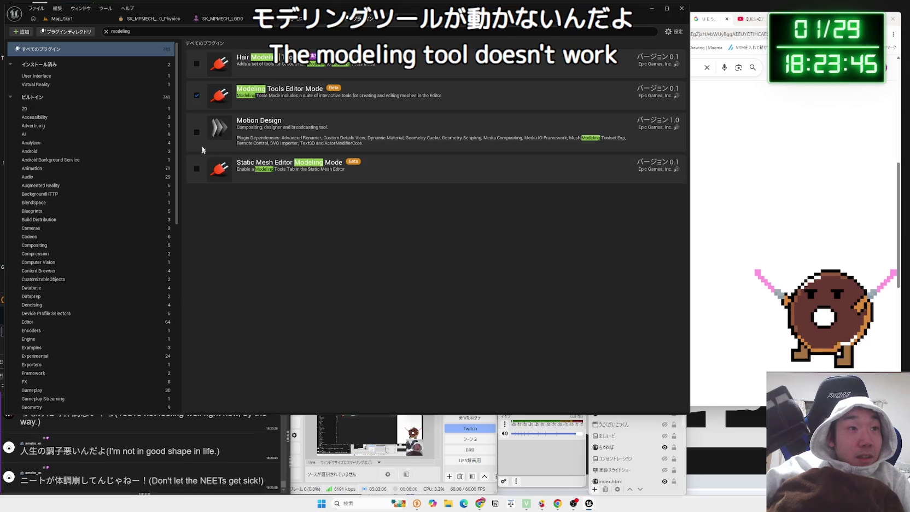
pyautogui.click(196, 96)
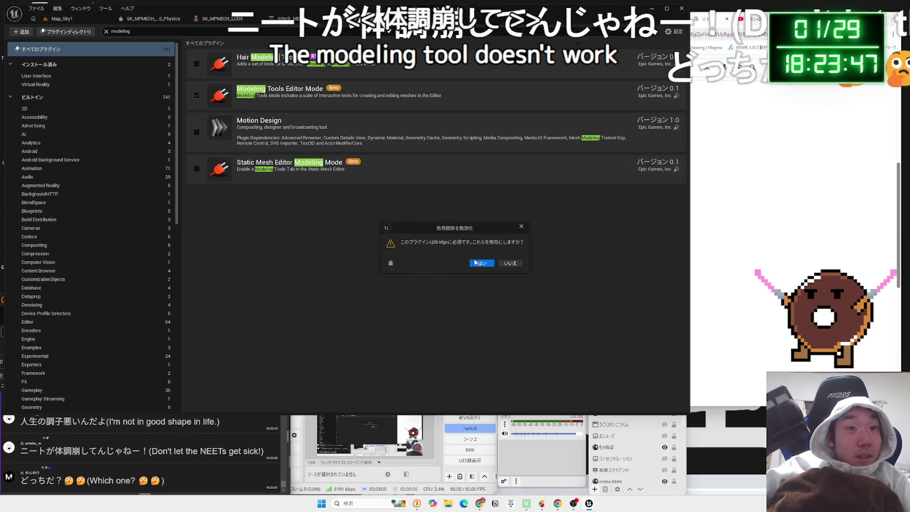
pyautogui.click(508, 264)
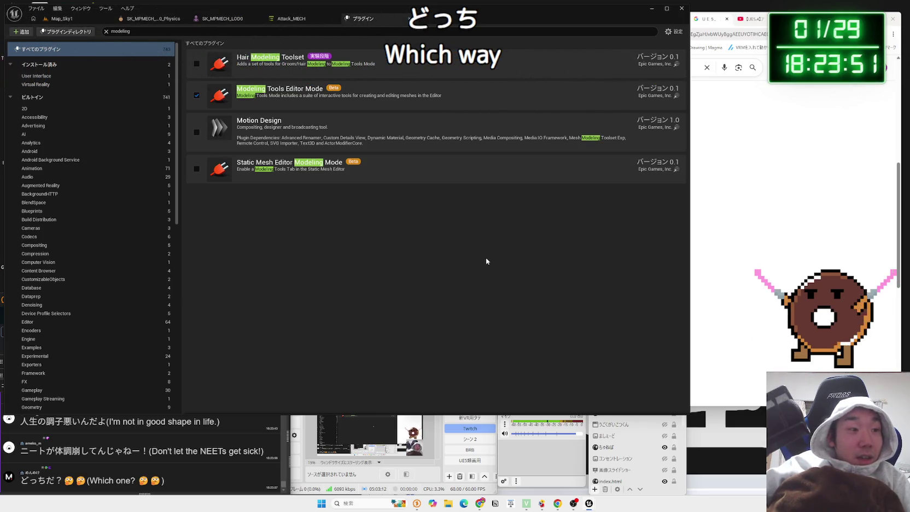
# Scroll through the stream comments, then return to Unreal and close the Plugins tab.
pyautogui.click(222, 430)
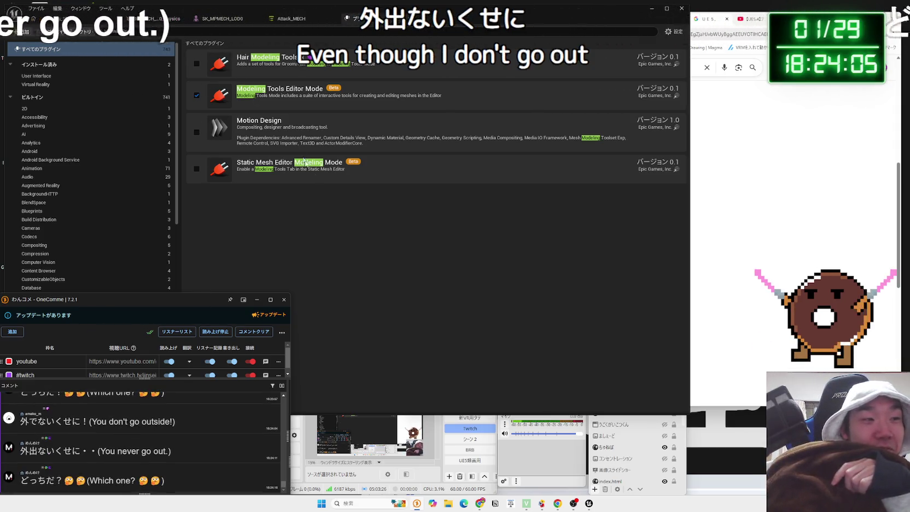
pyautogui.scroll(2, 136, 459)
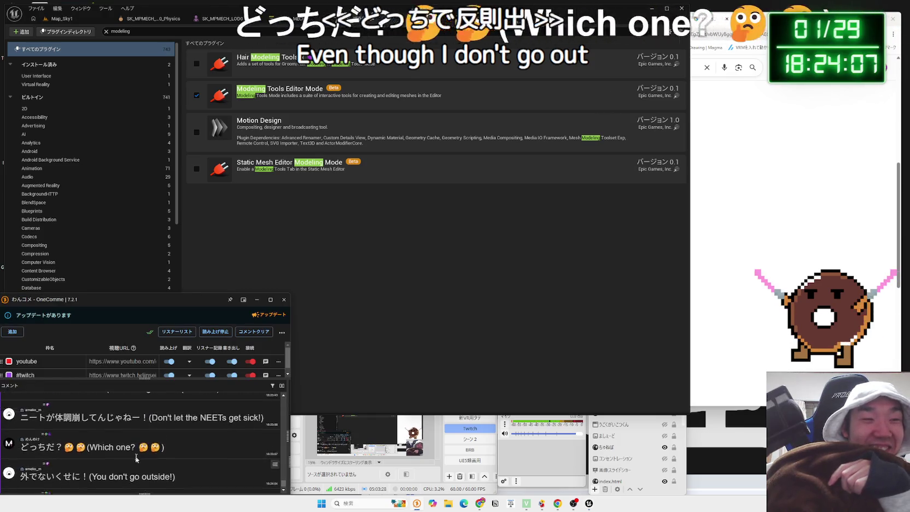
pyautogui.scroll(3, 135, 454)
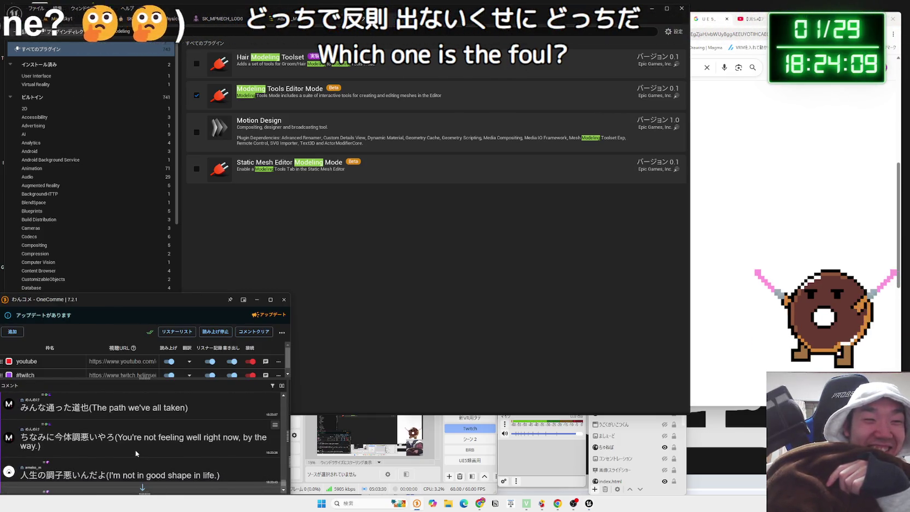
pyautogui.scroll(1, 135, 449)
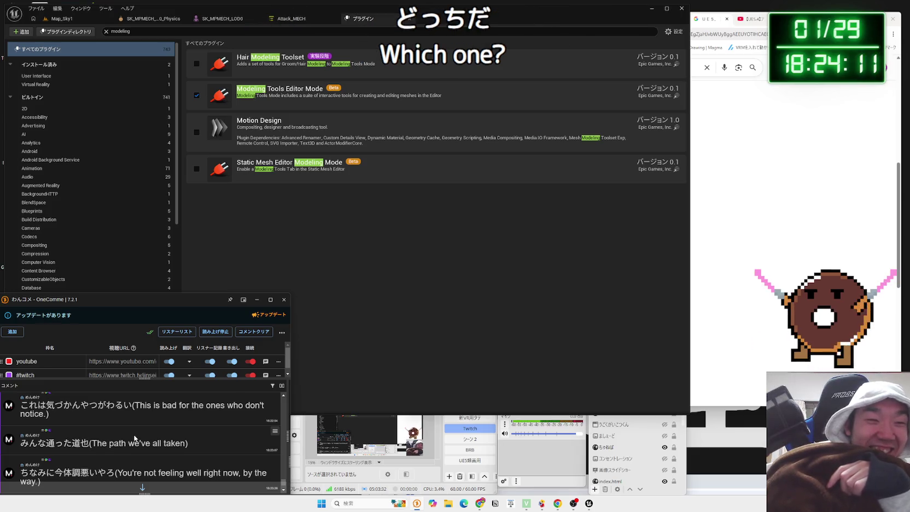
pyautogui.scroll(1, 134, 438)
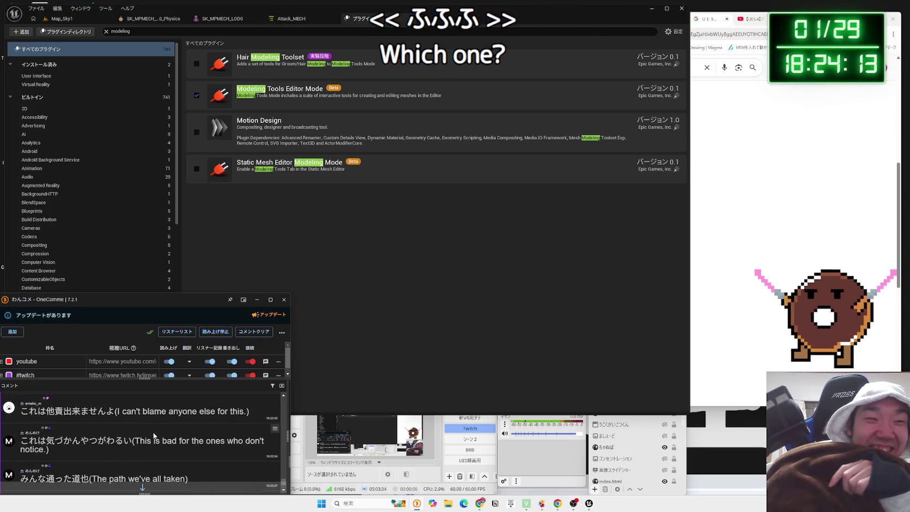
pyautogui.scroll(-6, 153, 432)
pyautogui.click(321, 279)
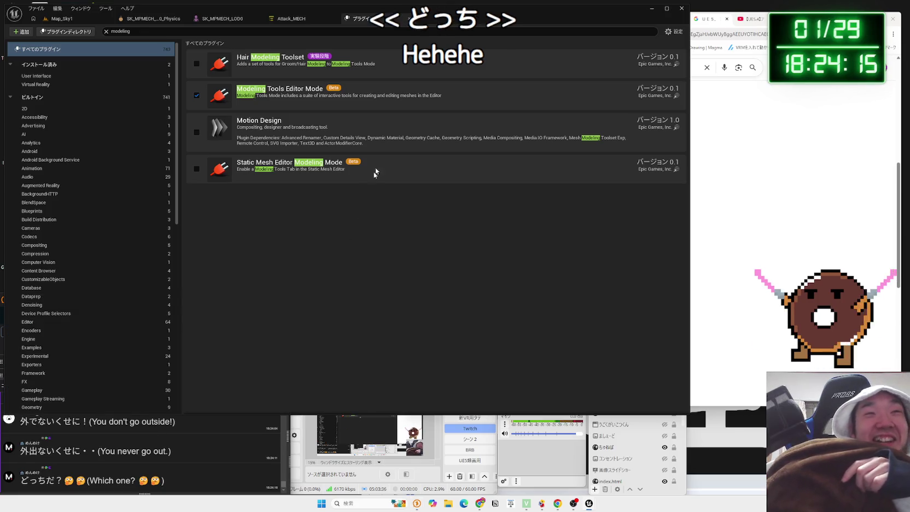
pyautogui.click(410, 19)
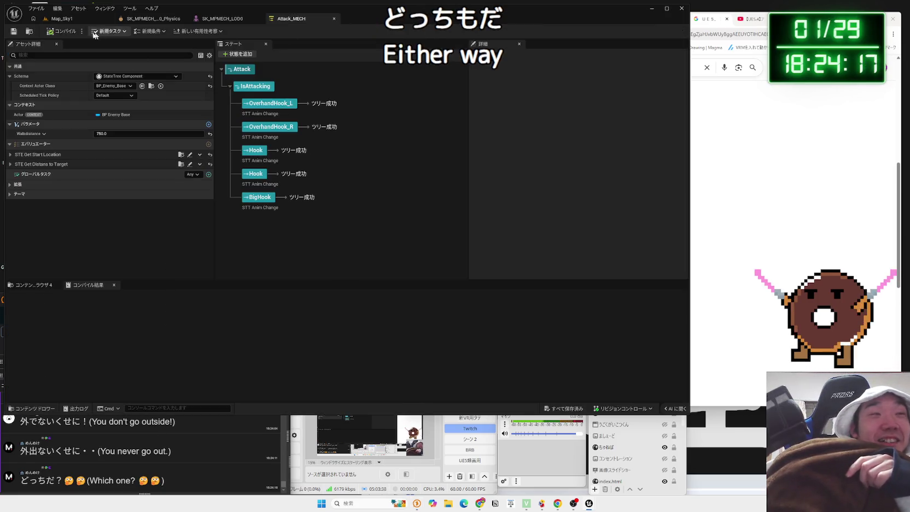
# Return to the Map_Sky1 tab, open Window > Place Actors, and switch to Select mode.
pyautogui.click(58, 16)
pyautogui.click(38, 9)
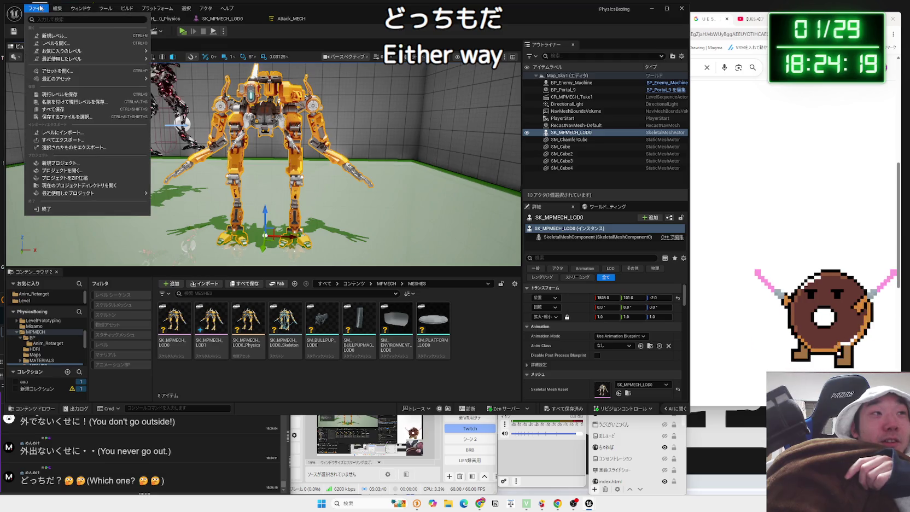
pyautogui.moveTo(58, 7)
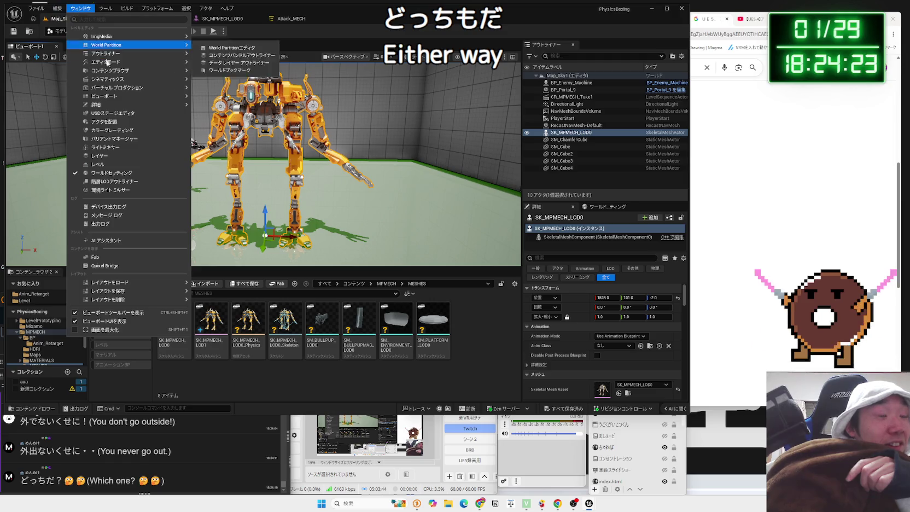
pyautogui.moveTo(117, 82)
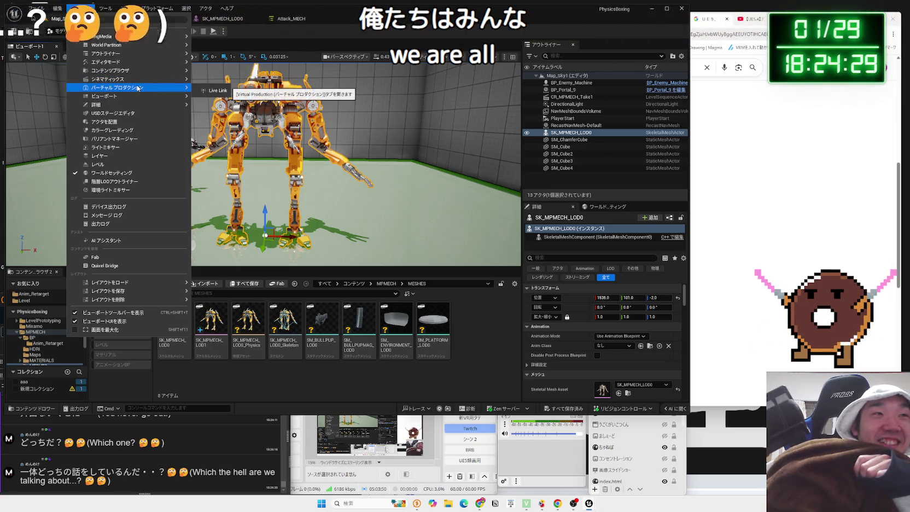
pyautogui.click(124, 123)
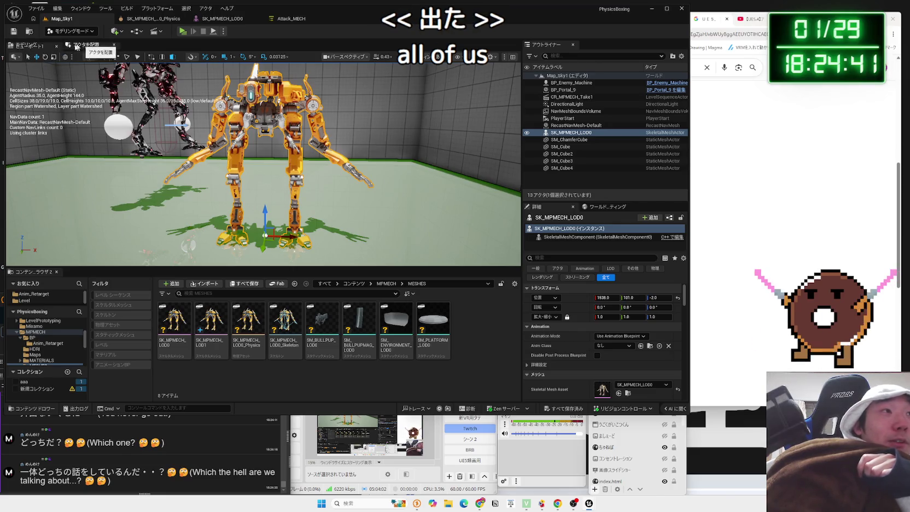
pyautogui.click(57, 46)
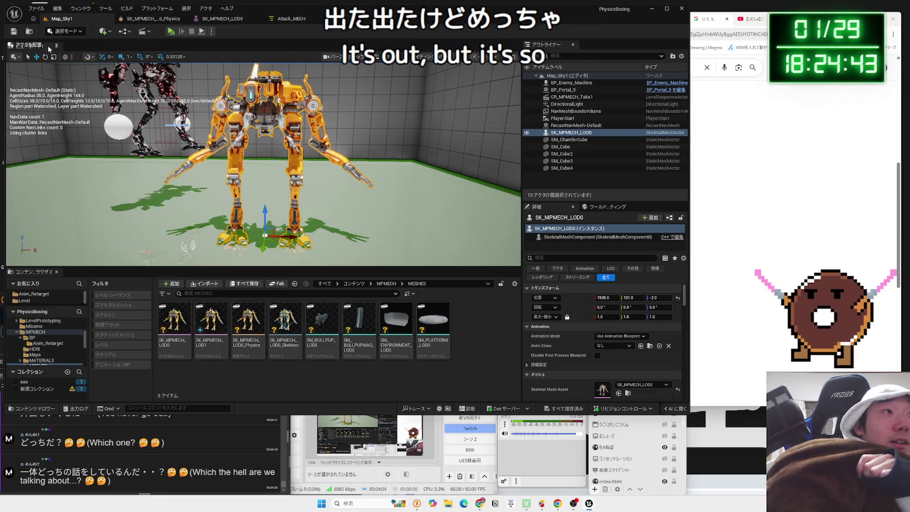
# Redock the Viewport tab, then move and shorten the Content Browser.
pyautogui.moveTo(116, 51)
pyautogui.mouseDown()
pyautogui.moveTo(80, 49)
pyautogui.moveTo(111, 51)
pyautogui.mouseUp()
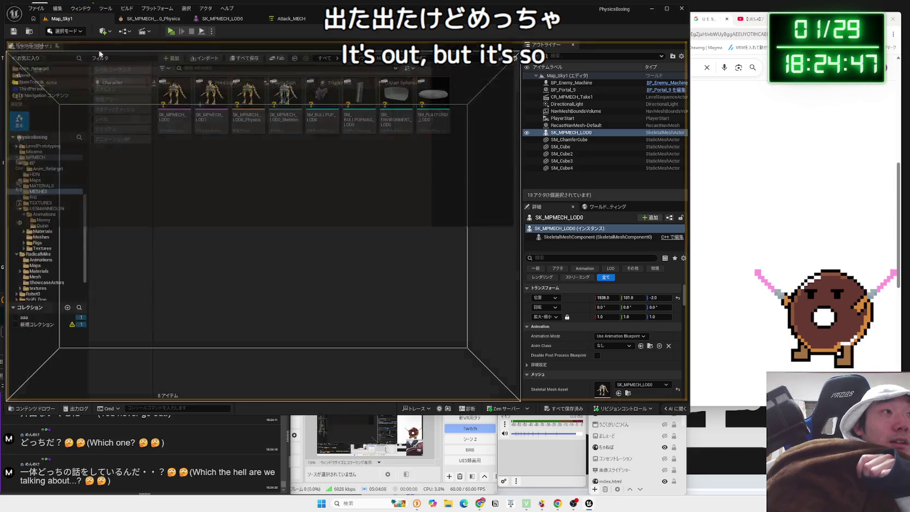
pyautogui.moveTo(50, 50); pyautogui.dragTo(136, 48)
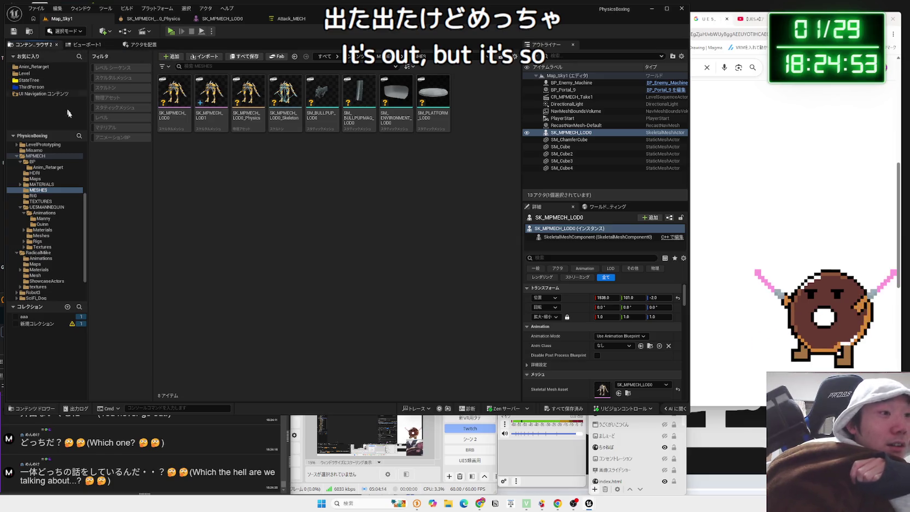
pyautogui.moveTo(40, 48)
pyautogui.mouseDown()
pyautogui.moveTo(164, 349)
pyautogui.moveTo(176, 405)
pyautogui.moveTo(170, 376)
pyautogui.moveTo(181, 306)
pyautogui.mouseUp()
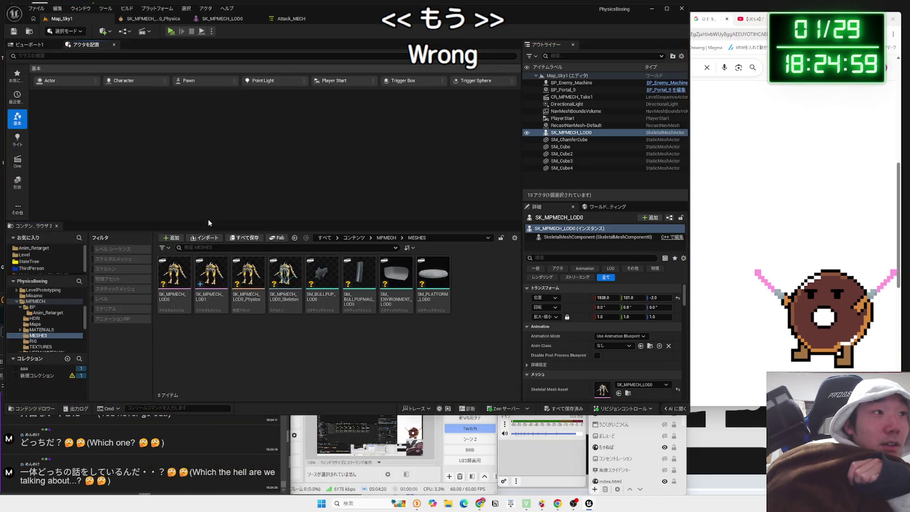
pyautogui.moveTo(208, 222); pyautogui.dragTo(197, 302)
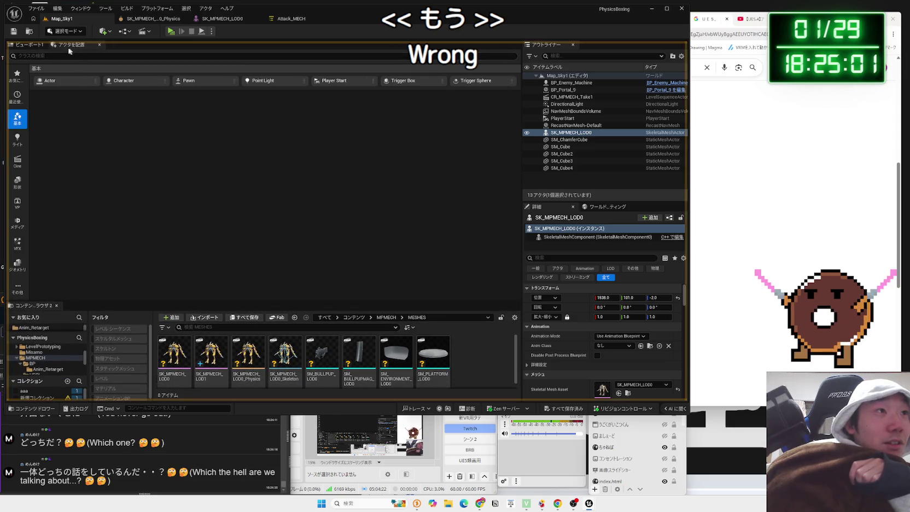
# Narrow the Place Actors panel beside the viewport, re-dock the Content Browser, and browse actor categories.
pyautogui.moveTo(30, 50); pyautogui.dragTo(18, 80)
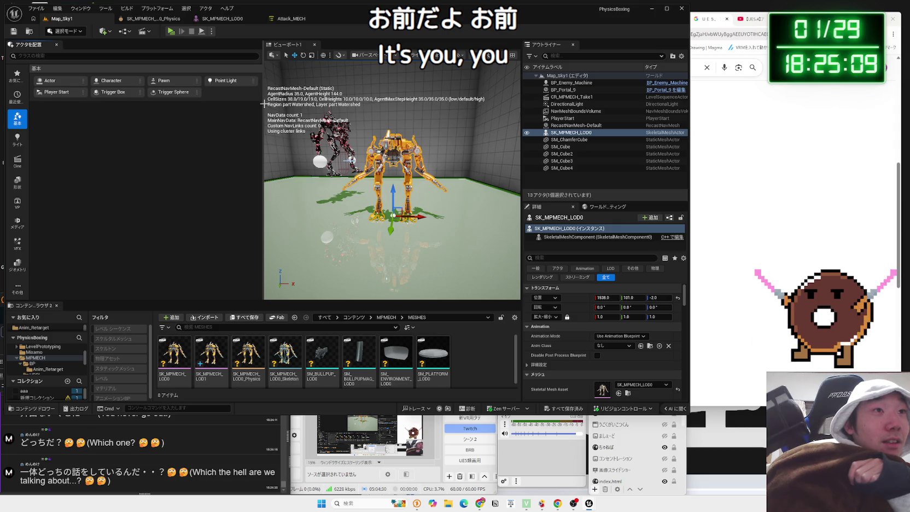
pyautogui.moveTo(263, 104); pyautogui.dragTo(141, 106)
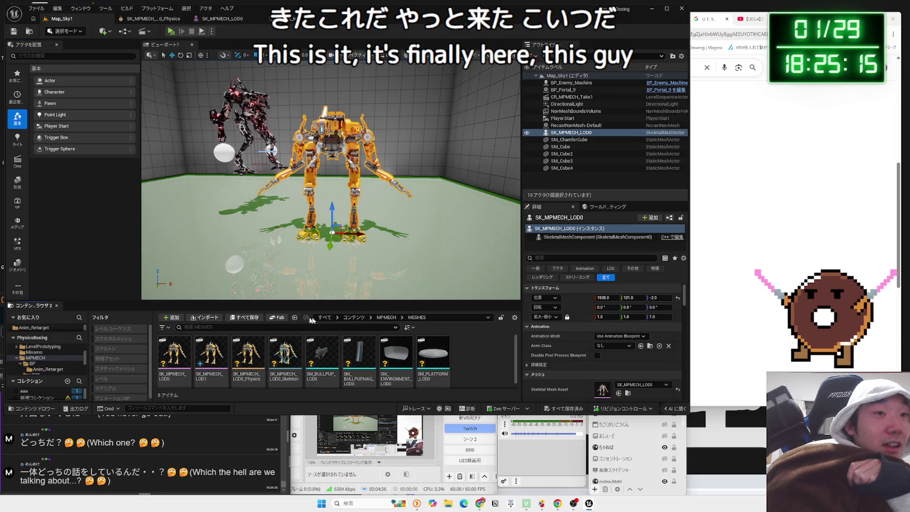
pyautogui.moveTo(43, 307); pyautogui.dragTo(224, 355)
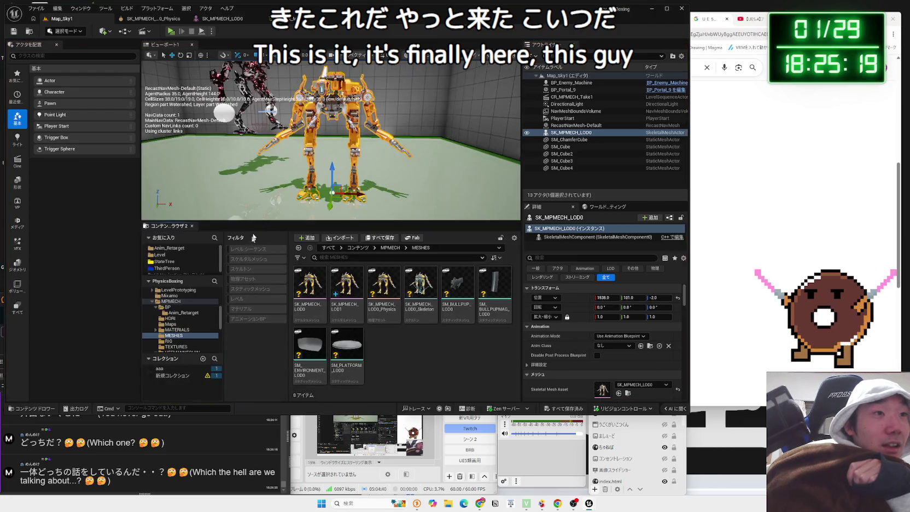
pyautogui.moveTo(142, 216)
pyautogui.mouseDown()
pyautogui.moveTo(2, 220)
pyautogui.moveTo(129, 219)
pyautogui.mouseUp()
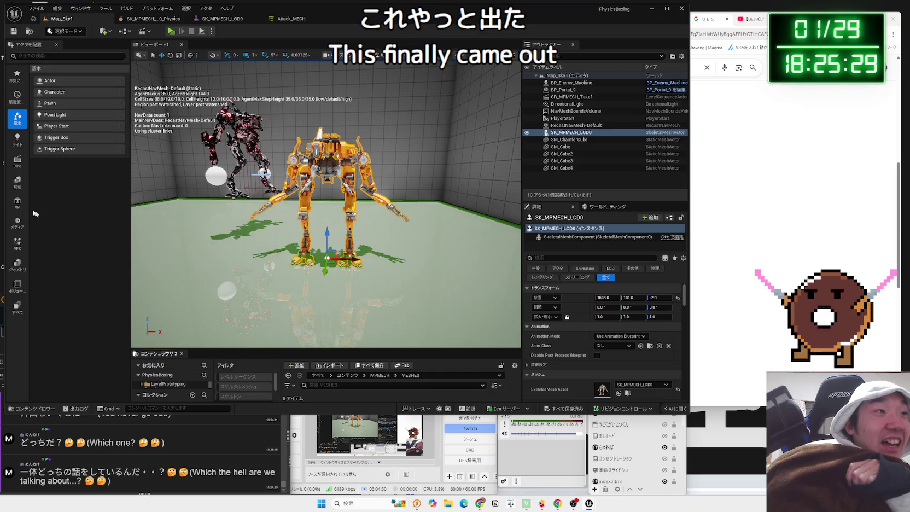
pyautogui.click(17, 203)
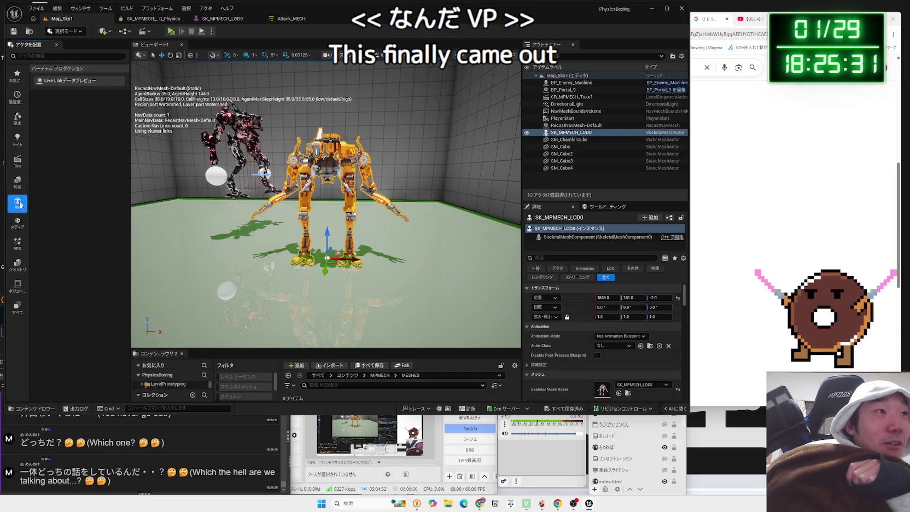
pyautogui.click(21, 270)
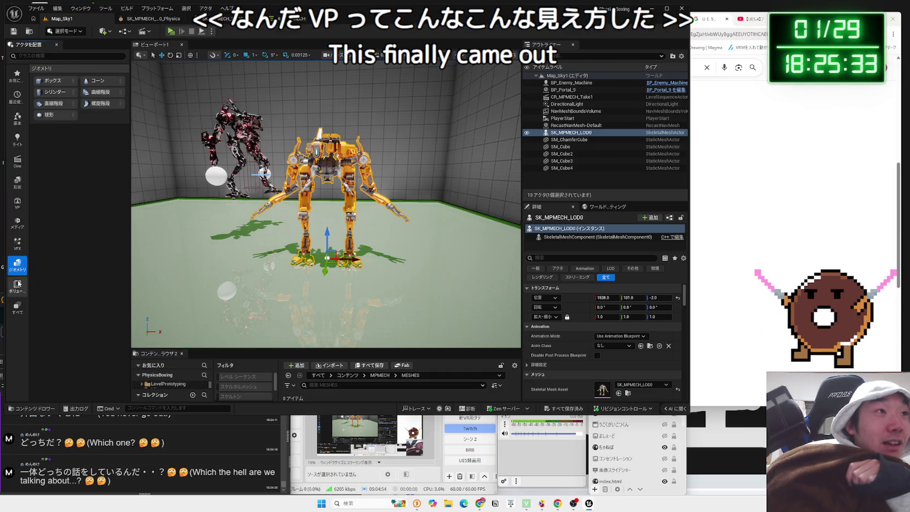
pyautogui.click(17, 76)
pyautogui.click(81, 32)
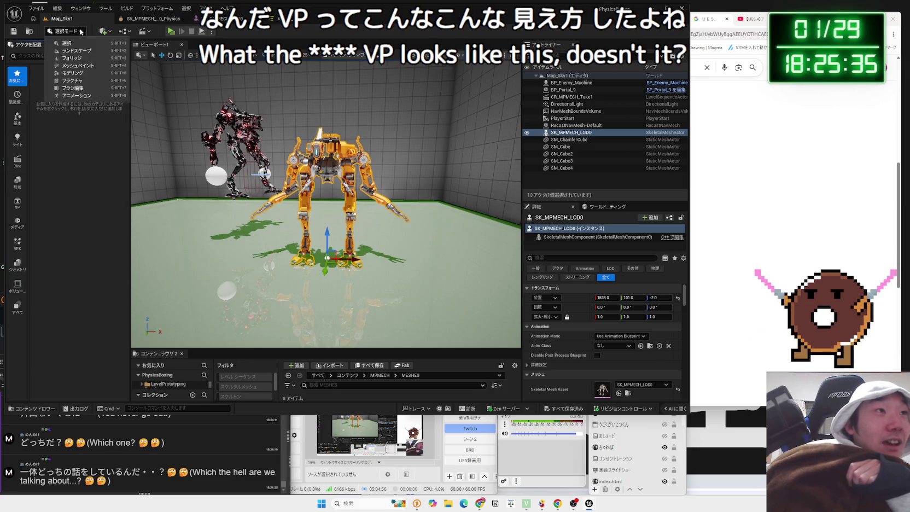
# Switch to Modeling mode, enlarge the Content Browser, and close the Place Actors panel.
pyautogui.click(81, 72)
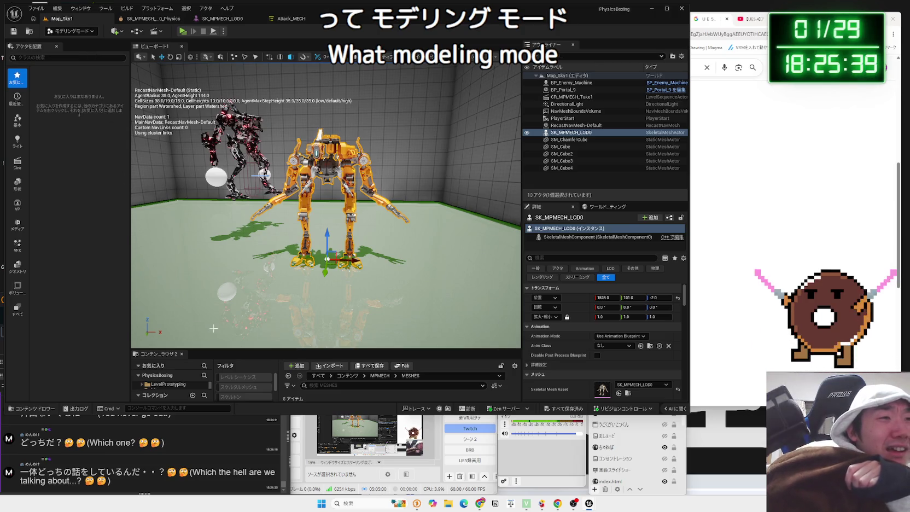
pyautogui.moveTo(224, 348); pyautogui.dragTo(225, 278)
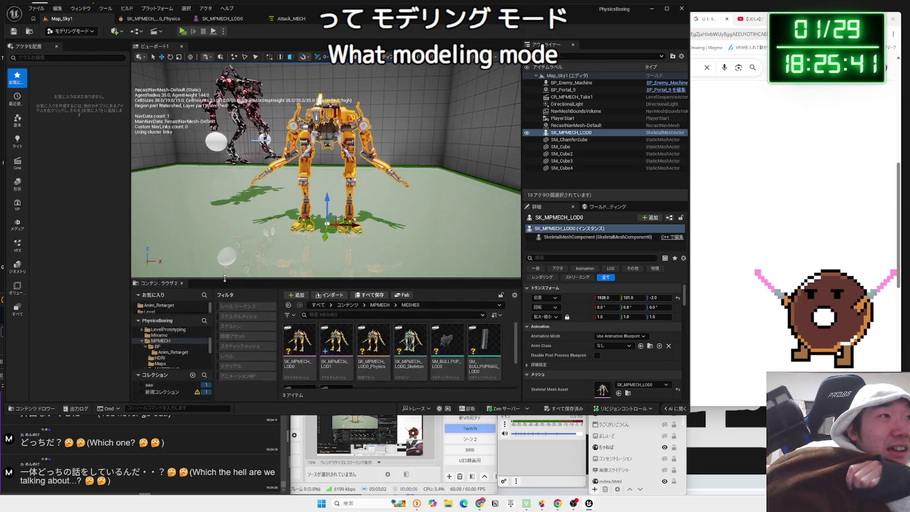
pyautogui.click(17, 121)
pyautogui.click(17, 140)
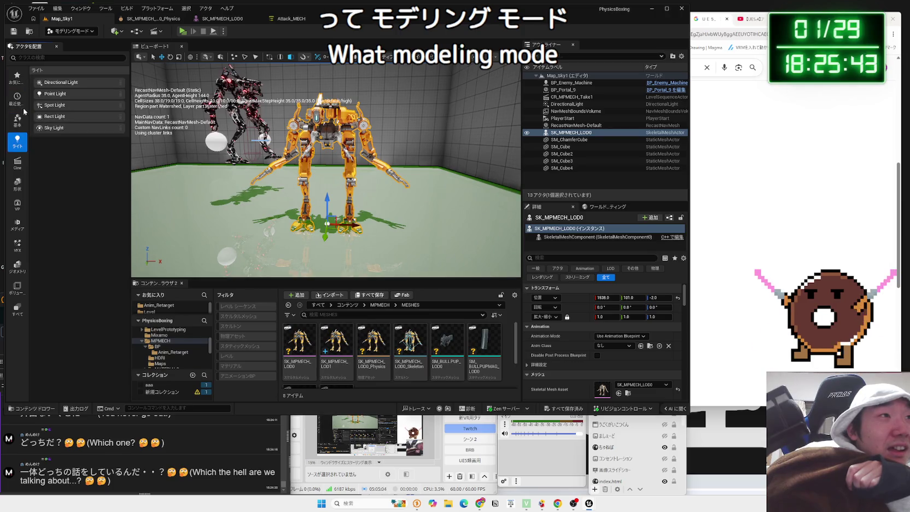
pyautogui.click(56, 46)
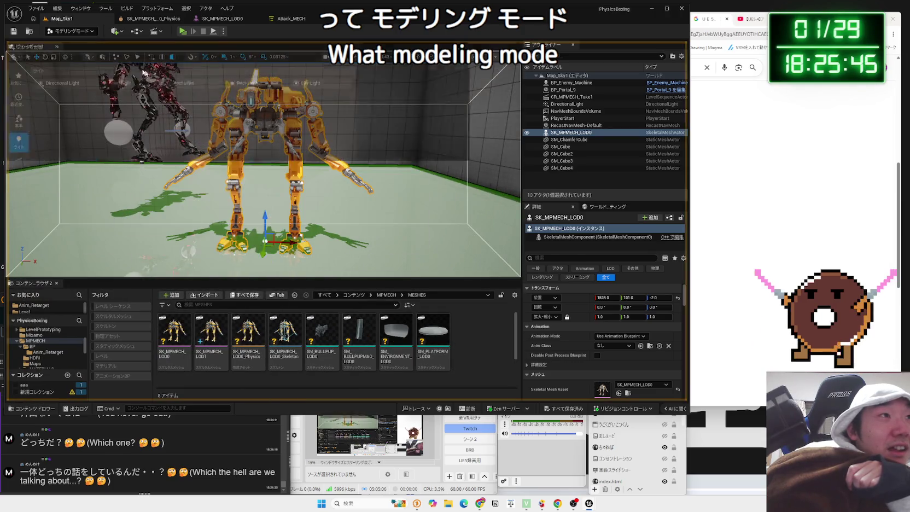
# Reopen the actor-placement drawer, narrow it, browse Volumes and All Classes, then close it.
pyautogui.click(1, 102)
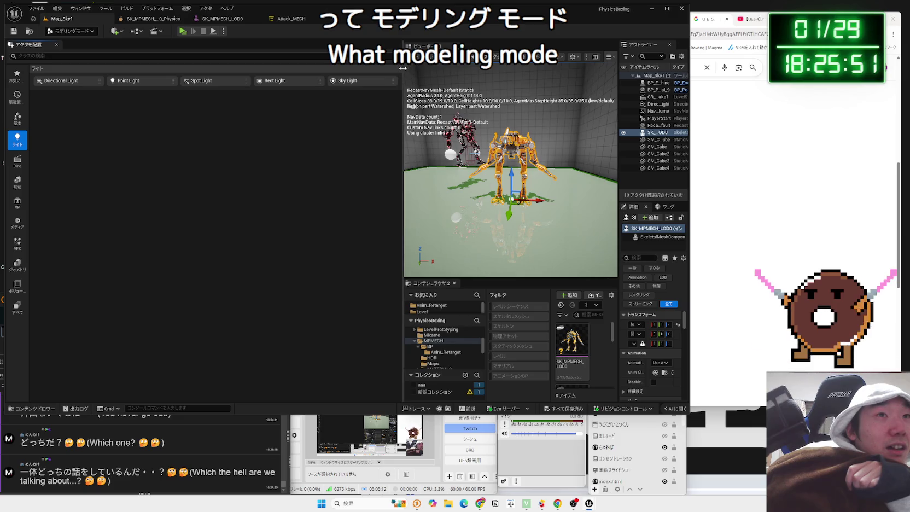
pyautogui.moveTo(403, 68); pyautogui.dragTo(156, 68)
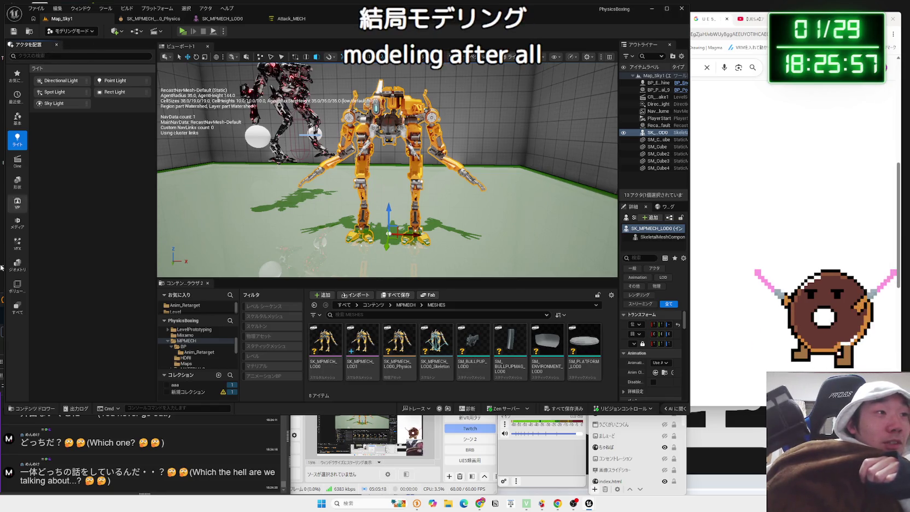
pyautogui.click(17, 289)
pyautogui.click(17, 310)
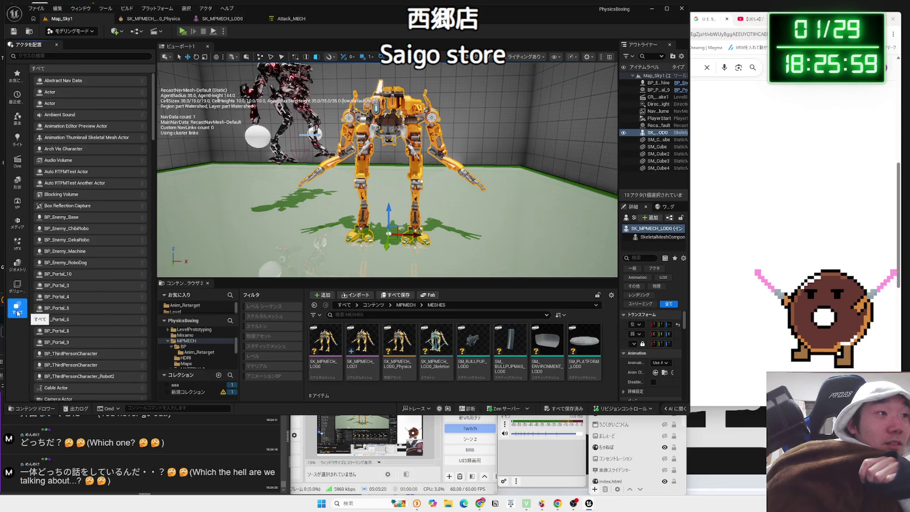
pyautogui.click(54, 44)
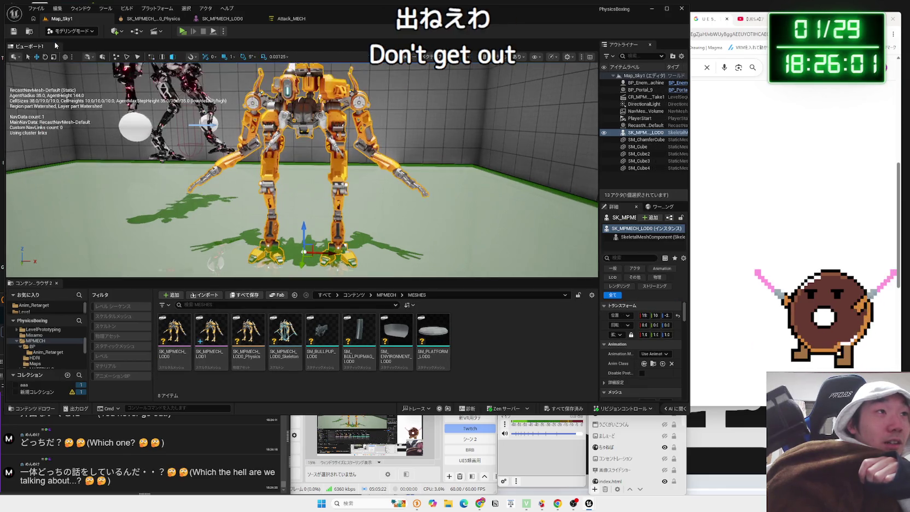
# Switch back to Modeling mode and look through the Window menu's panel list.
pyautogui.click(90, 34)
pyautogui.click(82, 43)
pyautogui.click(82, 33)
pyautogui.click(81, 73)
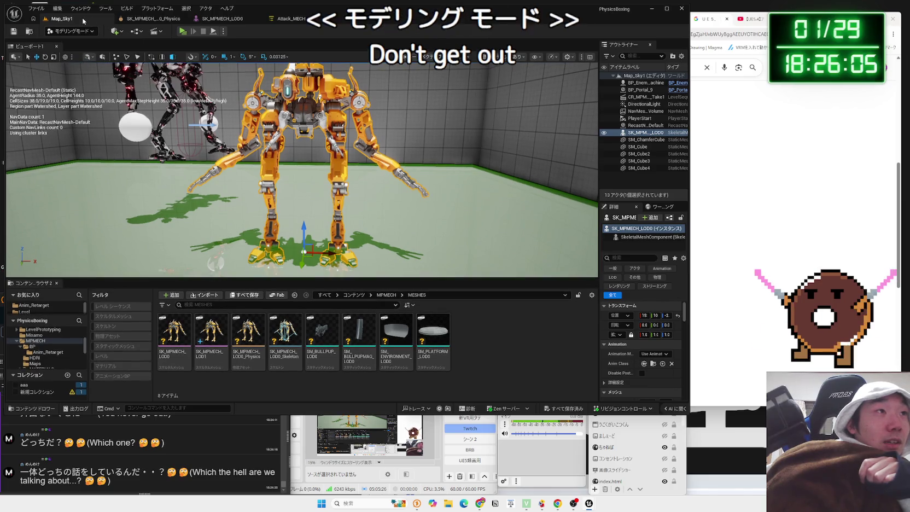
pyautogui.click(81, 8)
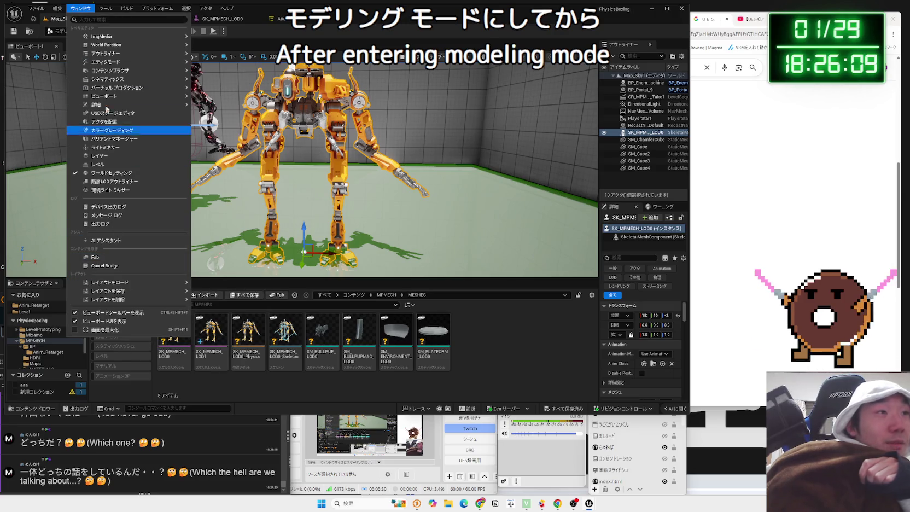
pyautogui.moveTo(104, 45)
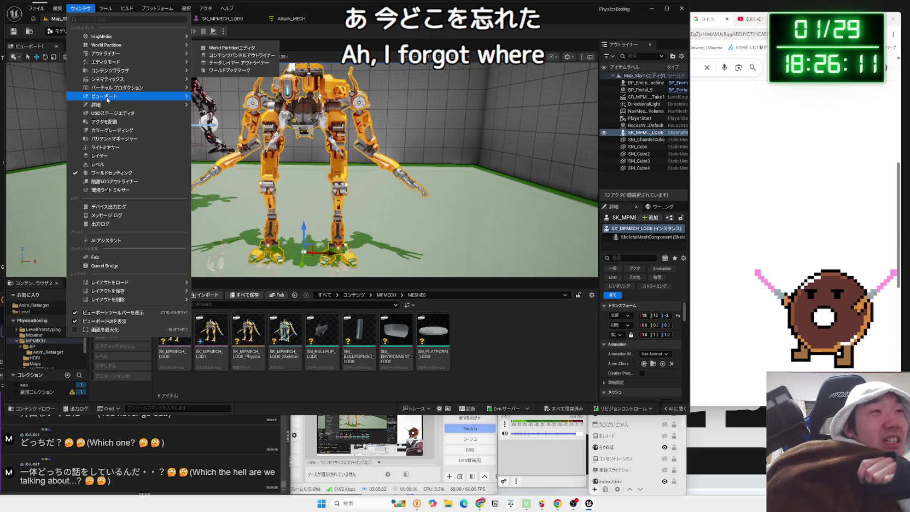
pyautogui.moveTo(107, 99)
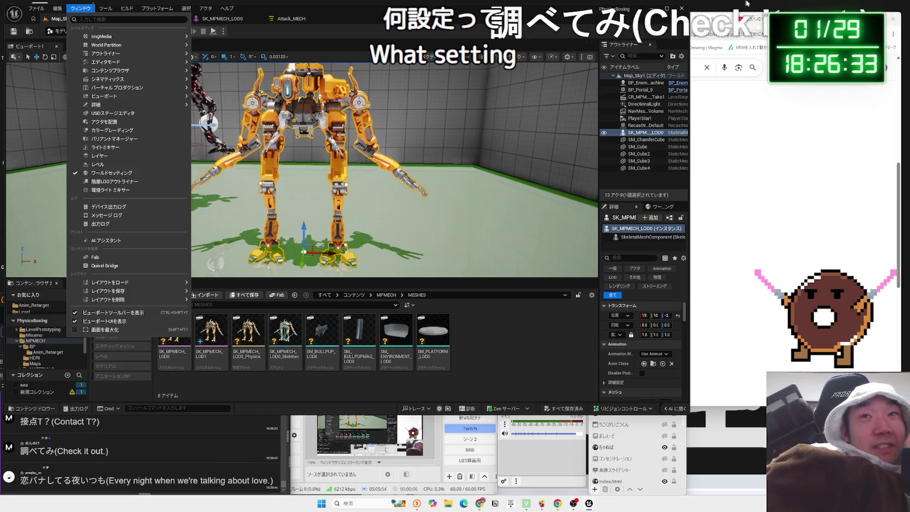
pyautogui.hotkey('alt', 'Tab')
# Search 接点T in a new Chrome tab and scroll the pixiv encyclopedia article on it.
pyautogui.hotkey('ctrl', 't')
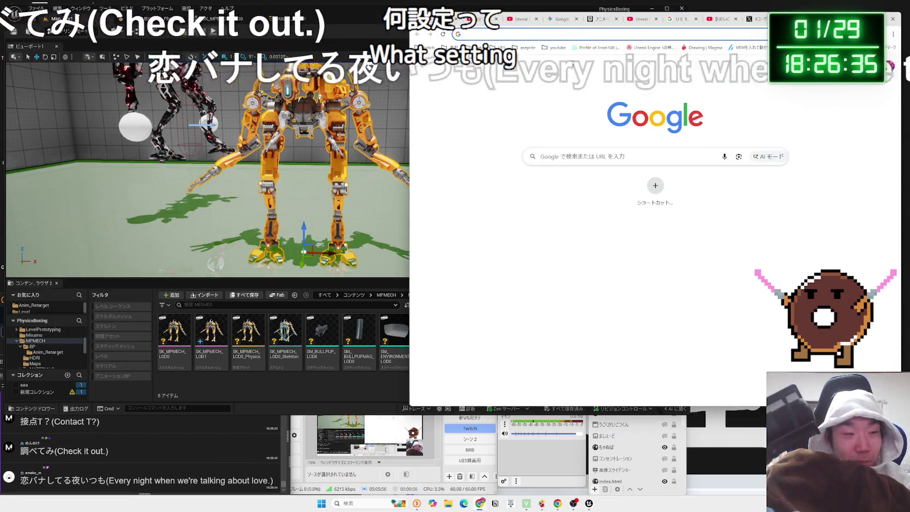
pyautogui.write('せ接点T')
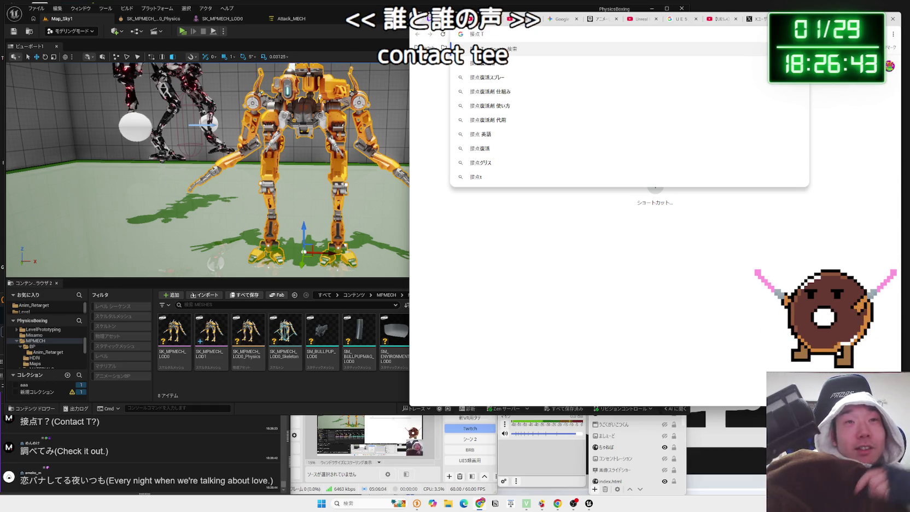
pyautogui.press('Return')
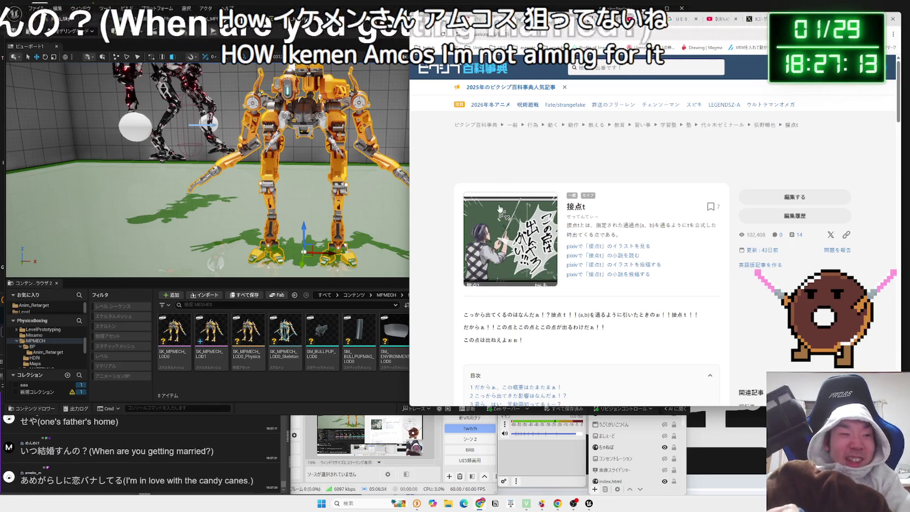
pyautogui.scroll(-2, 524, 189)
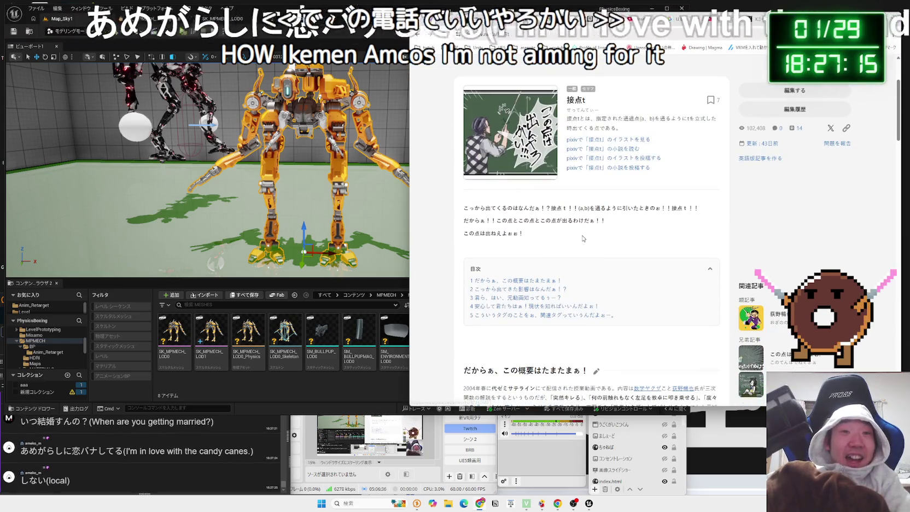